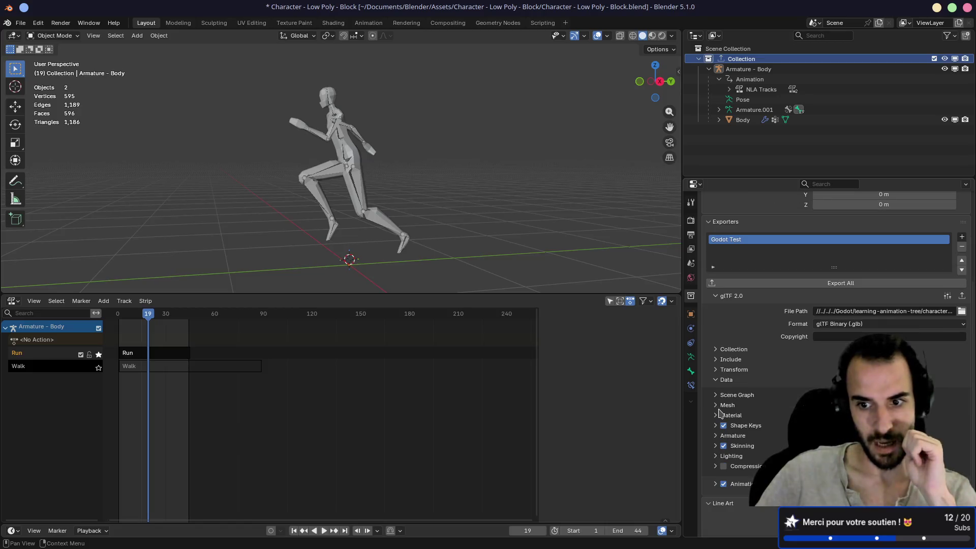
# - Set the glTF exporter's Animation Mode to NLA Tracks
pyautogui.click(716, 380)
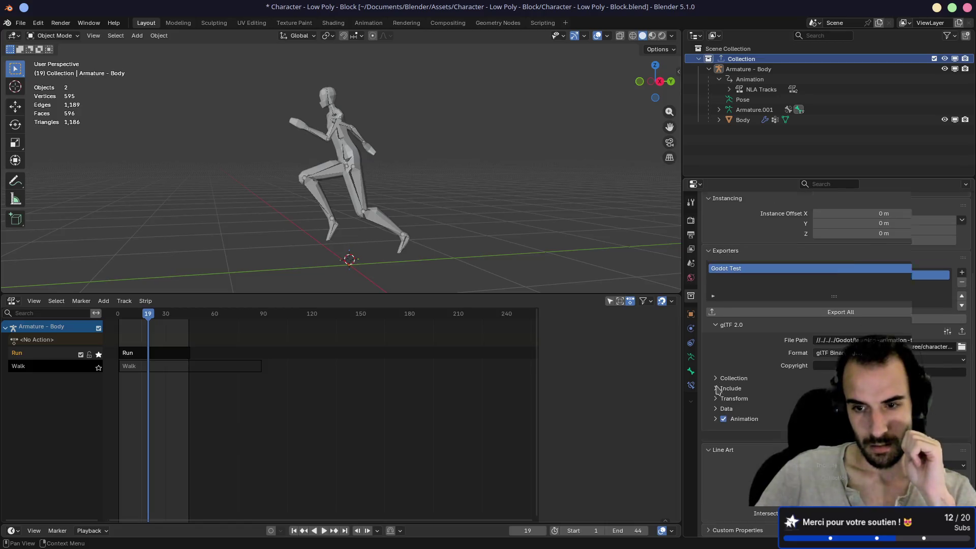
pyautogui.click(715, 428)
pyautogui.scroll(-3, 722, 407)
pyautogui.scroll(-2, 727, 403)
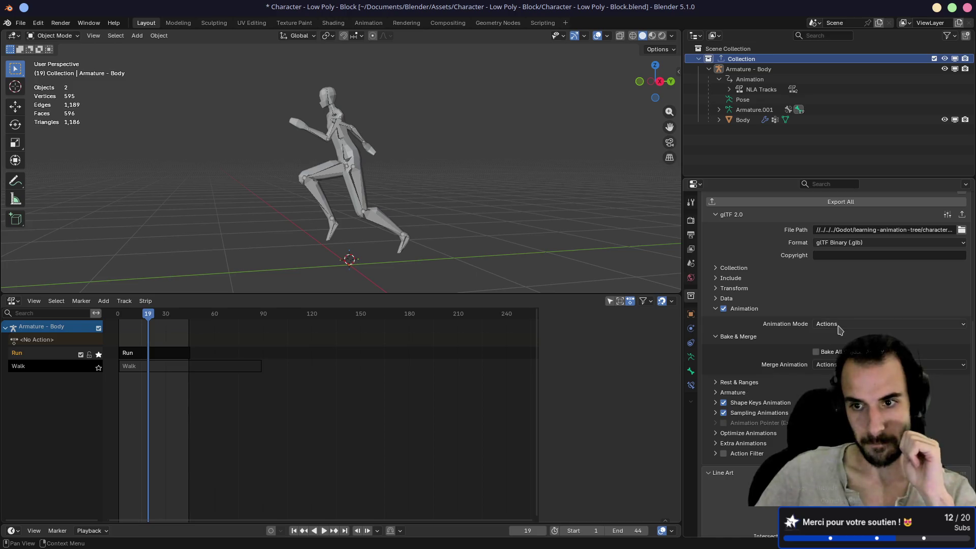
pyautogui.click(837, 325)
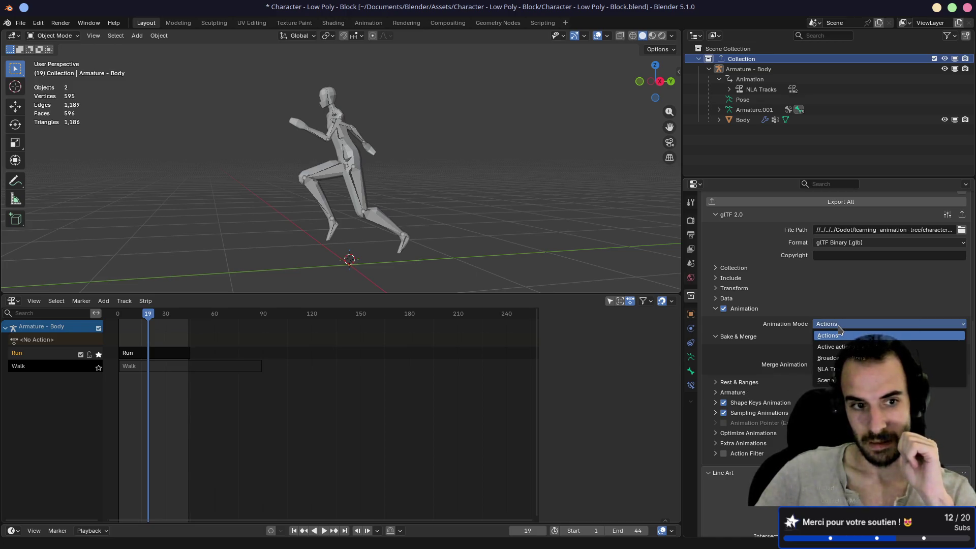
pyautogui.click(832, 371)
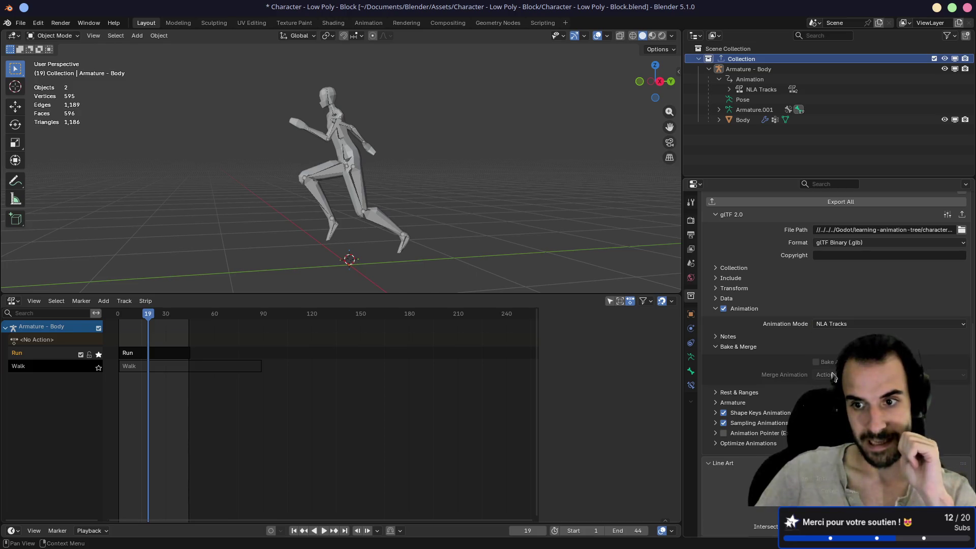
# - Unsolo the Run track so Walk plays too, and extend the scene end frame to 89
pyautogui.click(99, 353)
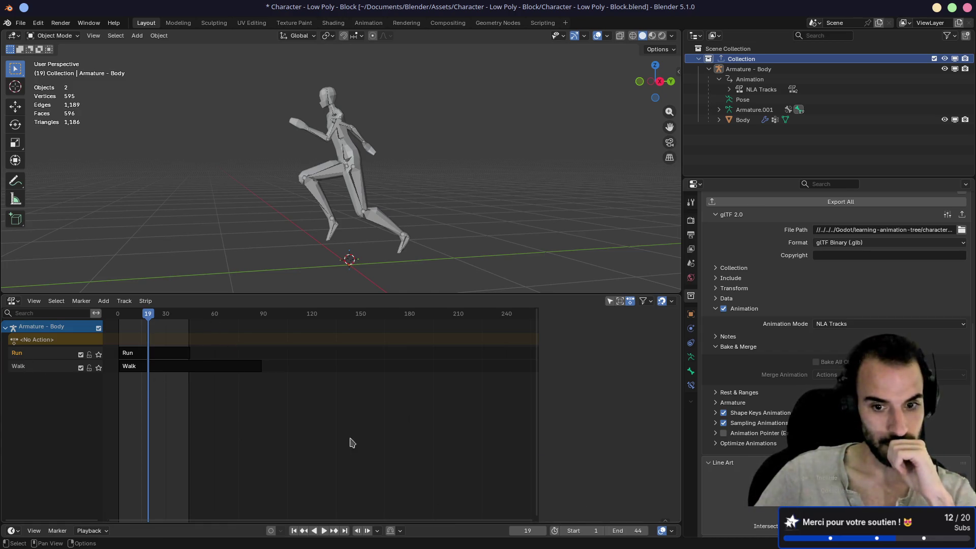
pyautogui.moveTo(630, 530); pyautogui.dragTo(656, 530)
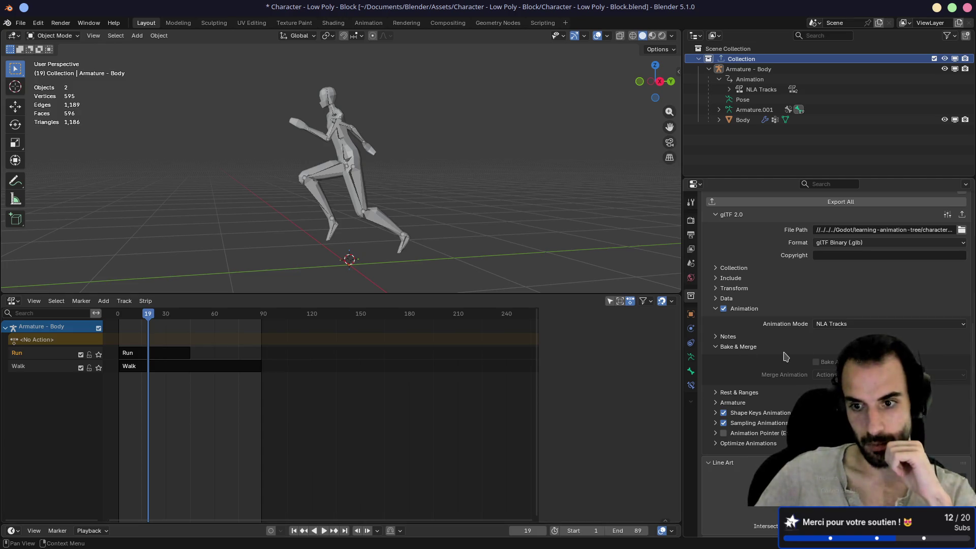
pyautogui.click(715, 347)
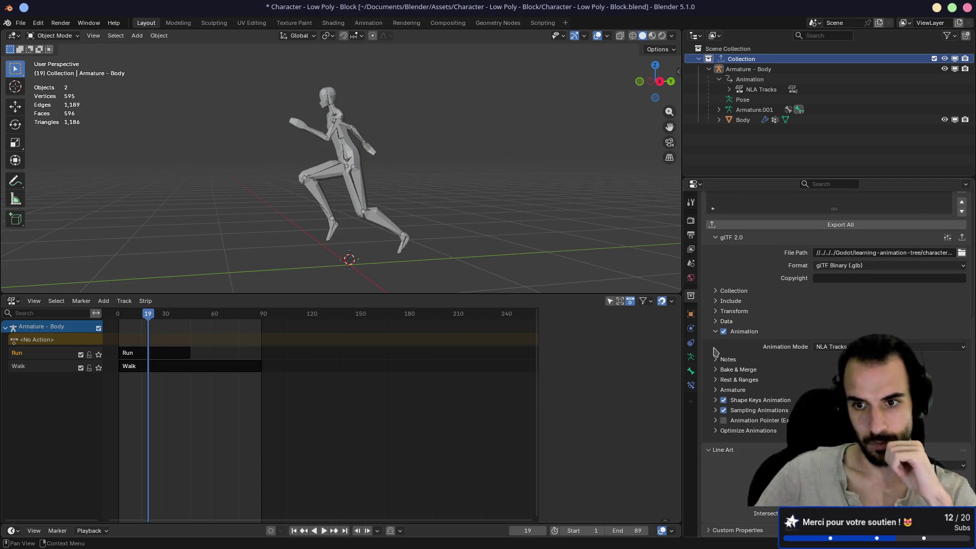
pyautogui.scroll(3, 812, 228)
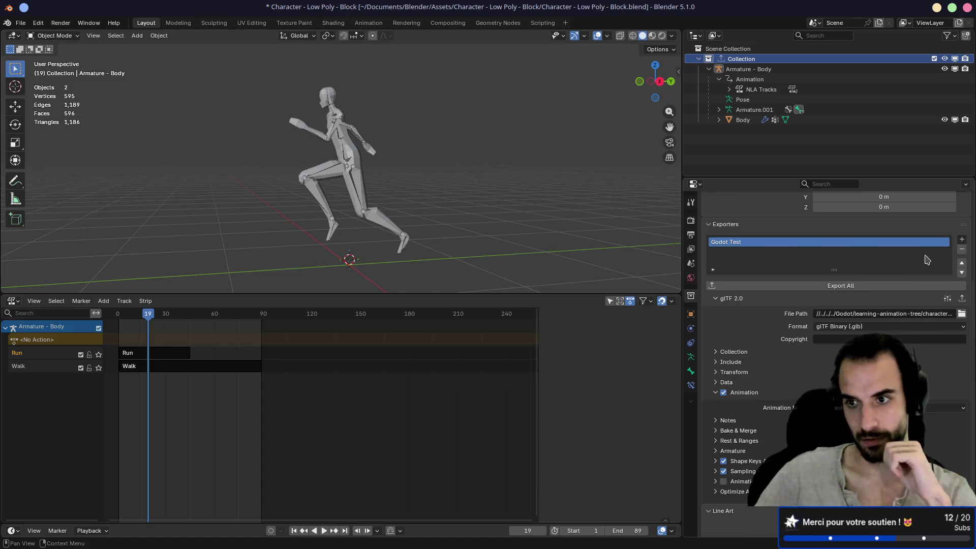
# - Export the collection's glTF file into the Godot project with Export All
pyautogui.click(817, 288)
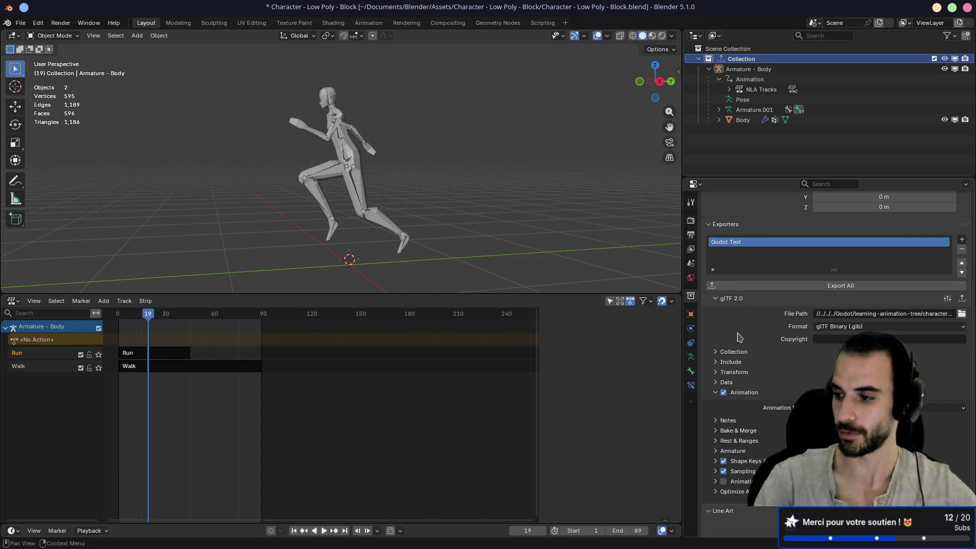
# - Let Godot finish reimporting, then launch Firefox from an empty desktop via 'firef'
pyautogui.press('super+ctrl+Left')
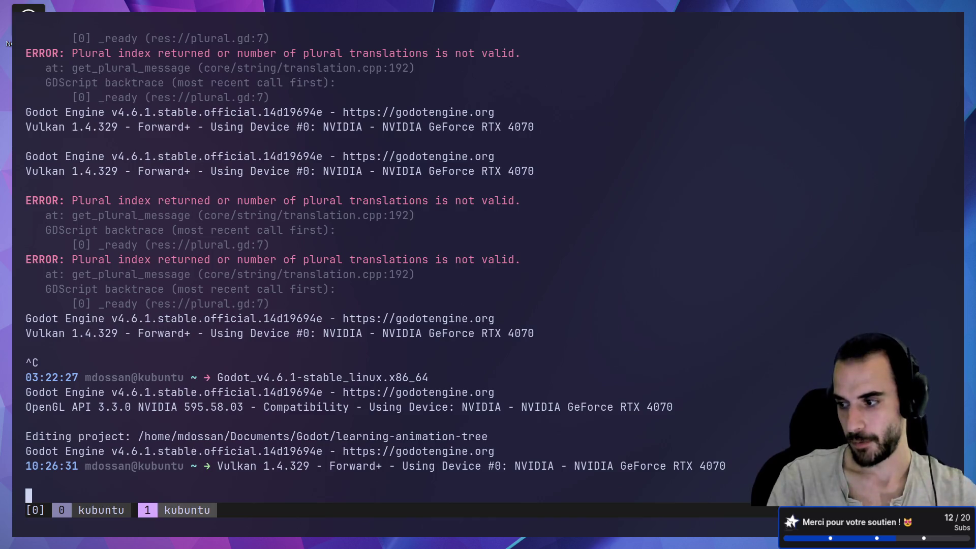
pyautogui.press('super+ctrl+Left')
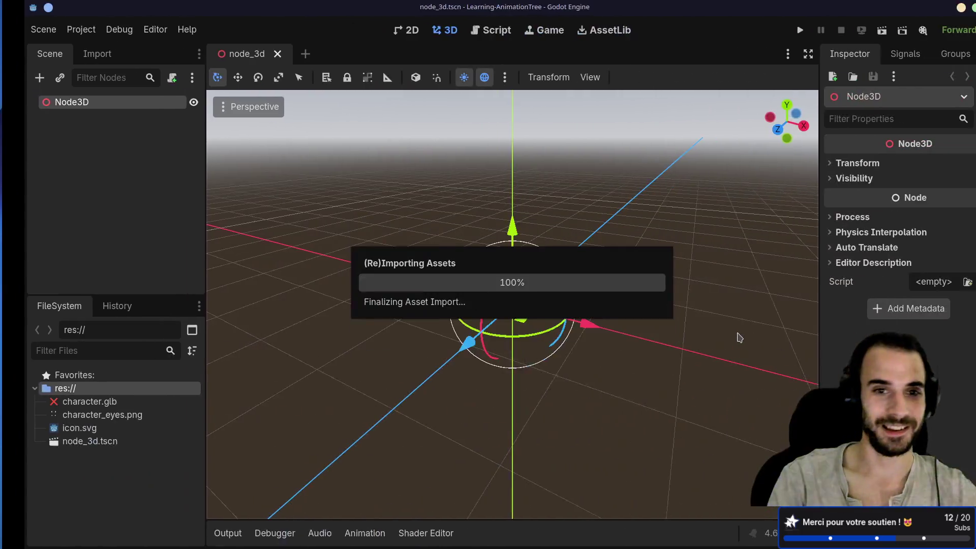
pyautogui.press('super+ctrl+Left')
pyautogui.press('super')
pyautogui.write('firef')
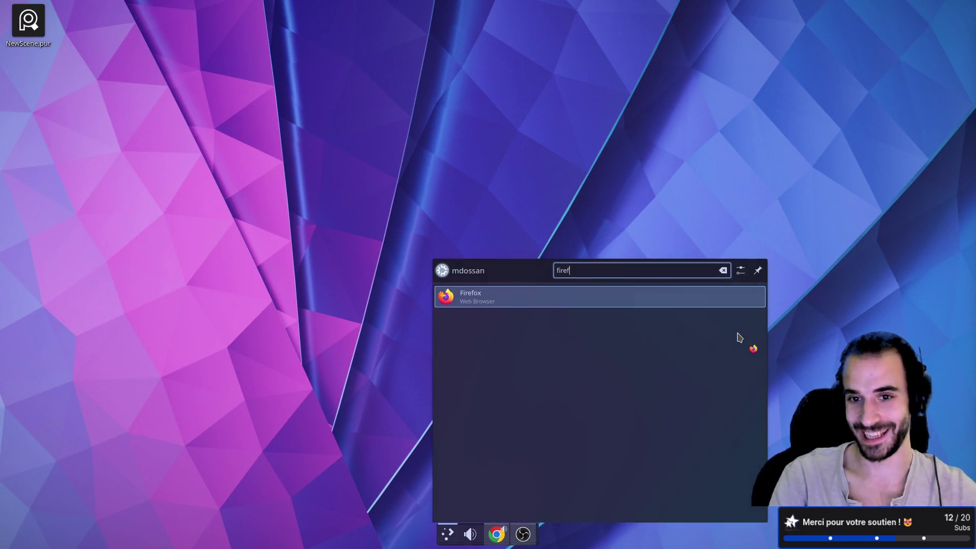
pyautogui.press('Return')
# - In the Stream profile, search 'itch io guidelines' and open the Content creator quality guidelines result
pyautogui.click(465, 298)
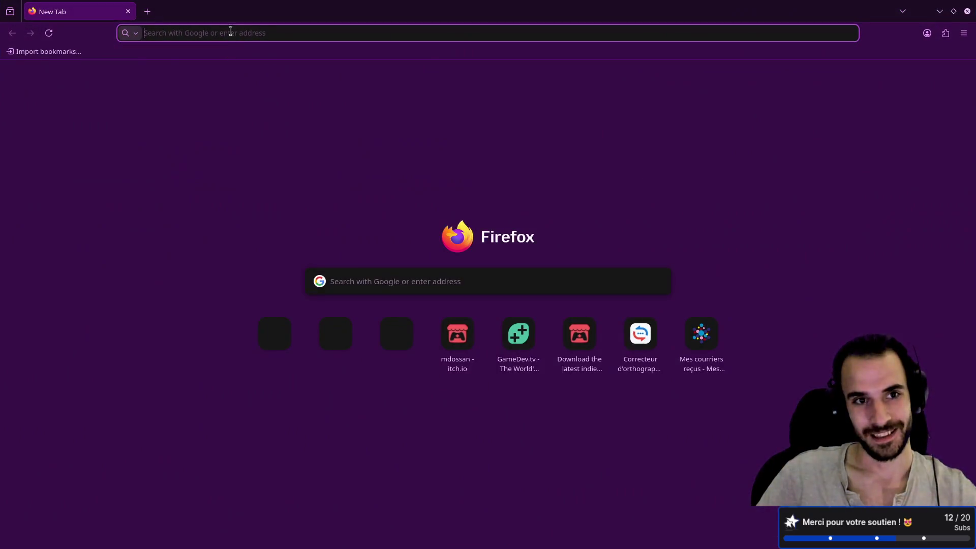
pyautogui.click(232, 31)
pyautogui.write('itch io gui')
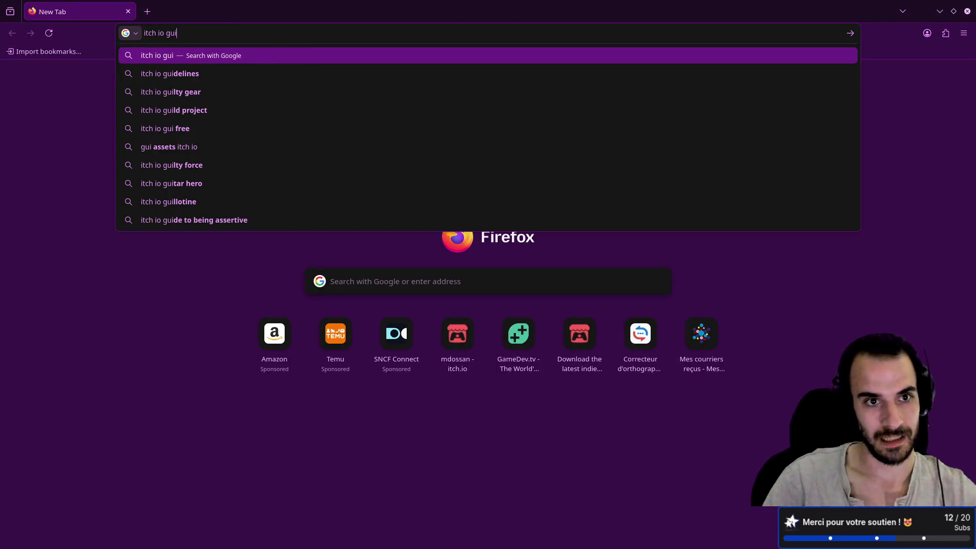
pyautogui.press('Down')
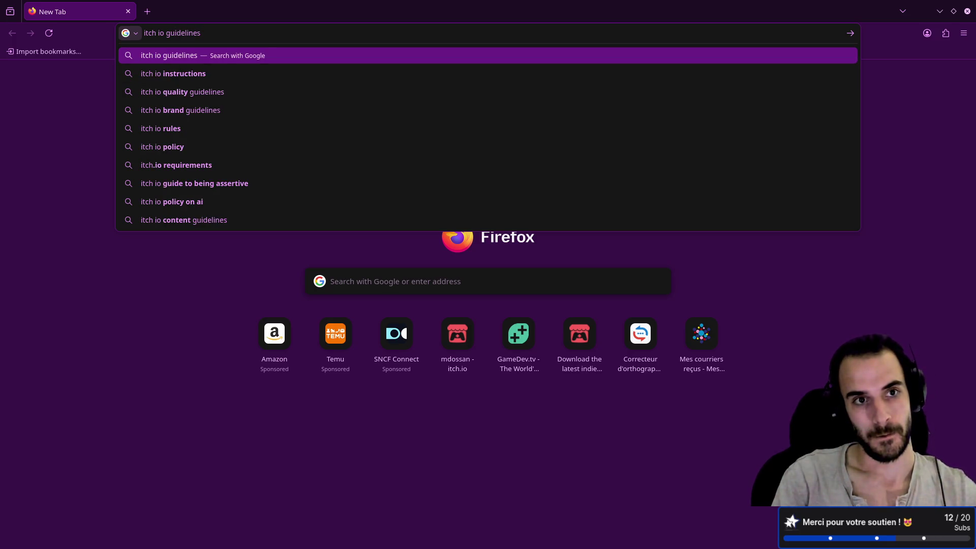
pyautogui.press('Return')
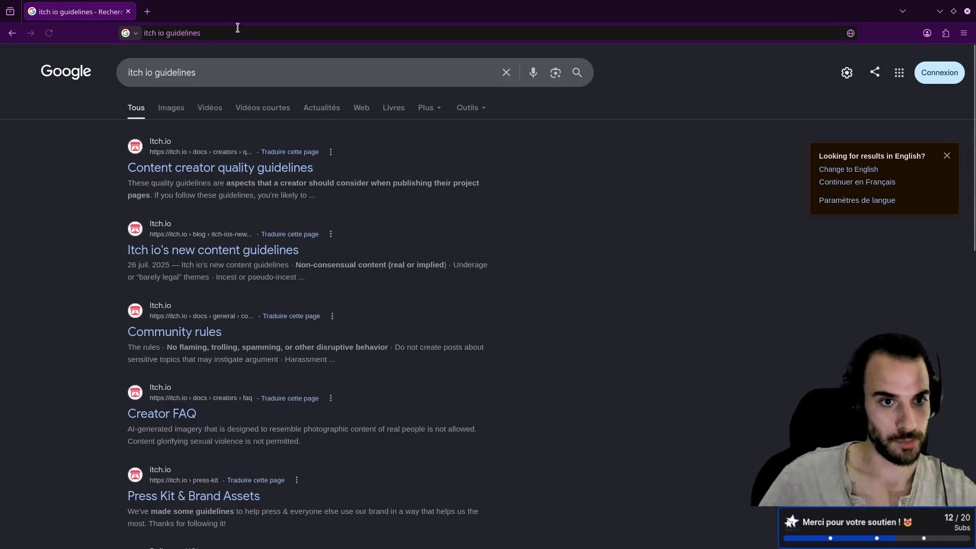
pyautogui.click(193, 172)
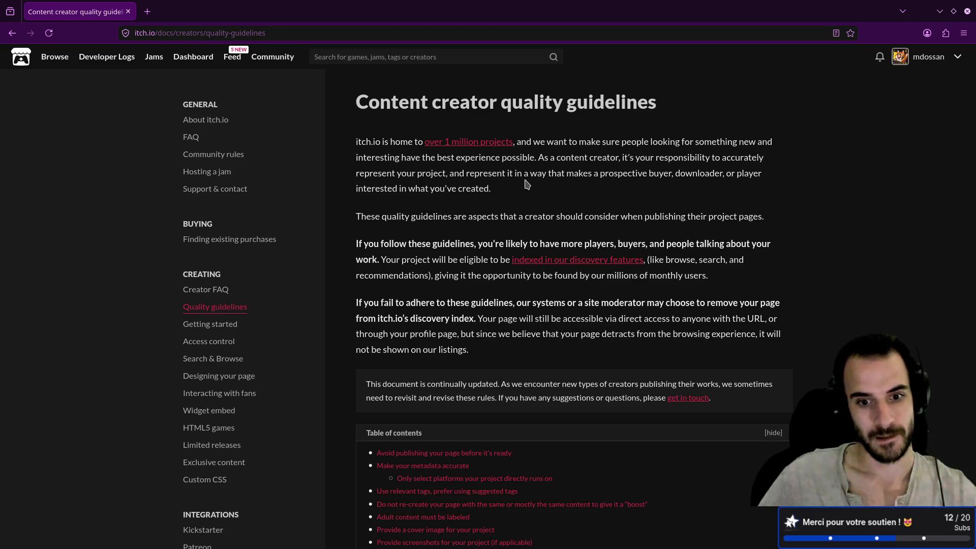
# - Search the guidelines page for 'public', which finds 2 matches
pyautogui.scroll(-5, 526, 184)
pyautogui.hotkey('ctrl', 'f')
pyautogui.write('public')
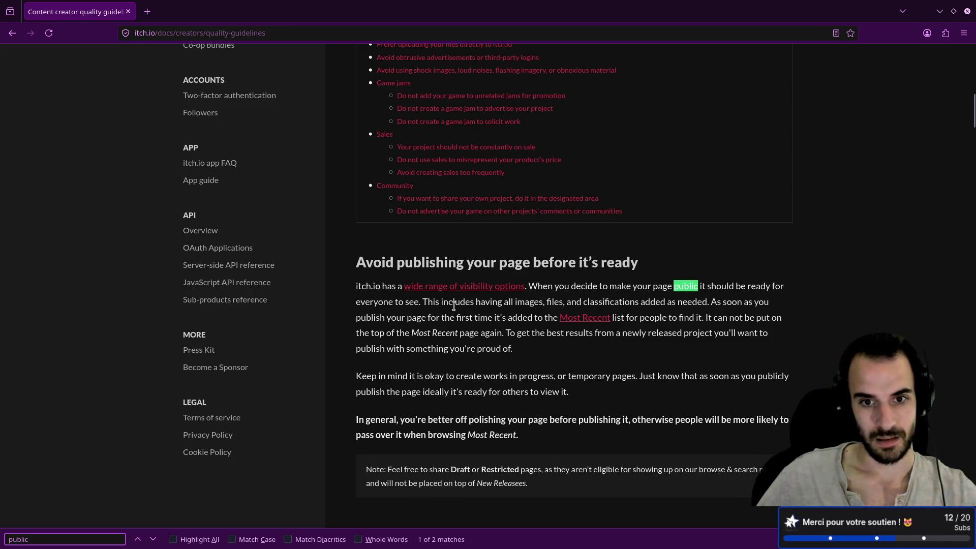
# - Highlight the passages under 'Avoid publishing your page', then scroll back to the top
pyautogui.moveTo(497, 302); pyautogui.dragTo(636, 304)
pyautogui.scroll(-5, 584, 333)
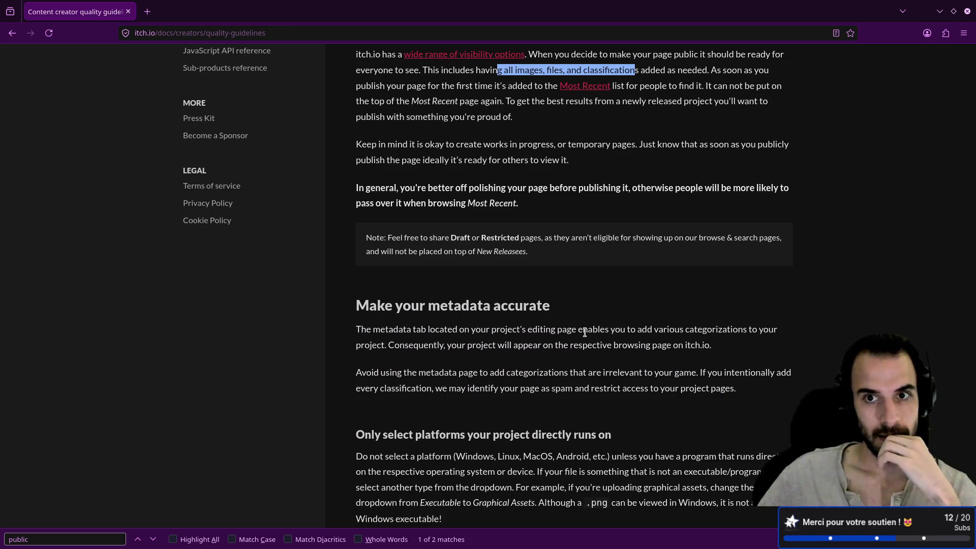
pyautogui.scroll(5, 585, 333)
pyautogui.moveTo(444, 318); pyautogui.dragTo(638, 319)
pyautogui.click(689, 331)
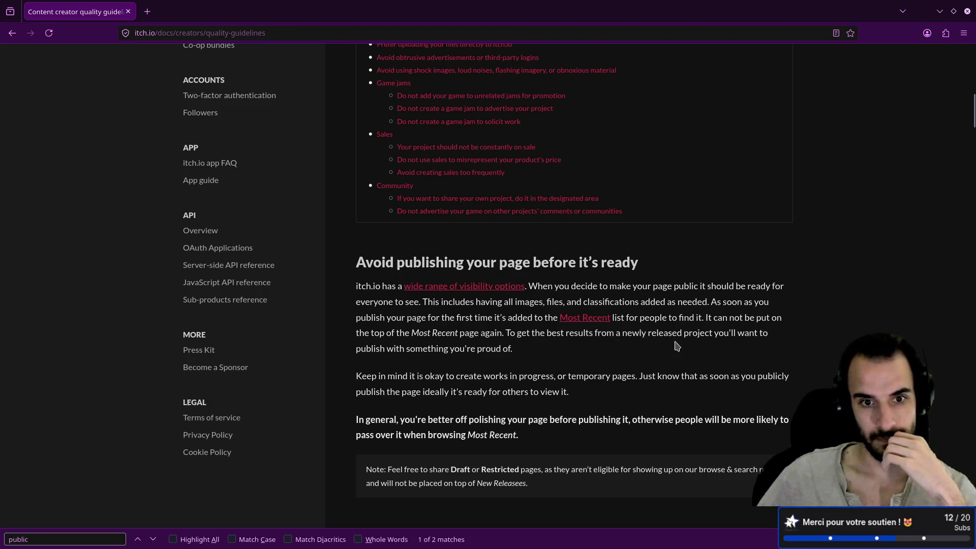
pyautogui.moveTo(502, 333)
pyautogui.mouseDown()
pyautogui.moveTo(442, 333)
pyautogui.moveTo(713, 318)
pyautogui.mouseUp()
pyautogui.click(616, 300)
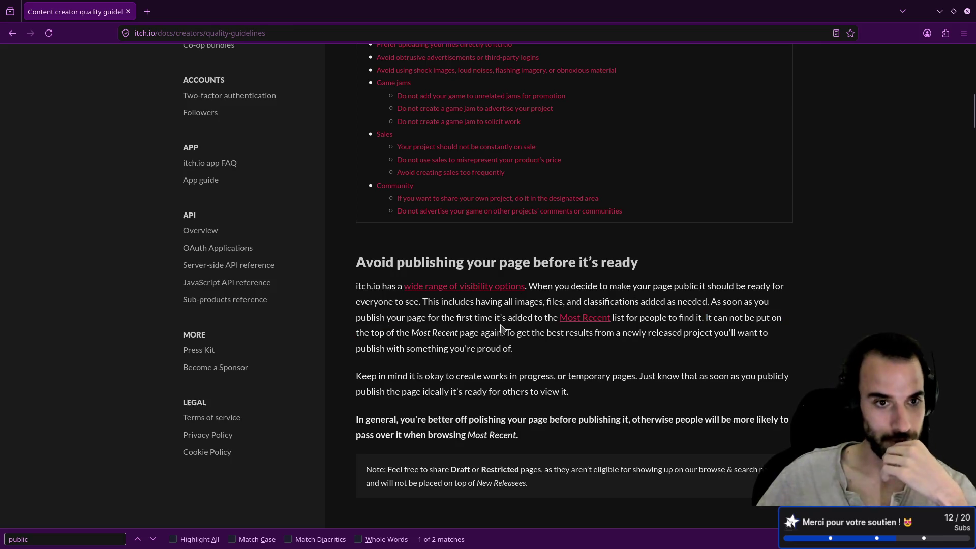
pyautogui.scroll(6, 503, 329)
pyautogui.scroll(5, 503, 328)
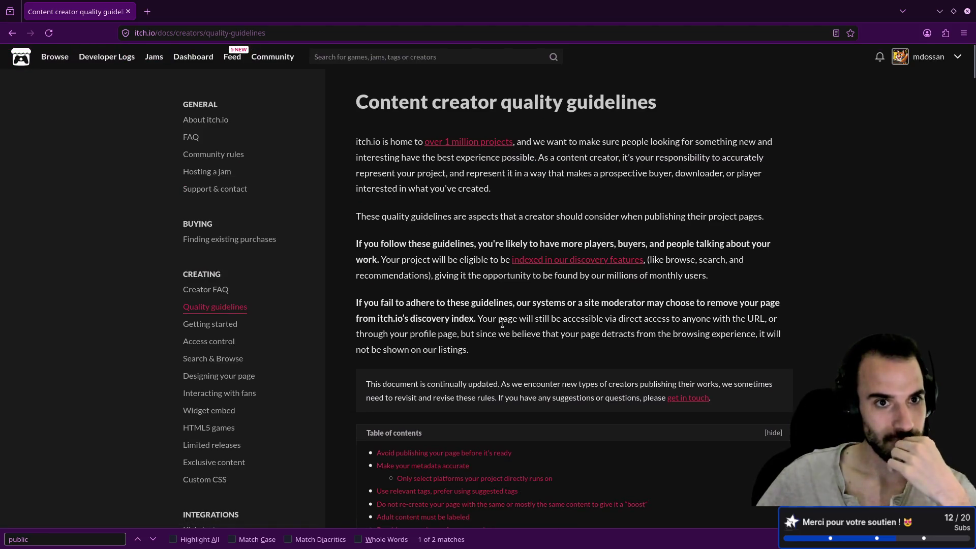
pyautogui.scroll(-3, 503, 321)
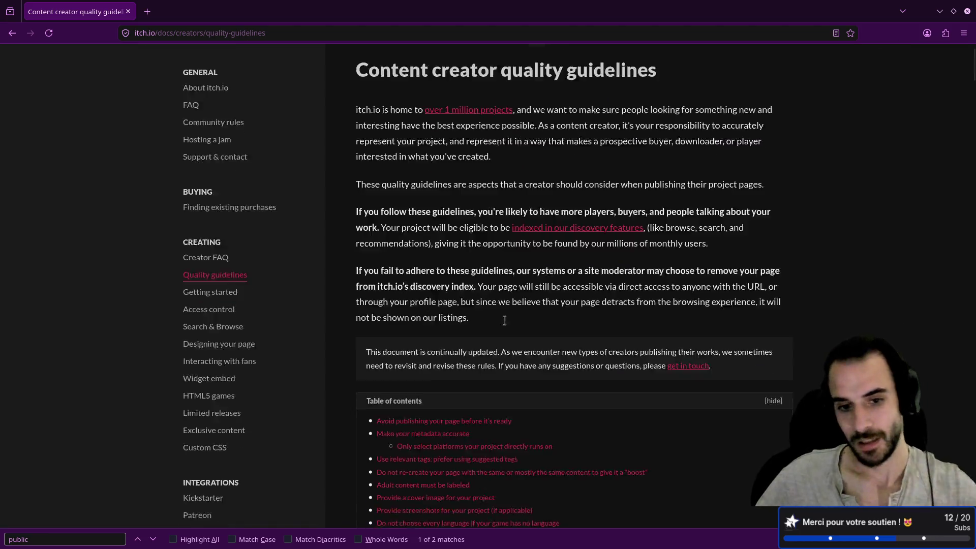
# - Open the Advanced Import Settings for character.glb in Godot
pyautogui.hotkey('alt', 'Tab')
pyautogui.hotkey('alt', 'Tab')
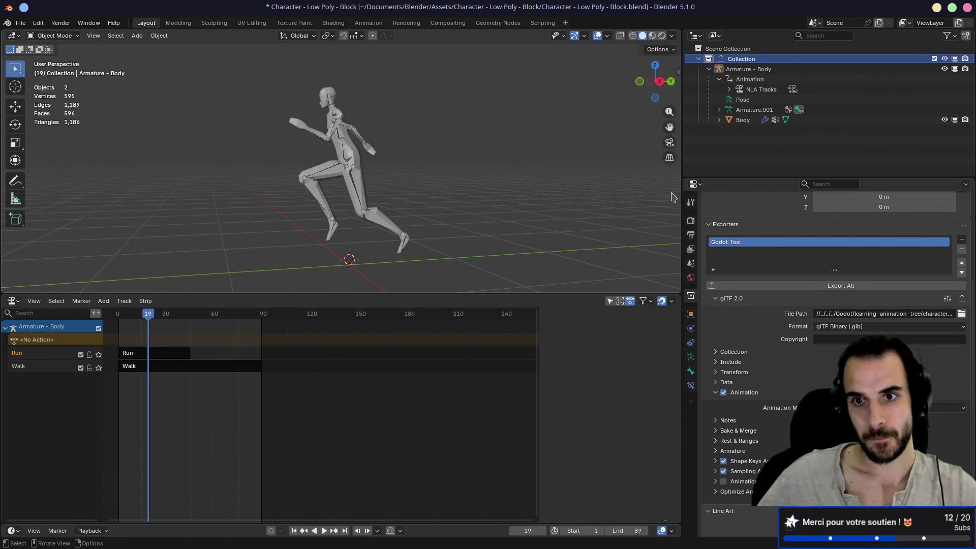
pyautogui.moveTo(719, 179); pyautogui.dragTo(719, 184)
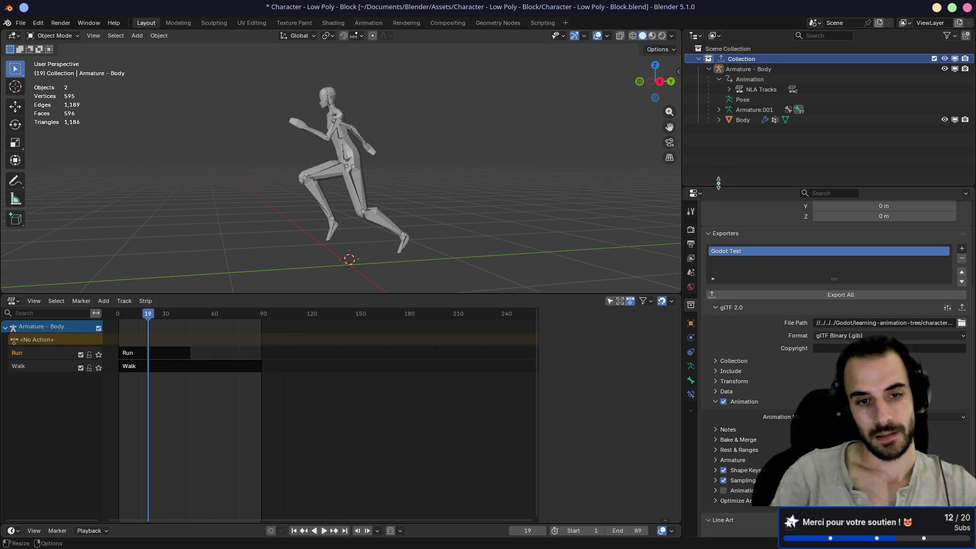
pyautogui.hotkey('alt', 'Tab')
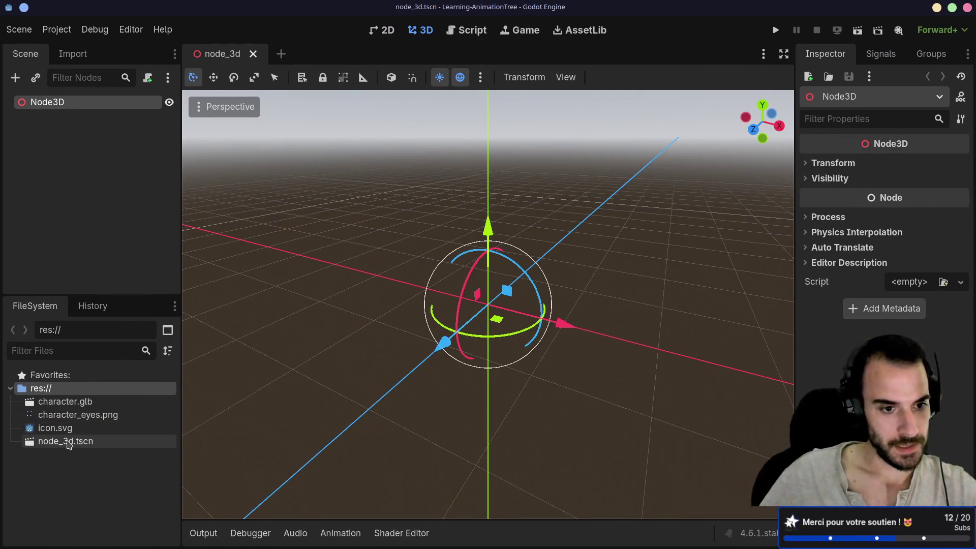
pyautogui.click(69, 444)
pyautogui.click(92, 403)
pyautogui.doubleClick(94, 404)
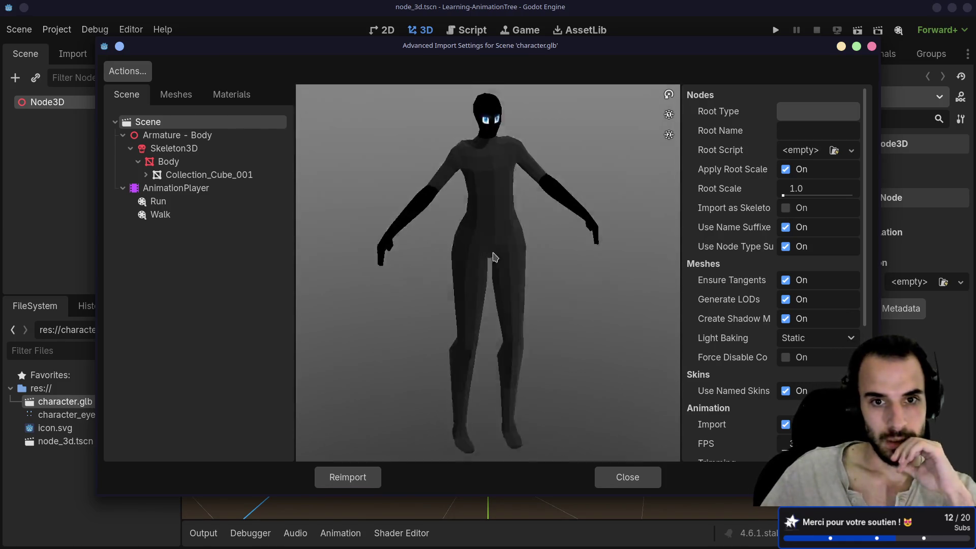
pyautogui.moveTo(493, 256)
pyautogui.mouseDown()
pyautogui.moveTo(450, 251)
pyautogui.moveTo(497, 275)
pyautogui.moveTo(573, 262)
pyautogui.moveTo(477, 252)
pyautogui.mouseUp()
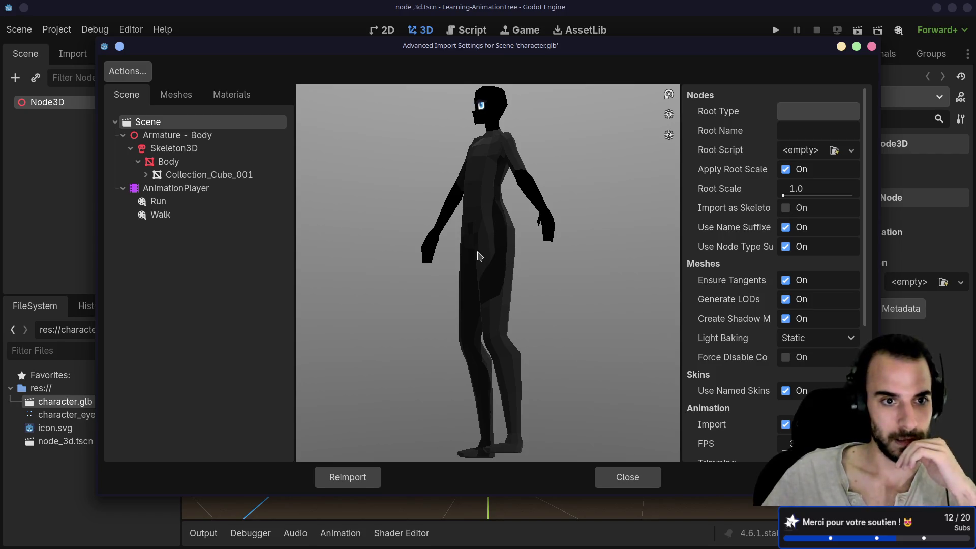
# - Set the Run animation's Loop Mode to Linear and preview it
pyautogui.click(184, 202)
pyautogui.click(310, 451)
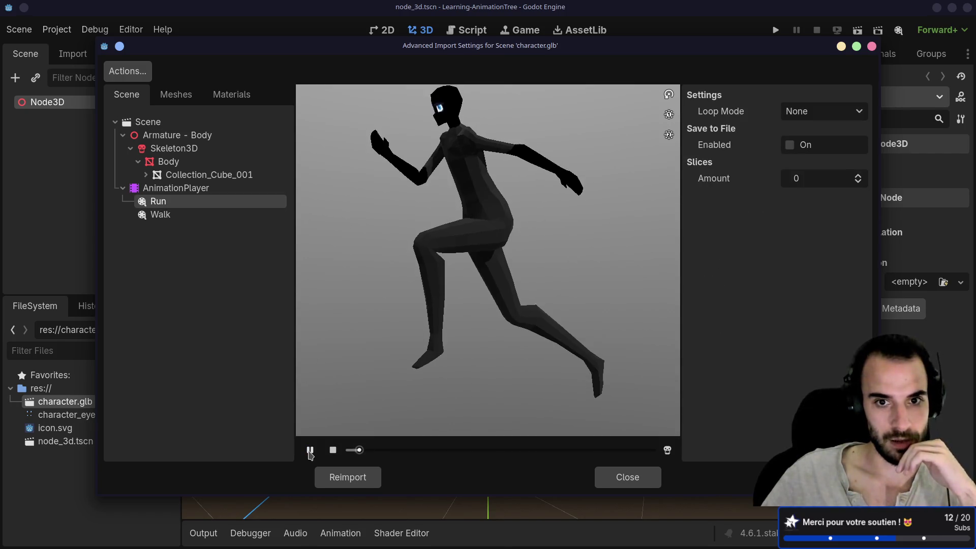
pyautogui.click(796, 112)
pyautogui.click(802, 148)
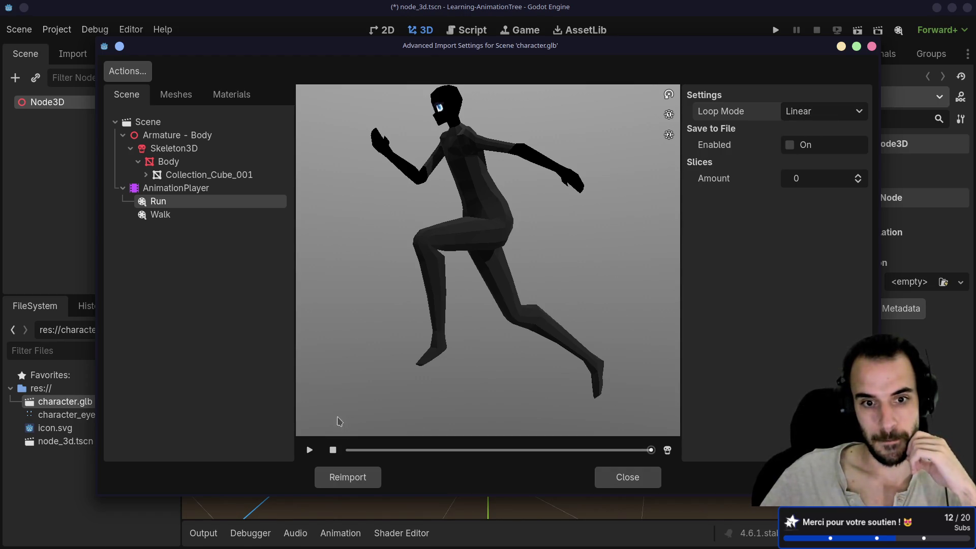
pyautogui.click(309, 449)
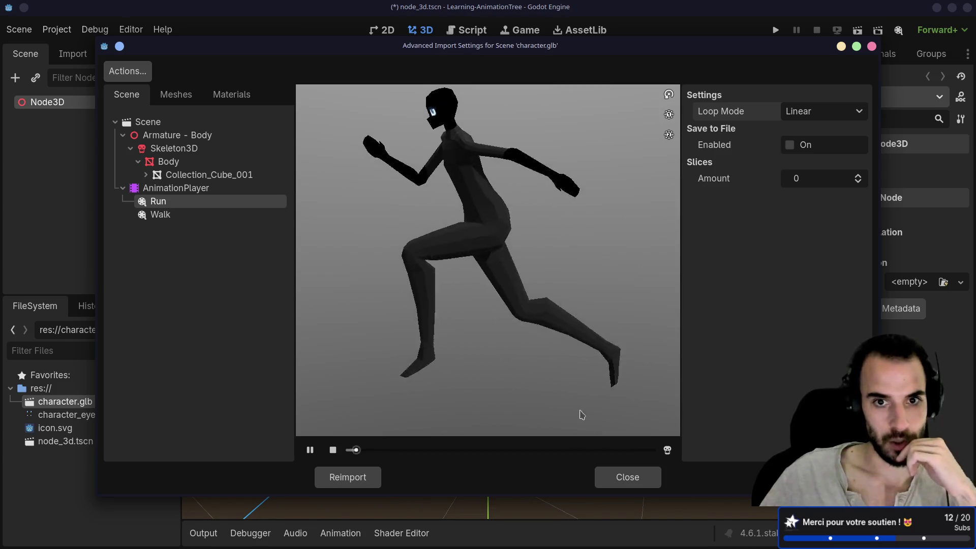
# - Set Walk's Loop Mode to Linear, preview it, and reimport character.glb
pyautogui.press('Down')
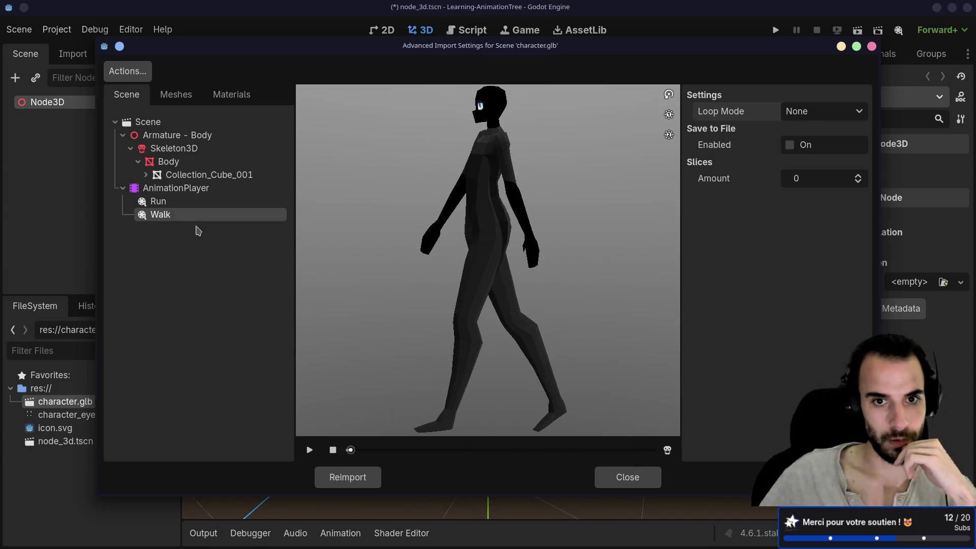
pyautogui.click(816, 113)
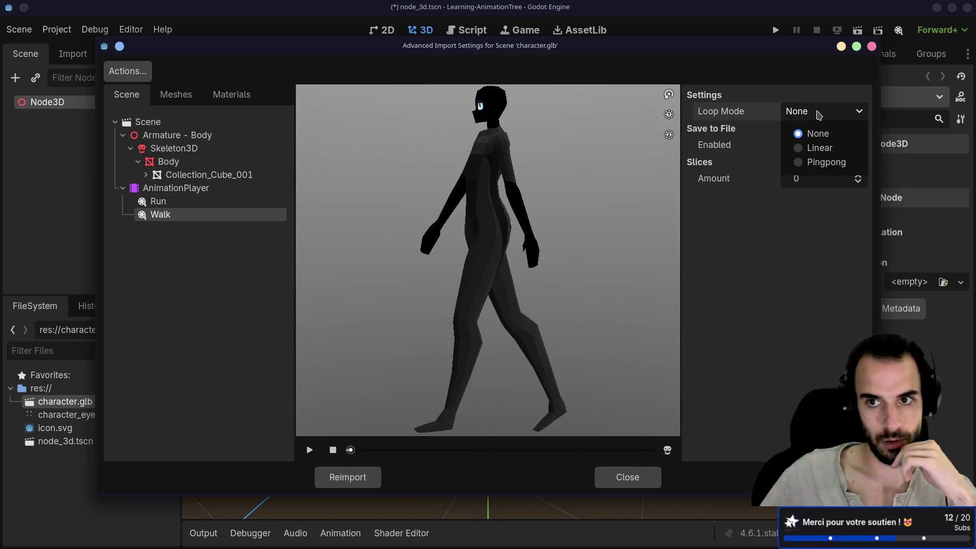
pyautogui.click(799, 148)
pyautogui.click(310, 450)
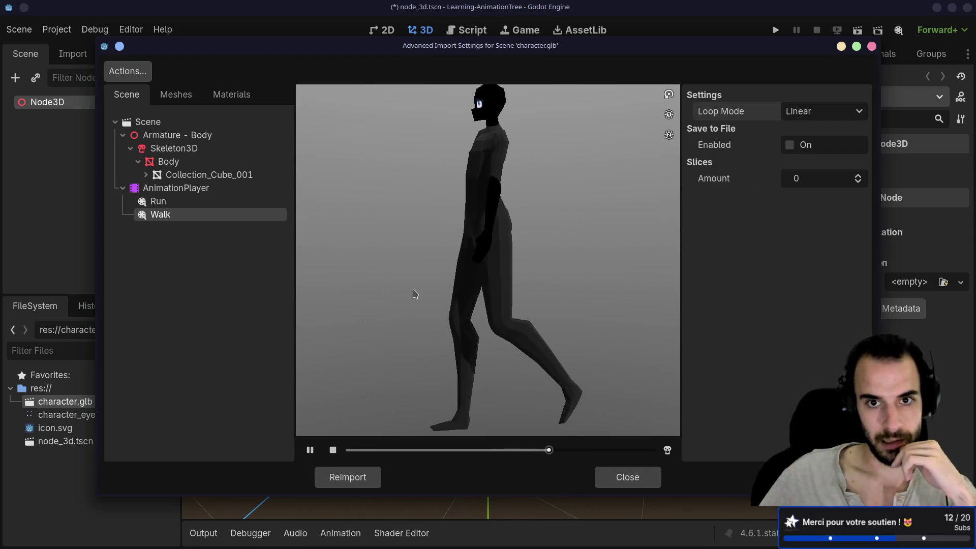
pyautogui.moveTo(414, 294)
pyautogui.mouseDown()
pyautogui.moveTo(593, 277)
pyautogui.moveTo(429, 285)
pyautogui.moveTo(371, 268)
pyautogui.mouseUp()
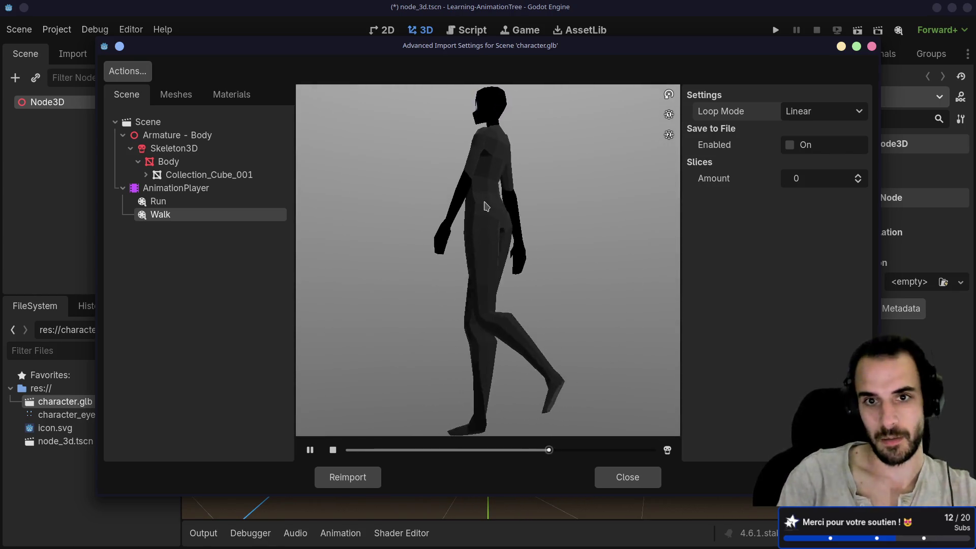
pyautogui.click(346, 476)
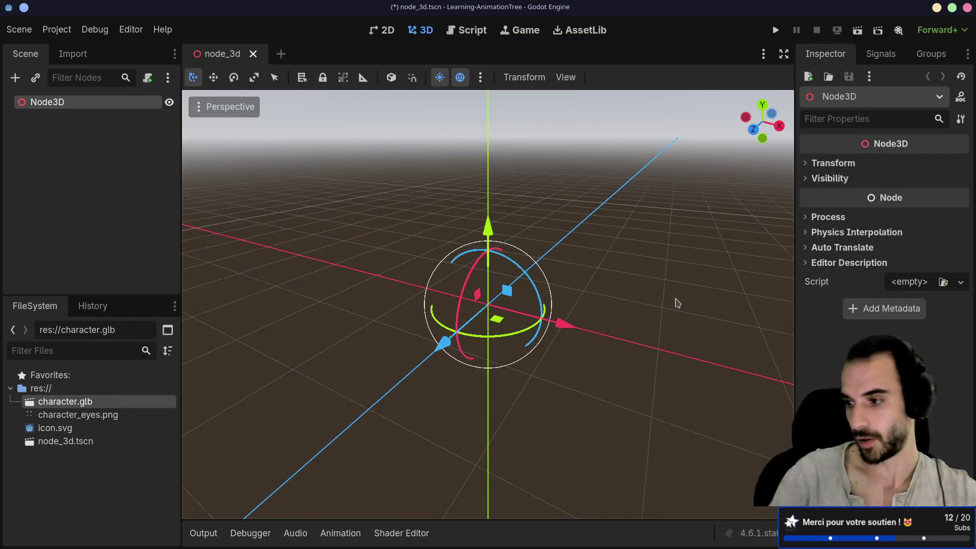
# - In the Shading workspace, unlink the Slot 2 and Cloth.Black materials from Body
pyautogui.hotkey('alt', 'Tab')
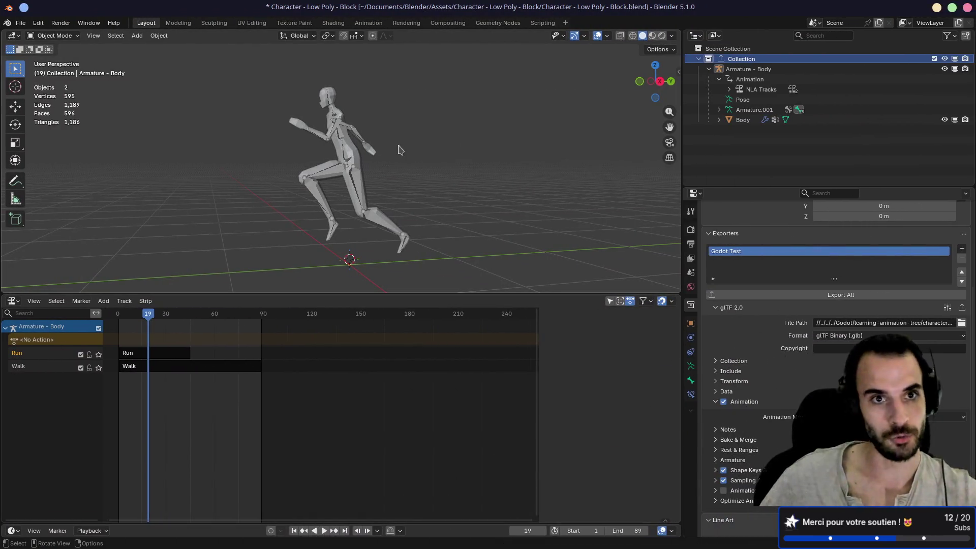
pyautogui.click(333, 23)
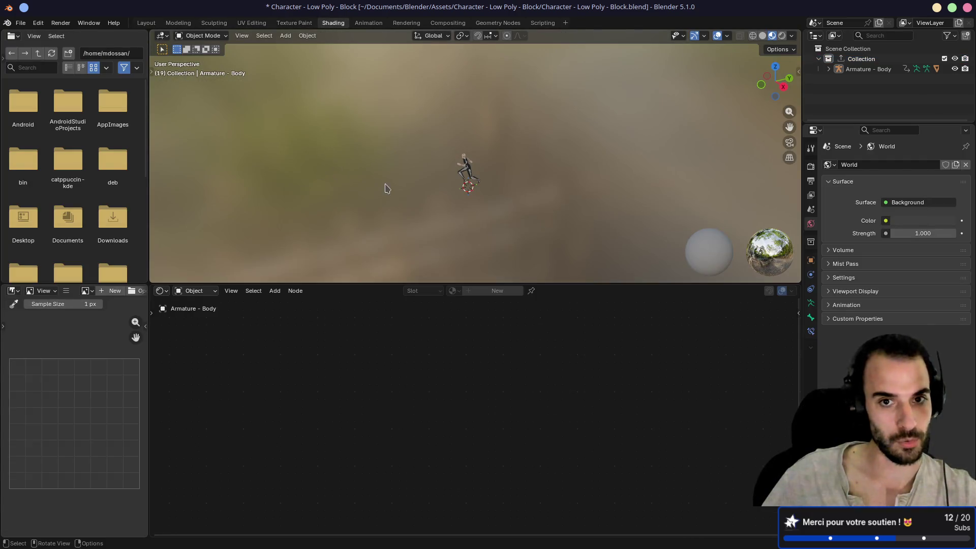
pyautogui.scroll(5, 457, 198)
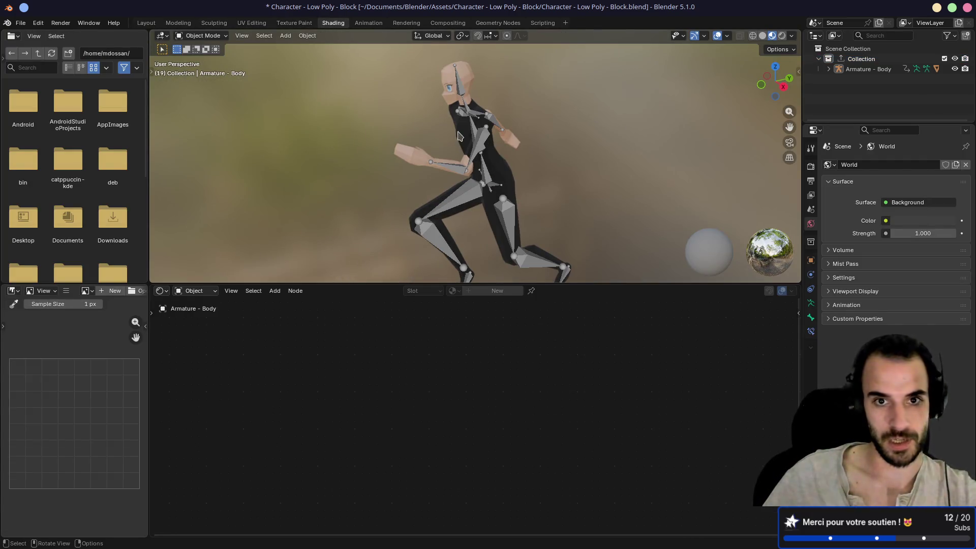
pyautogui.click(459, 135)
pyautogui.click(529, 292)
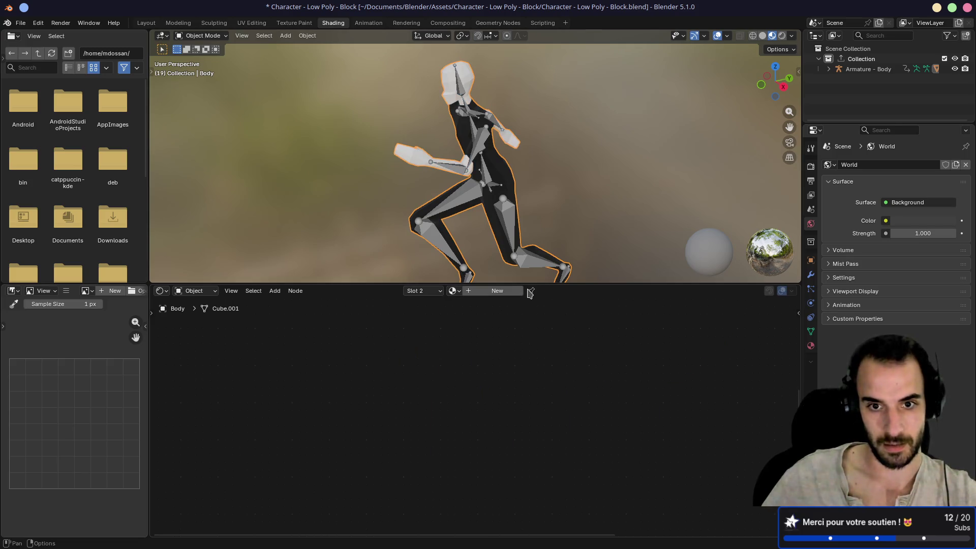
pyautogui.click(431, 292)
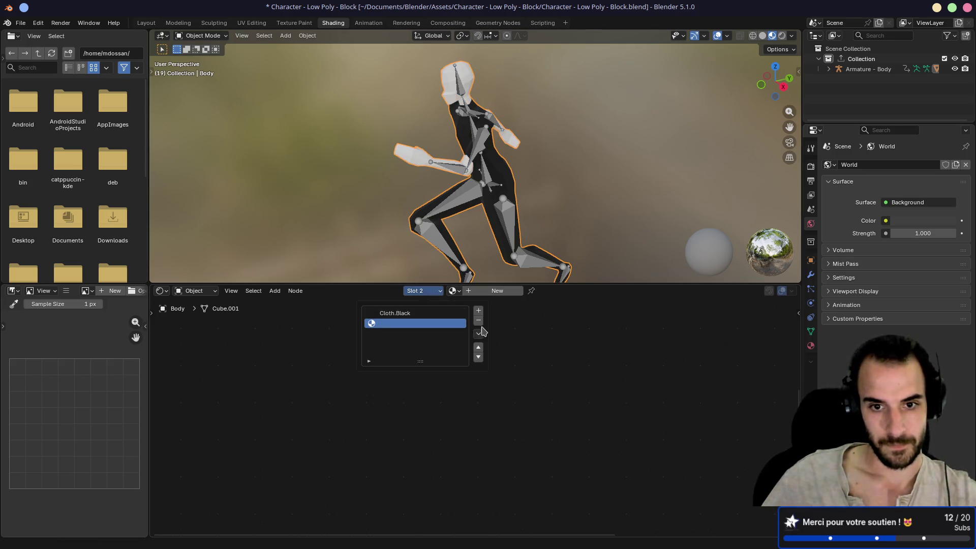
pyautogui.click(401, 313)
pyautogui.click(529, 291)
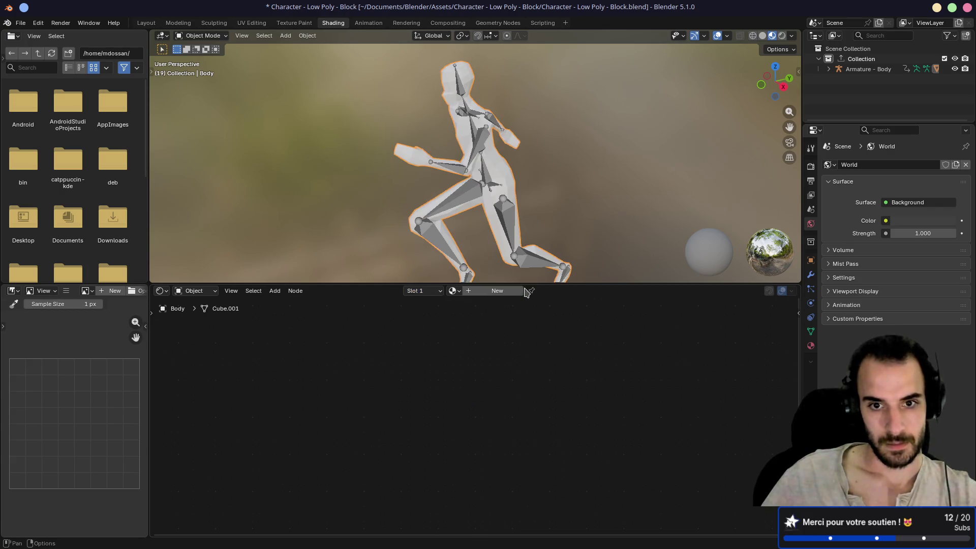
# - Save Character - Low Poly - Block.blend and return to Godot
pyautogui.click(439, 292)
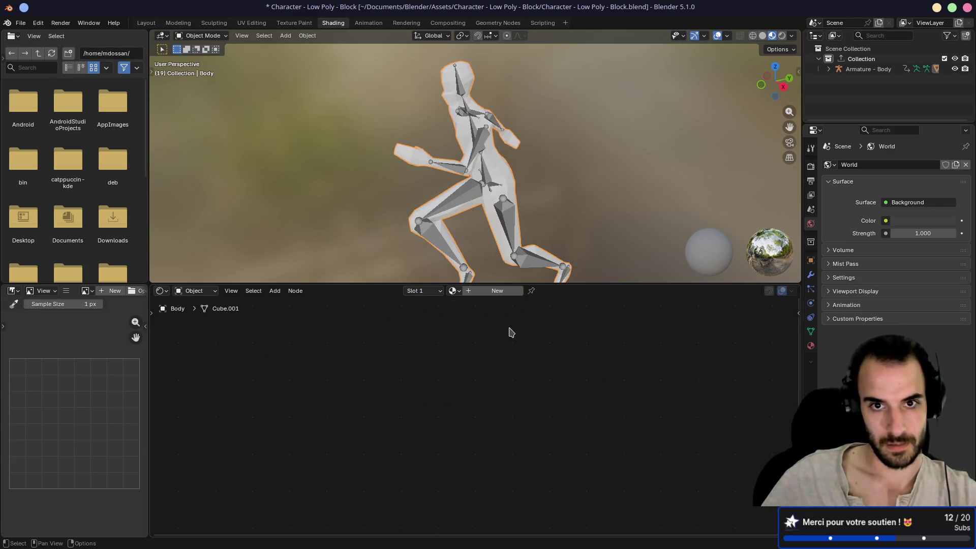
pyautogui.scroll(-2, 511, 333)
pyautogui.hotkey('ctrl', 's')
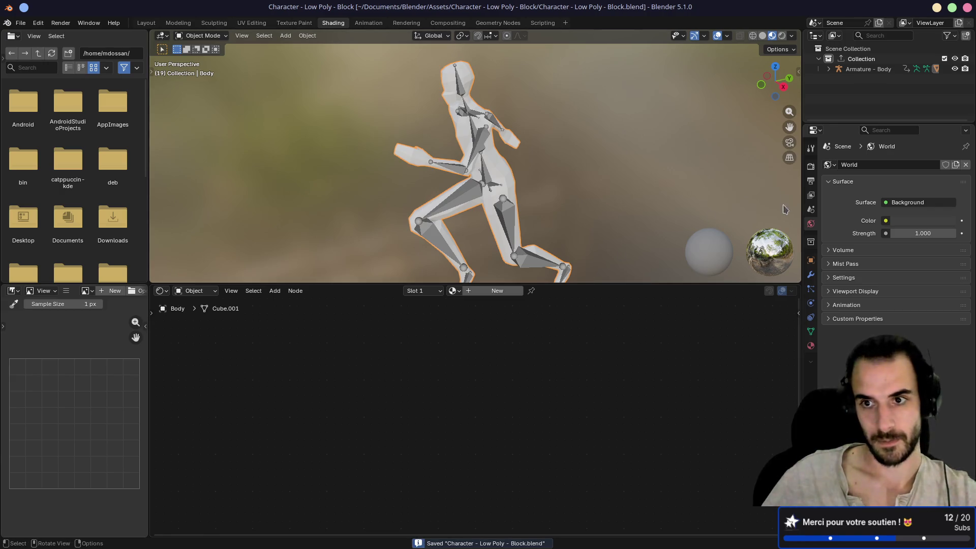
pyautogui.click(811, 244)
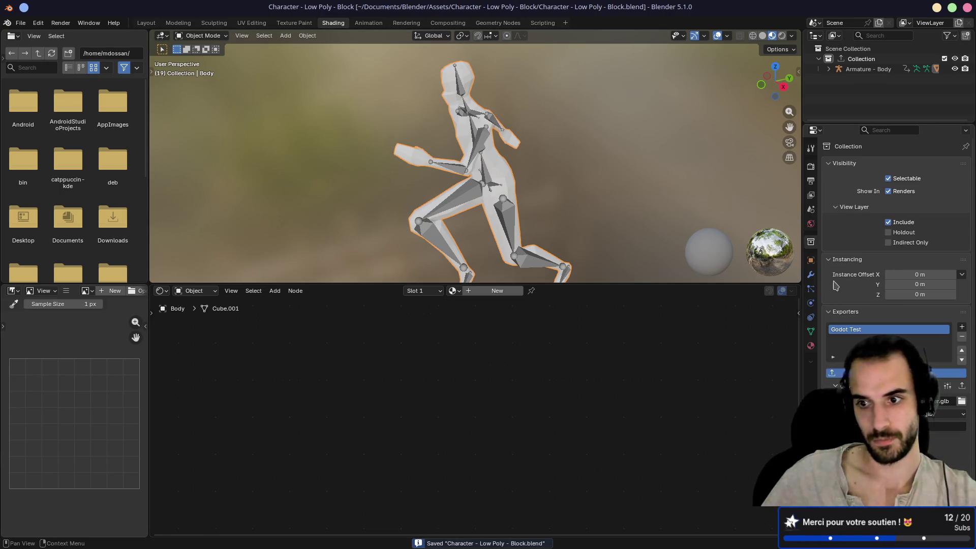
pyautogui.press('ctrl+super+Right')
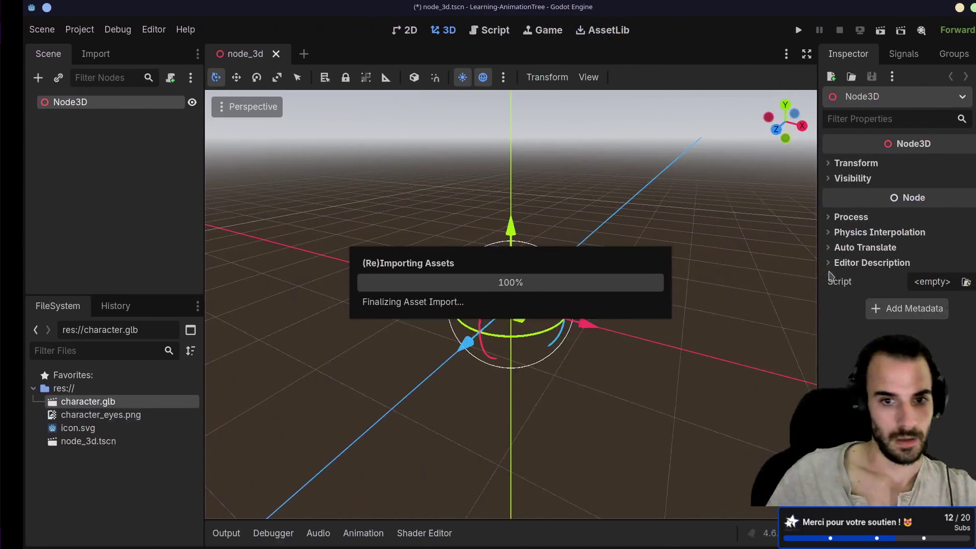
# - Reimport character.glb and play its Run animation in the import preview
pyautogui.rightClick(104, 405)
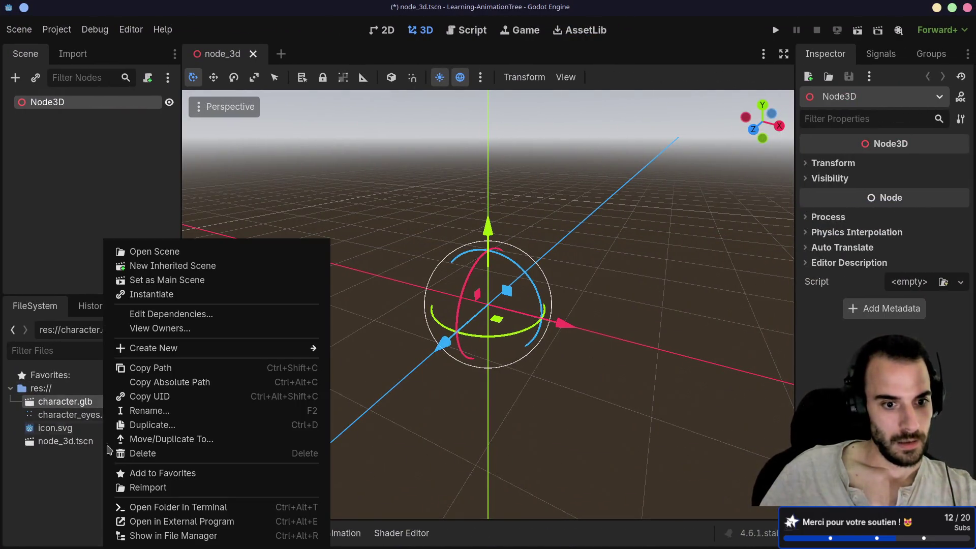
pyautogui.click(124, 487)
pyautogui.doubleClick(128, 400)
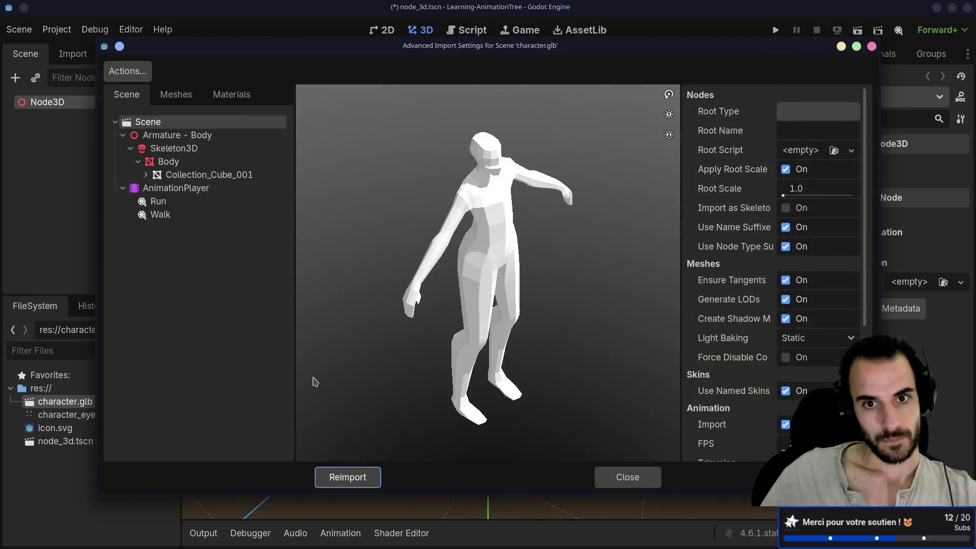
pyautogui.click(182, 201)
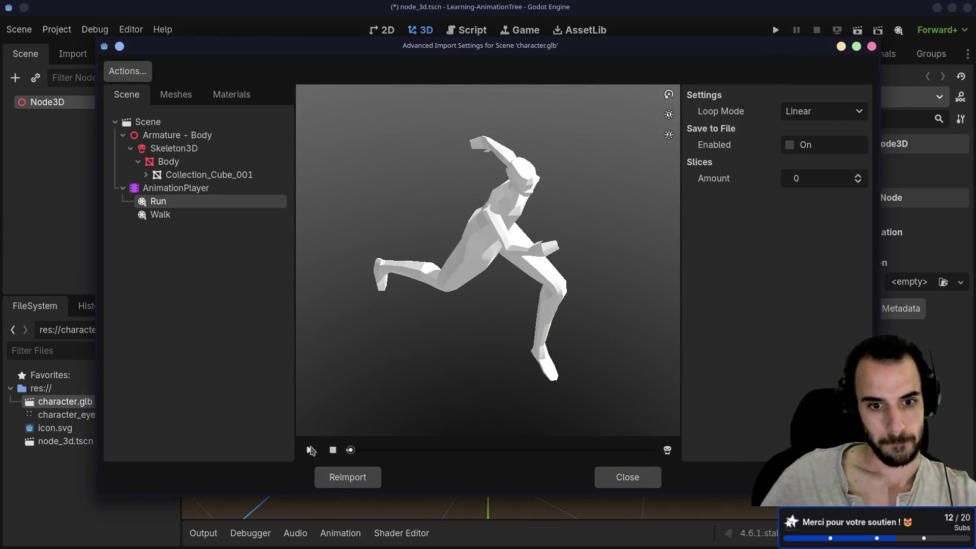
pyautogui.click(309, 450)
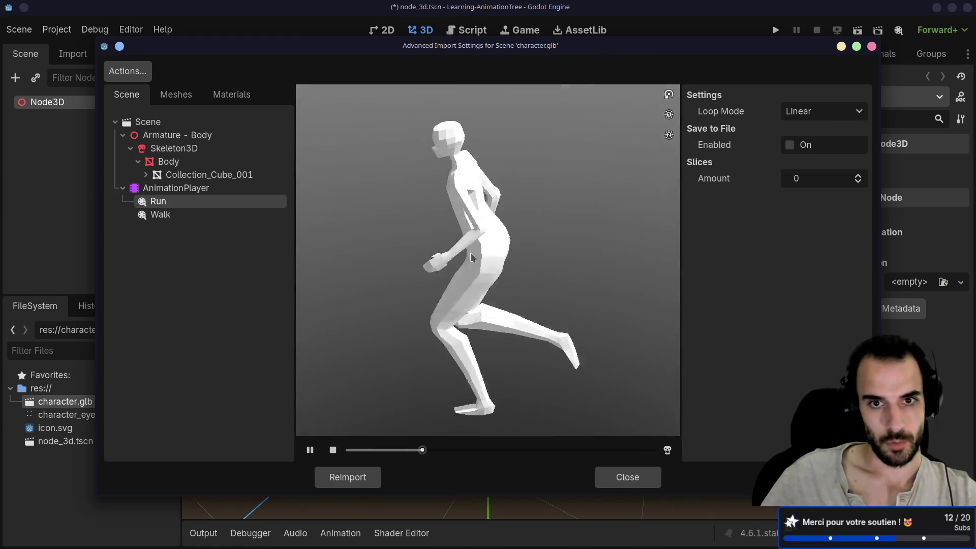
# - Orbit and scrub the paused Run preview to inspect the white character, then close the dialog
pyautogui.scroll(3, 460, 193)
pyautogui.moveTo(453, 178)
pyautogui.mouseDown()
pyautogui.moveTo(473, 258)
pyautogui.moveTo(464, 207)
pyautogui.mouseUp()
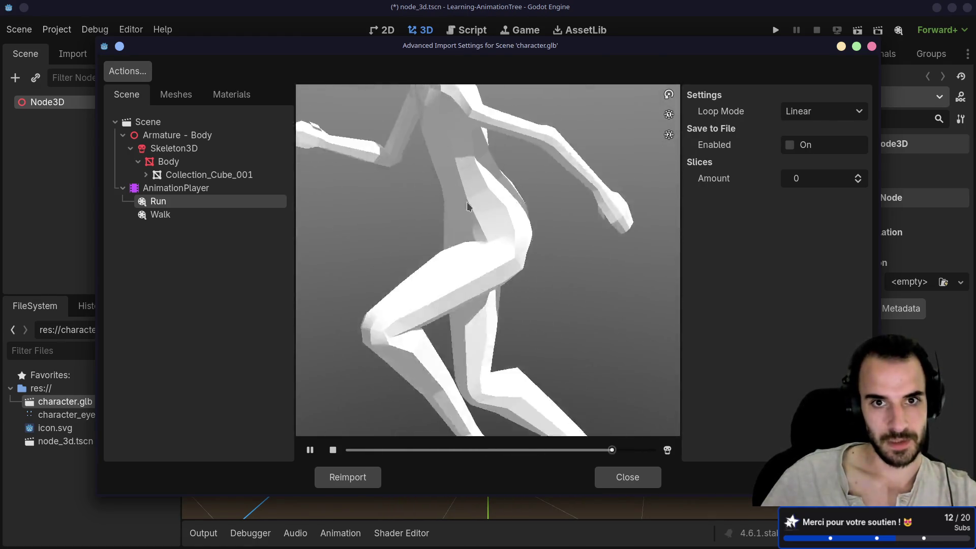
pyautogui.click(310, 450)
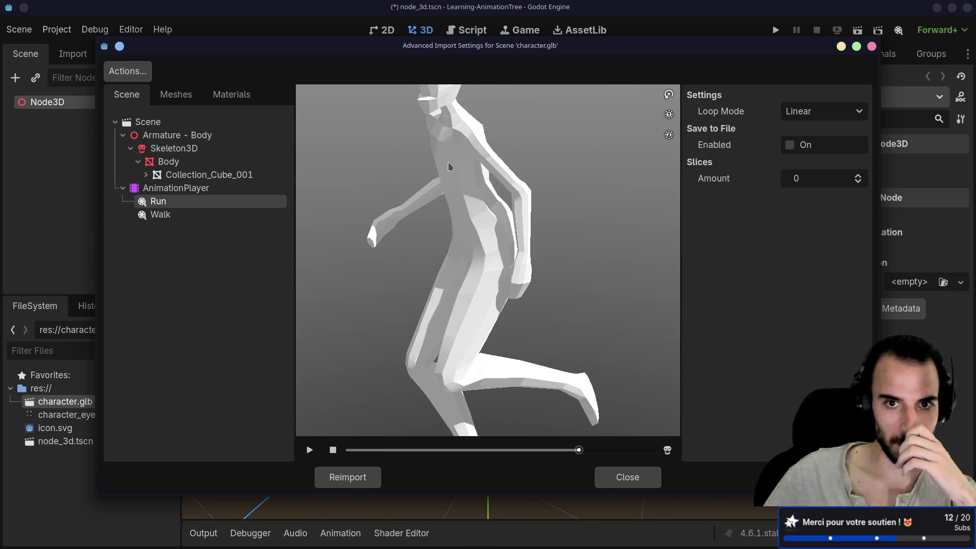
pyautogui.moveTo(449, 163)
pyautogui.mouseDown()
pyautogui.moveTo(486, 153)
pyautogui.moveTo(485, 131)
pyautogui.mouseUp()
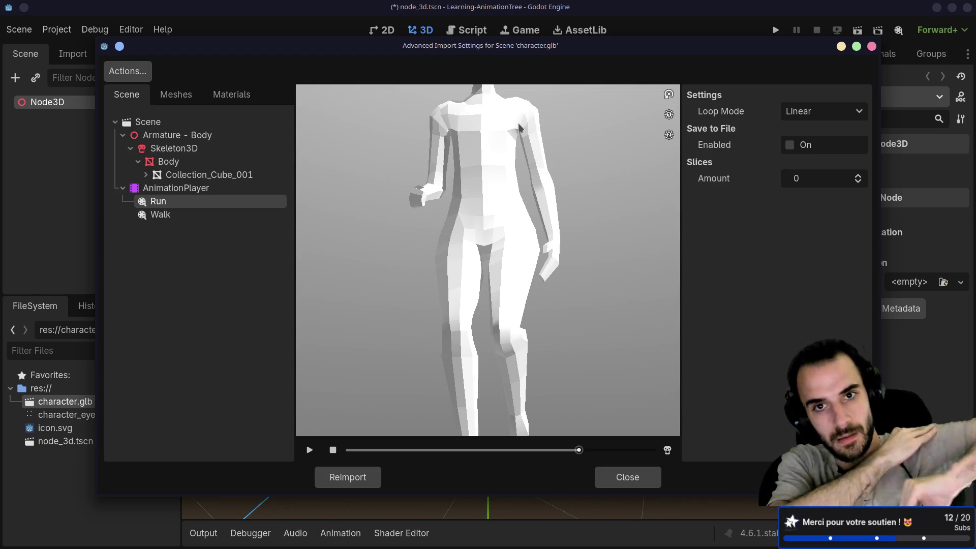
pyautogui.moveTo(578, 450); pyautogui.dragTo(524, 450)
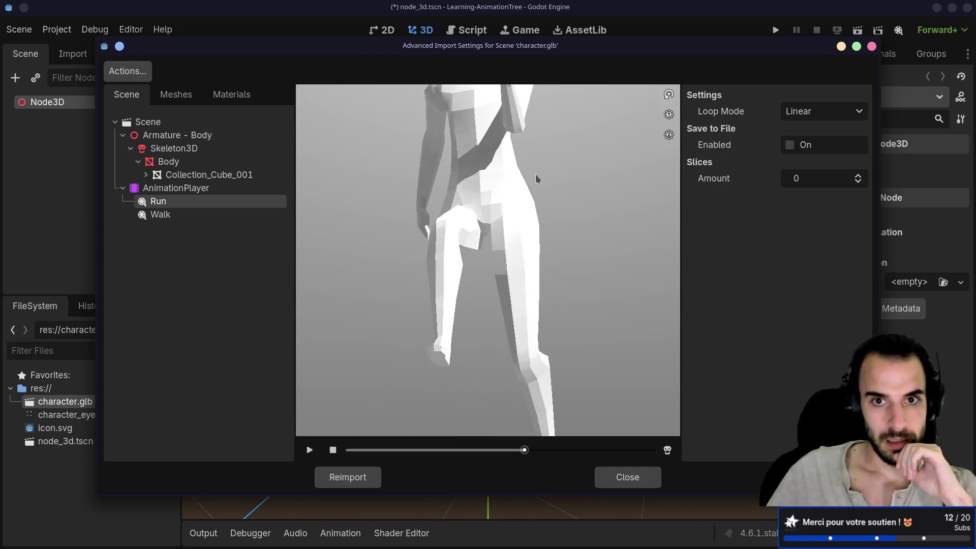
pyautogui.scroll(3, 535, 174)
pyautogui.moveTo(535, 174)
pyautogui.mouseDown()
pyautogui.moveTo(507, 218)
pyautogui.moveTo(496, 189)
pyautogui.mouseUp()
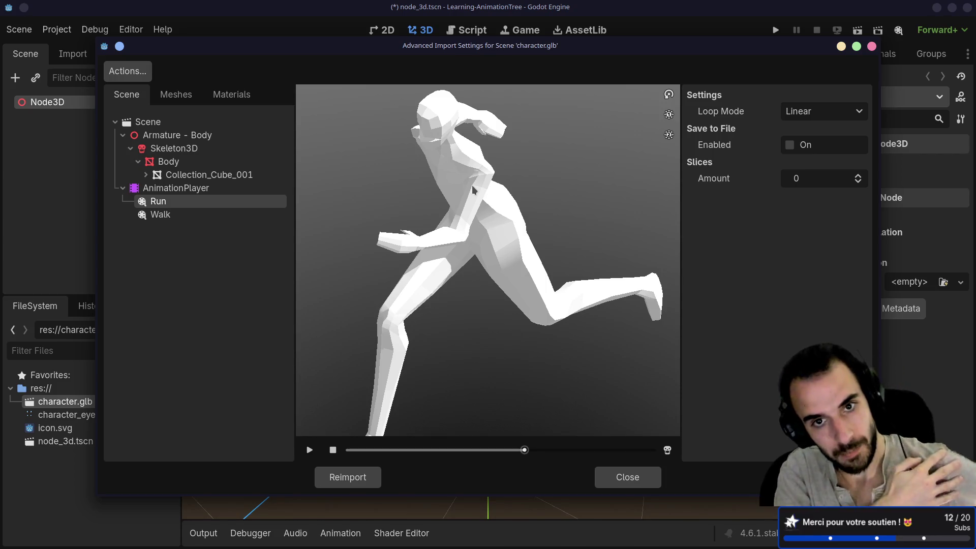
pyautogui.scroll(3, 469, 150)
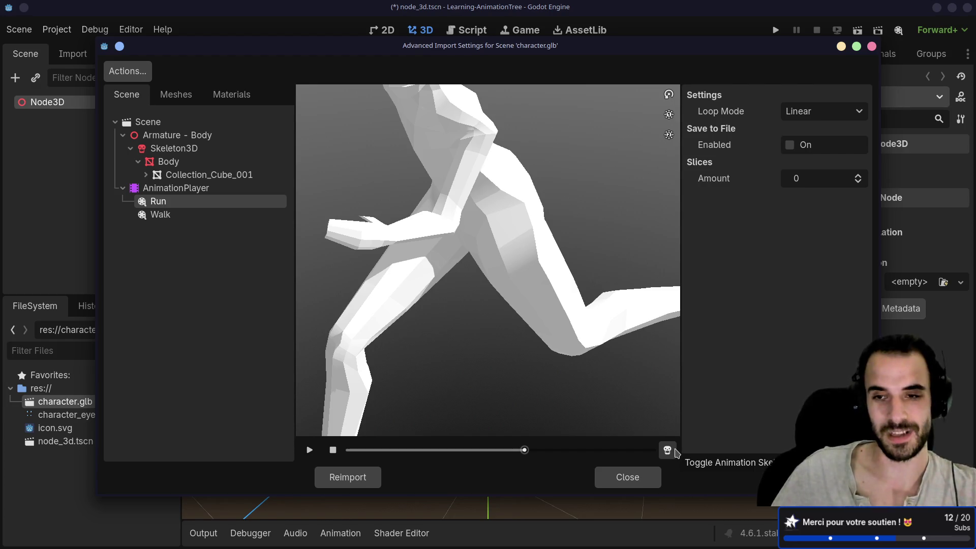
pyautogui.click(628, 477)
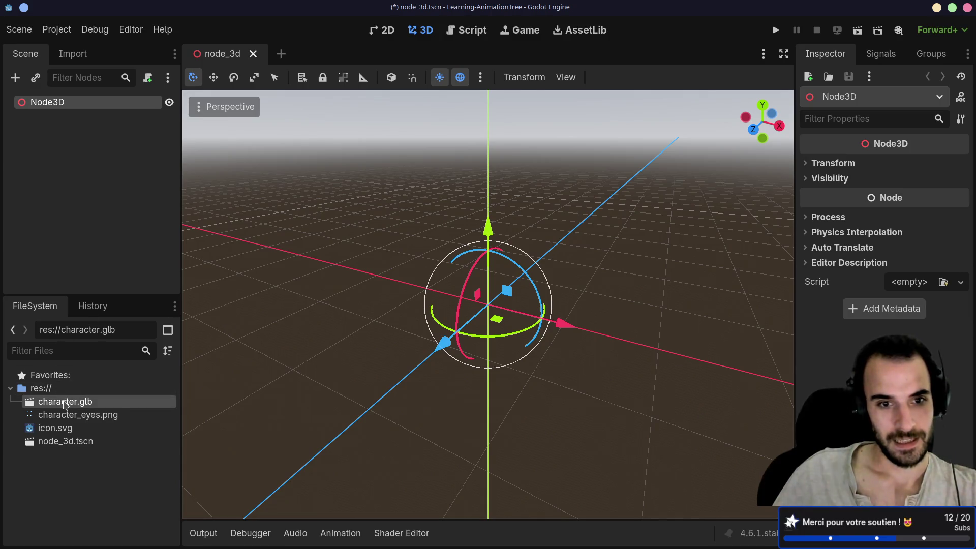
# - Add character.glb under Node3D in the scene and save node_3d.tscn
pyautogui.moveTo(65, 404); pyautogui.dragTo(59, 102)
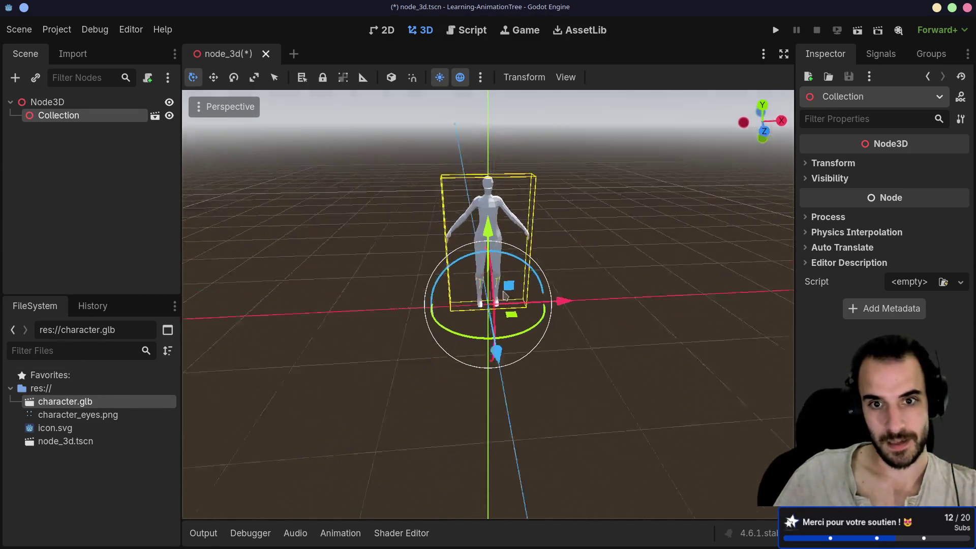
pyautogui.scroll(5, 509, 297)
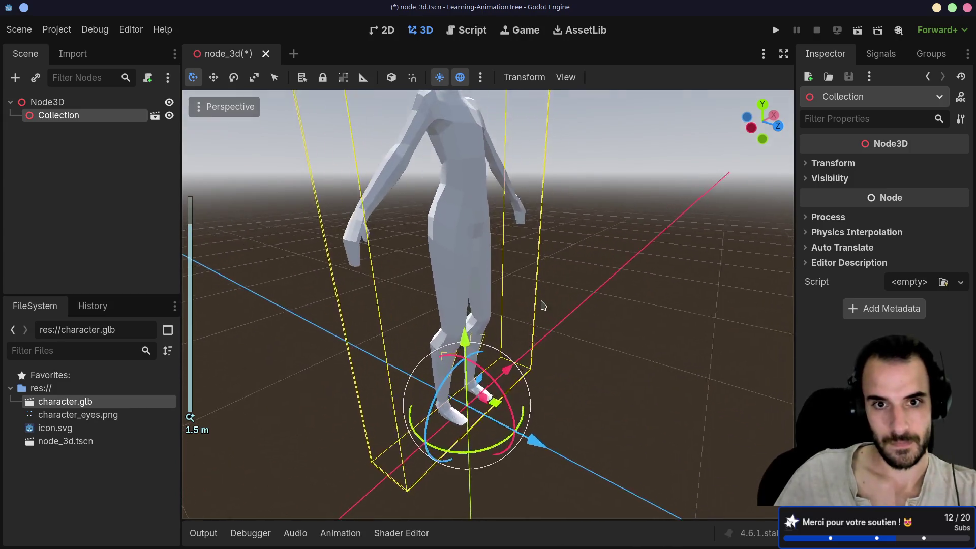
pyautogui.moveTo(543, 305); pyautogui.dragTo(356, 284)
pyautogui.scroll(-3, 356, 285)
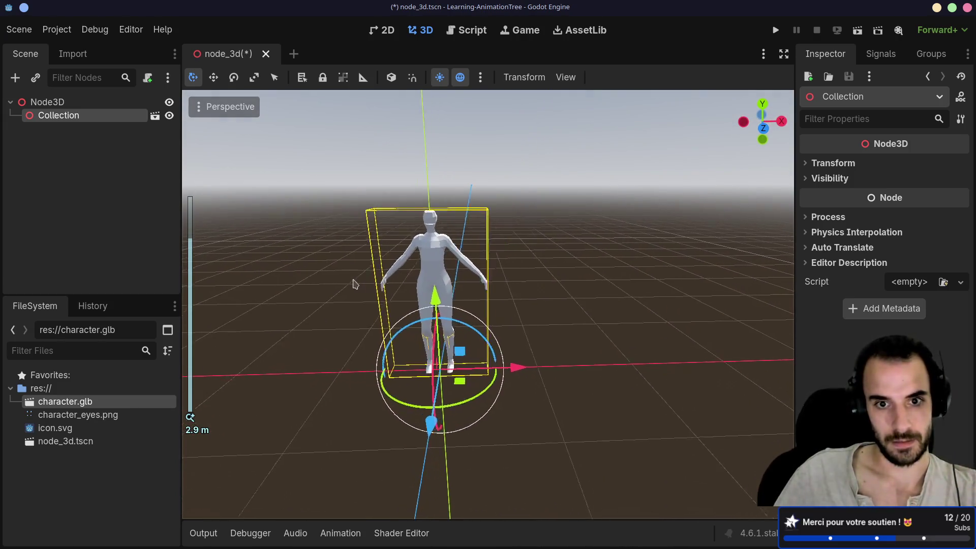
pyautogui.hotkey('ctrl', 's')
pyautogui.moveTo(355, 283); pyautogui.dragTo(366, 283)
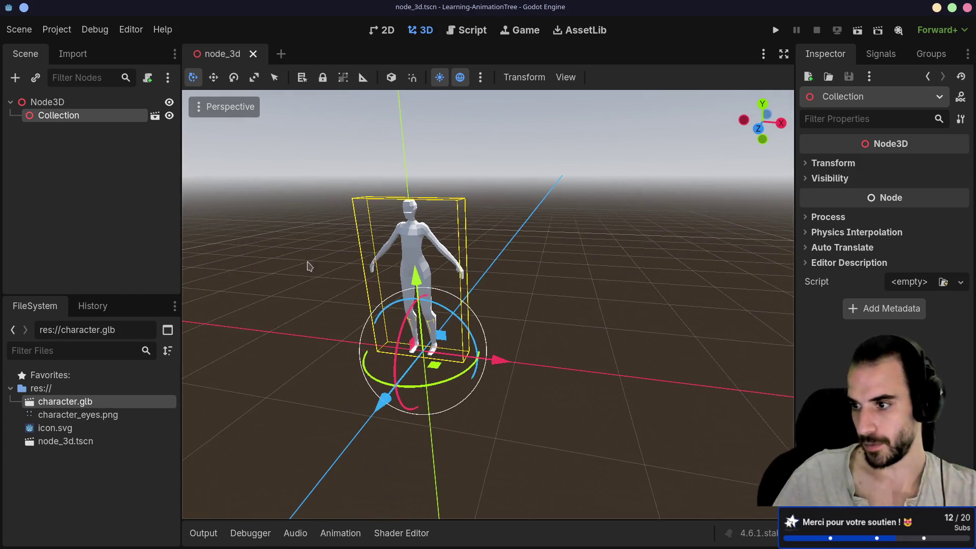
pyautogui.moveTo(308, 266); pyautogui.dragTo(322, 247)
# - Enable Editable Children on Collection and inspect its AnimationPlayer and Armature nodes
pyautogui.click(84, 103)
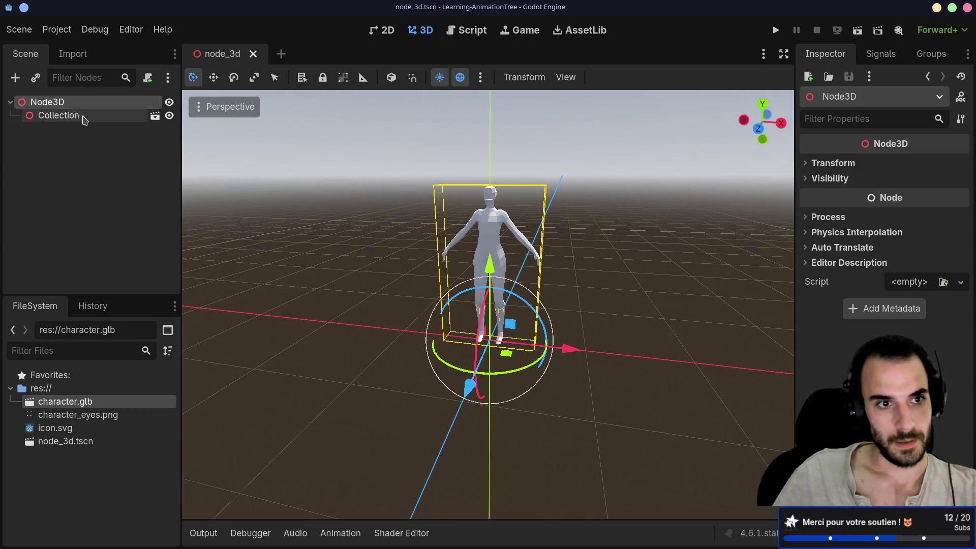
pyautogui.click(84, 117)
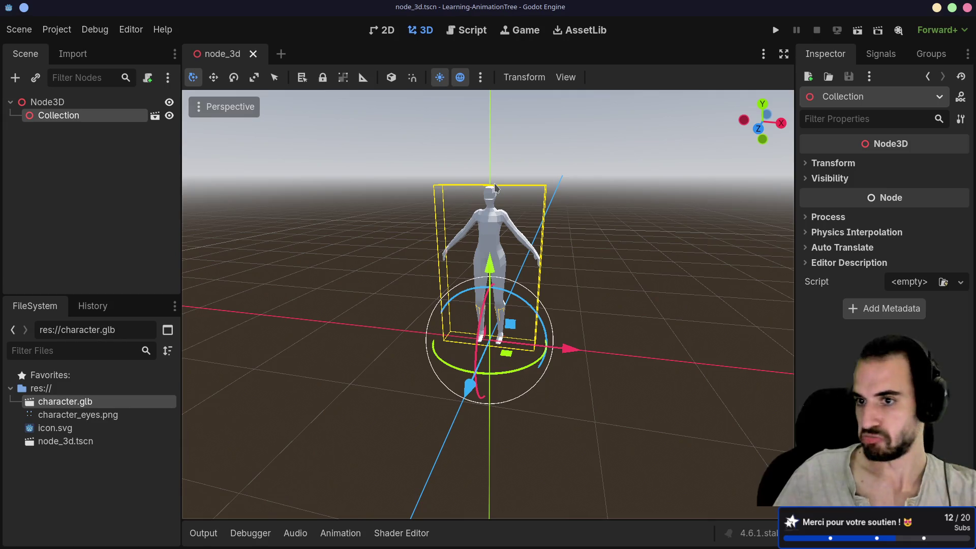
pyautogui.rightClick(71, 117)
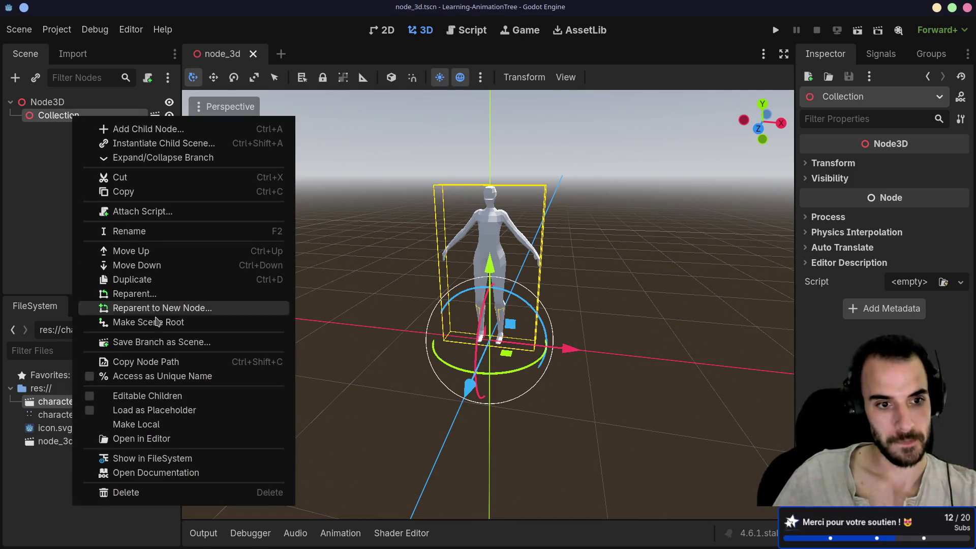
pyautogui.click(87, 396)
pyautogui.click(81, 171)
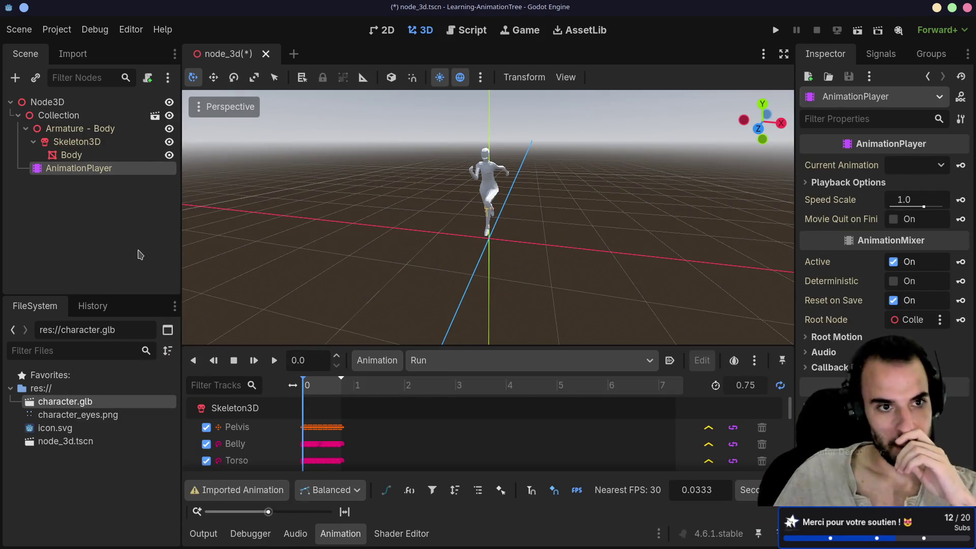
pyautogui.click(81, 129)
pyautogui.click(98, 116)
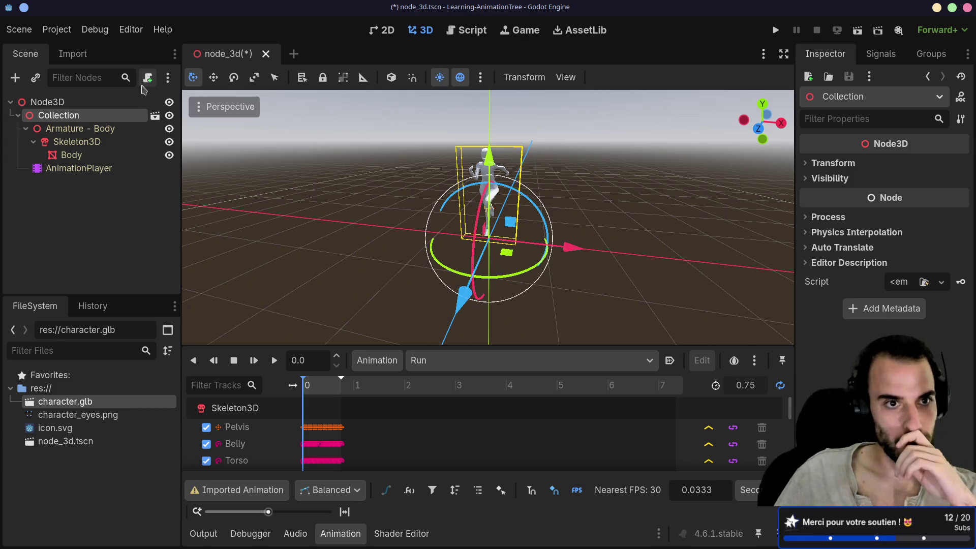
# - Start attaching a script to Collection but cancel, then reselect character.glb in the FileSystem
pyautogui.click(148, 78)
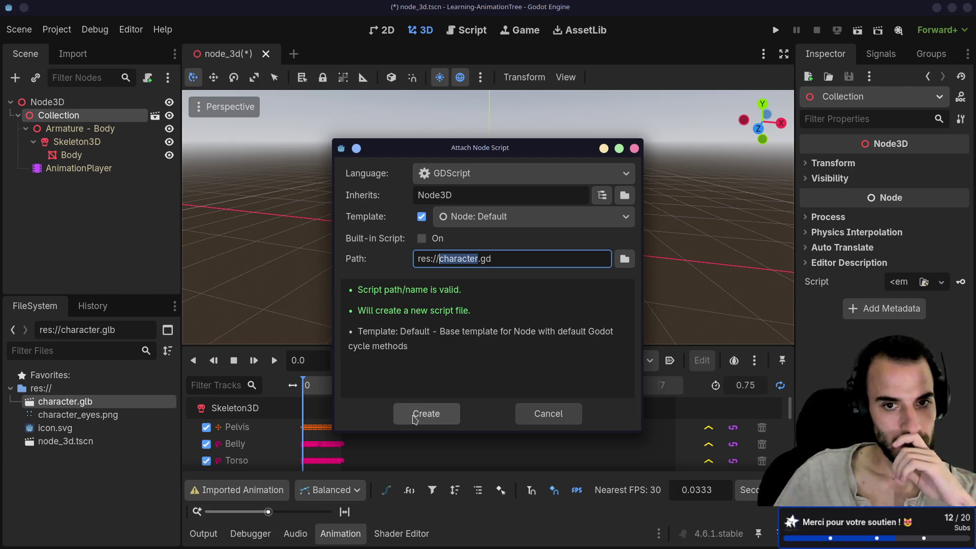
pyautogui.click(634, 148)
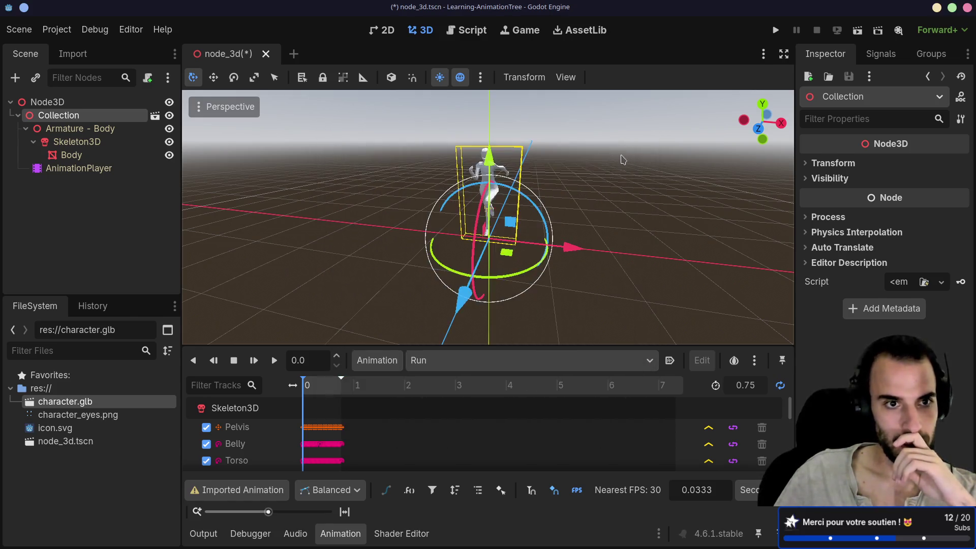
pyautogui.rightClick(84, 402)
pyautogui.click(66, 406)
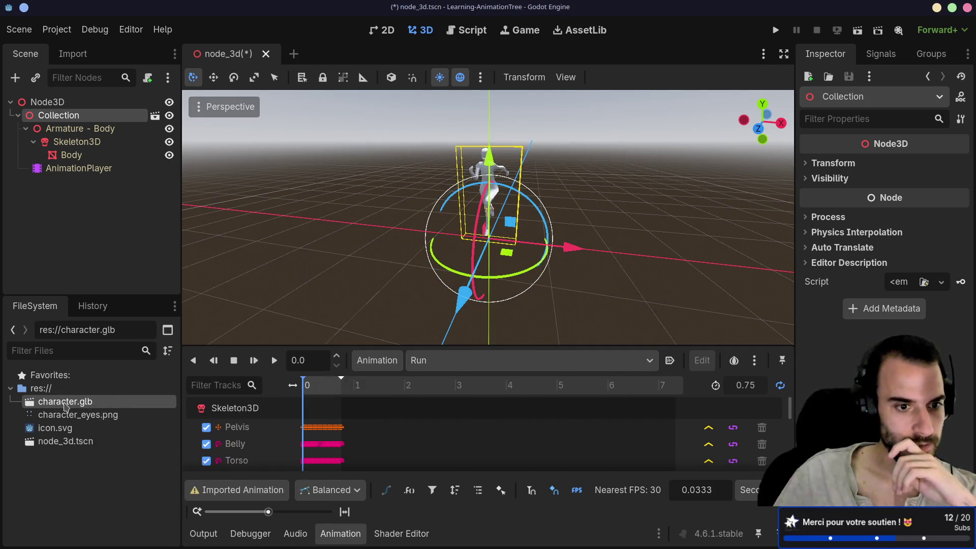
pyautogui.click(67, 415)
pyautogui.click(66, 401)
pyautogui.rightClick(66, 402)
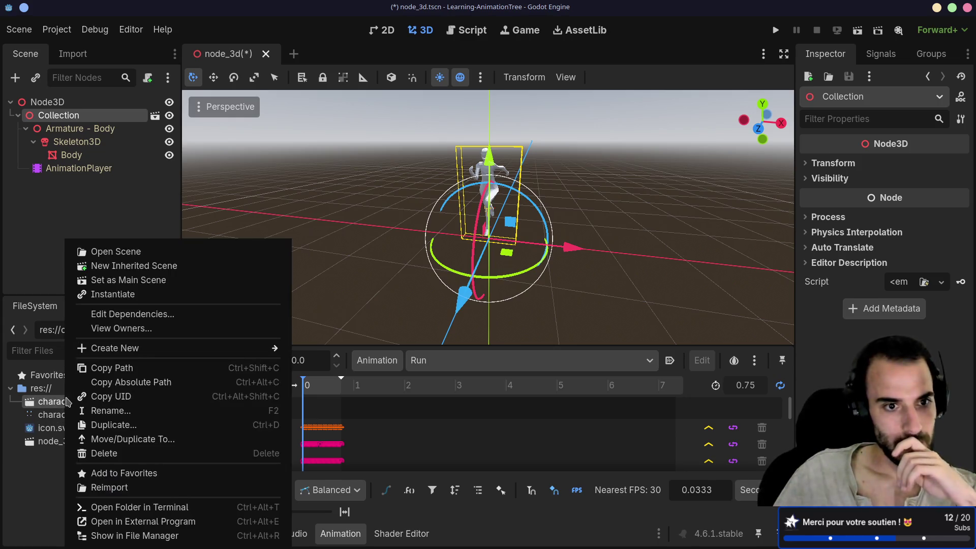
# - Create a new scene inherited from character.glb and save it as character.tscn
pyautogui.click(125, 266)
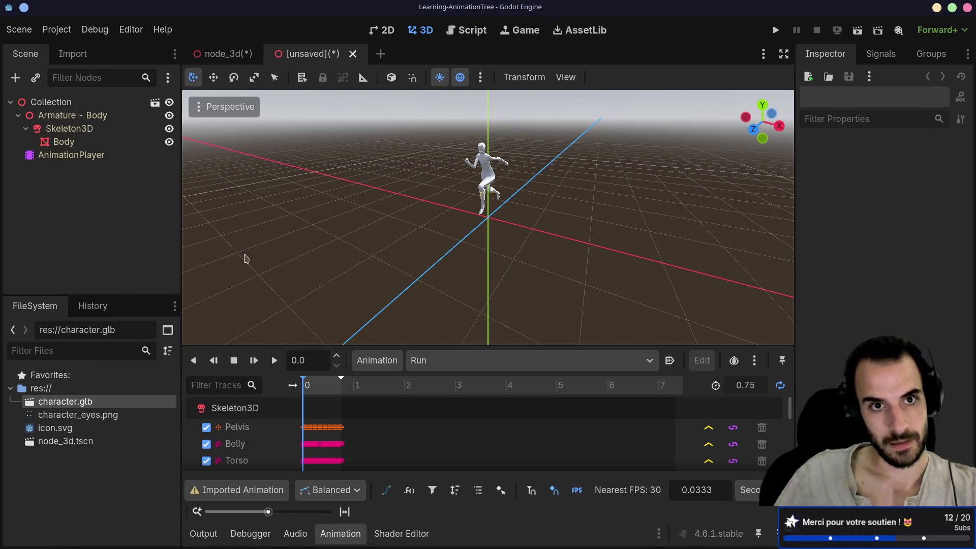
pyautogui.hotkey('ctrl', 's')
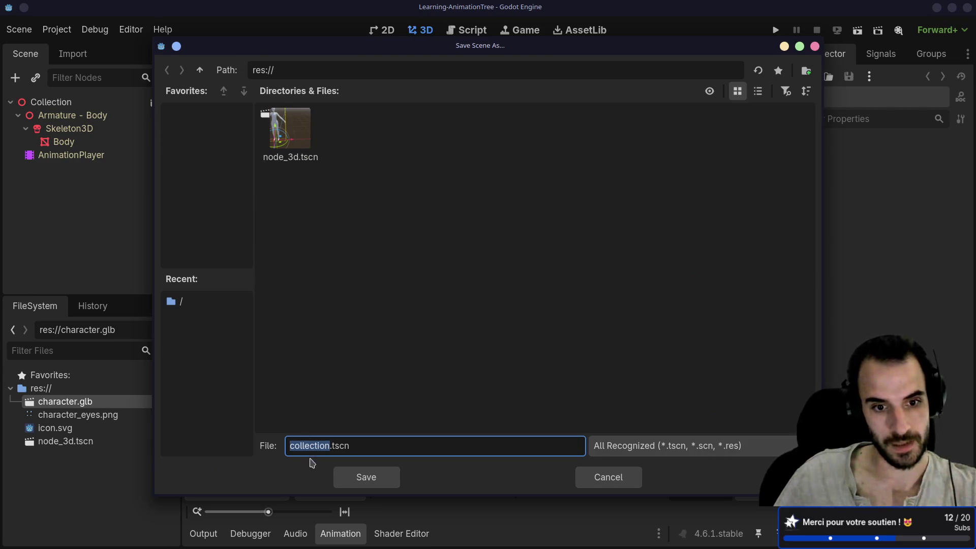
pyautogui.write('cha')
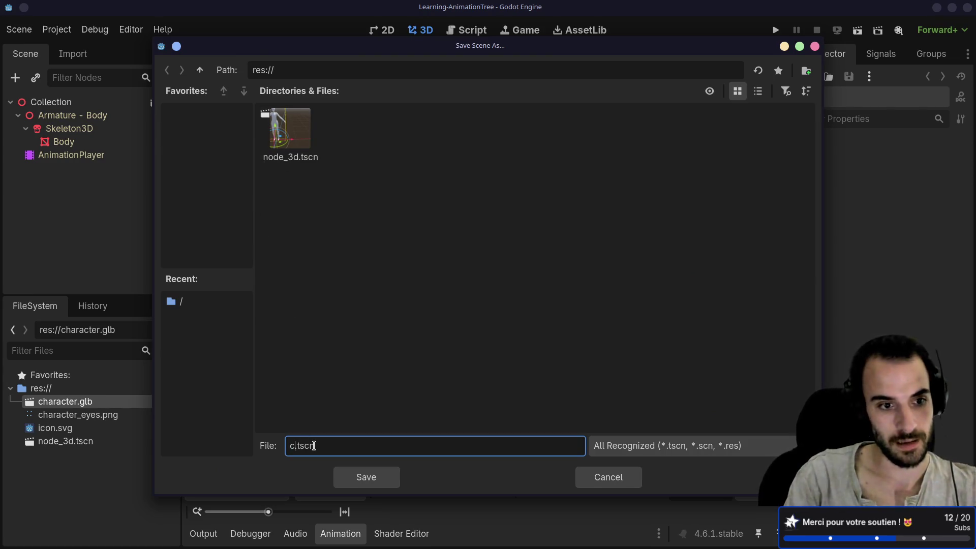
pyautogui.write('racter')
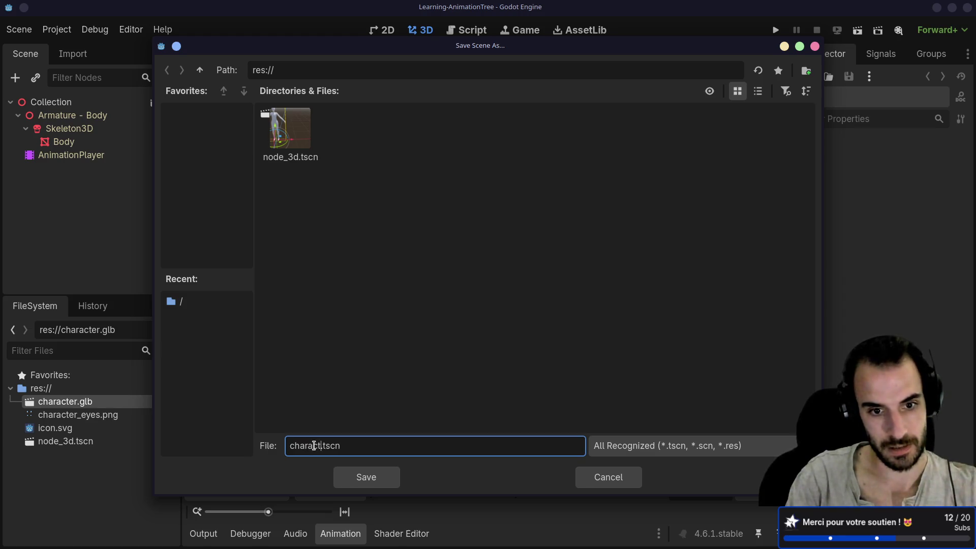
pyautogui.click(353, 482)
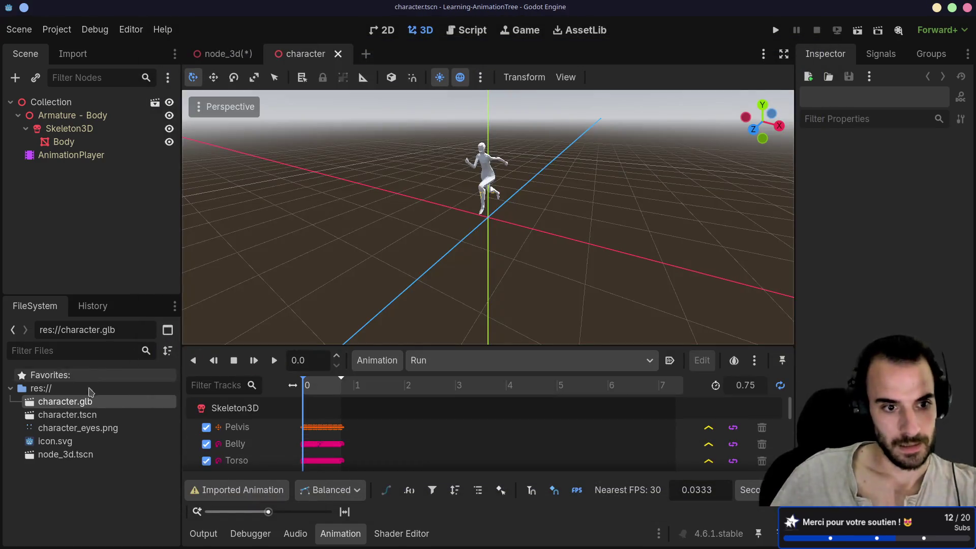
# - Rename the root to Character, attach a new character.gd script, and save the scene
pyautogui.click(94, 103)
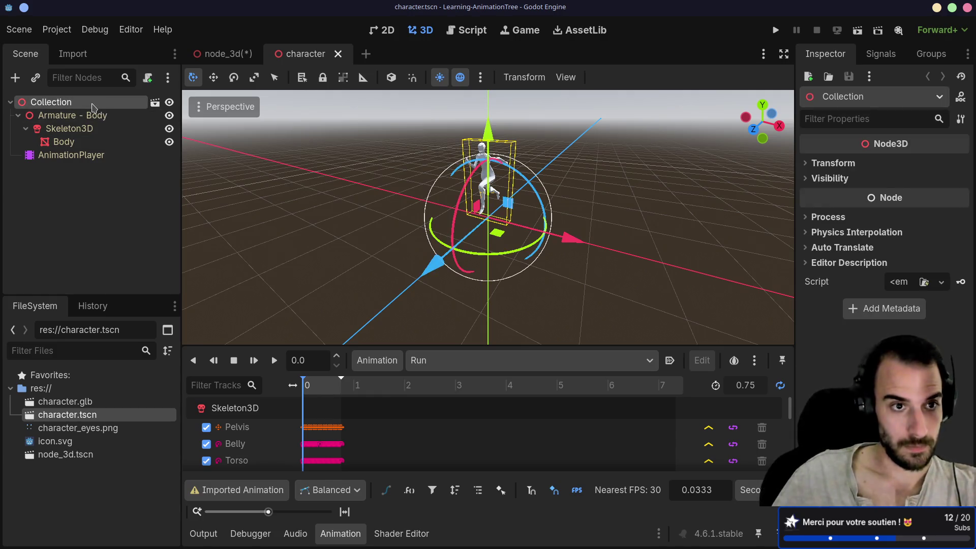
pyautogui.click(92, 102)
pyautogui.write('Character')
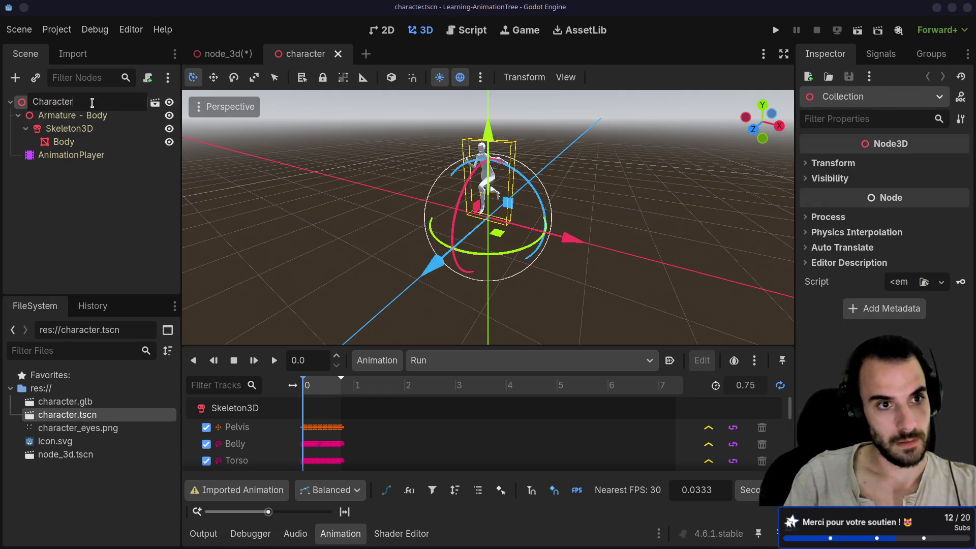
pyautogui.press('Return')
pyautogui.click(147, 77)
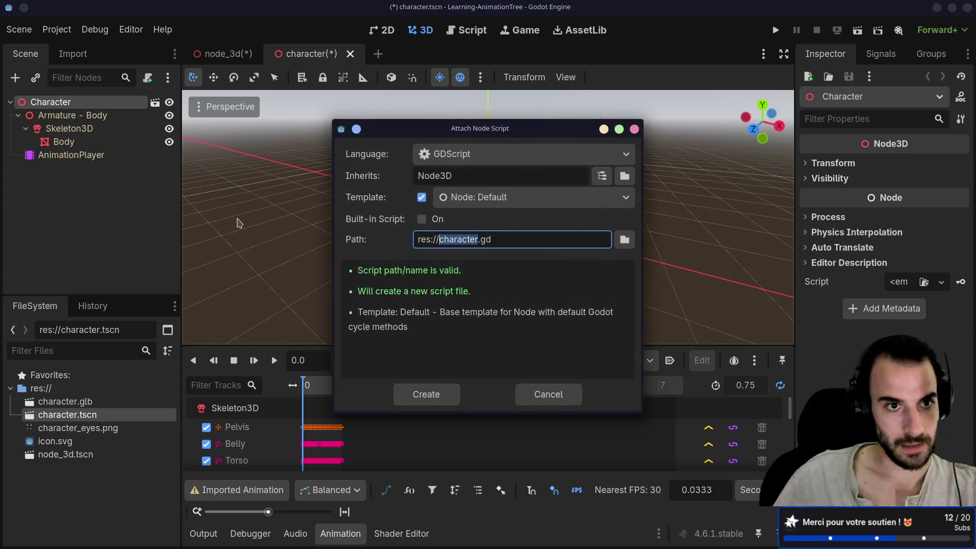
pyautogui.click(426, 393)
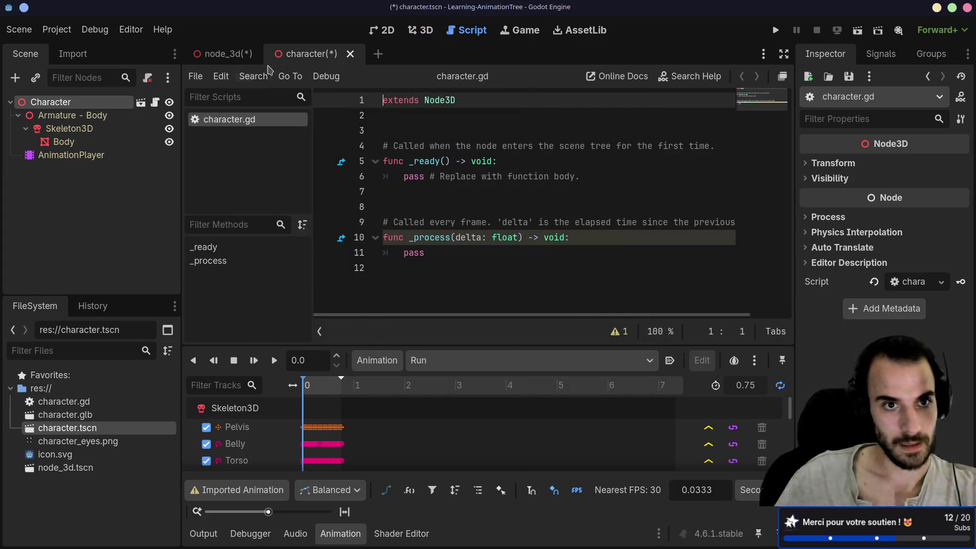
pyautogui.hotkey('ctrl', 's')
pyautogui.click(235, 56)
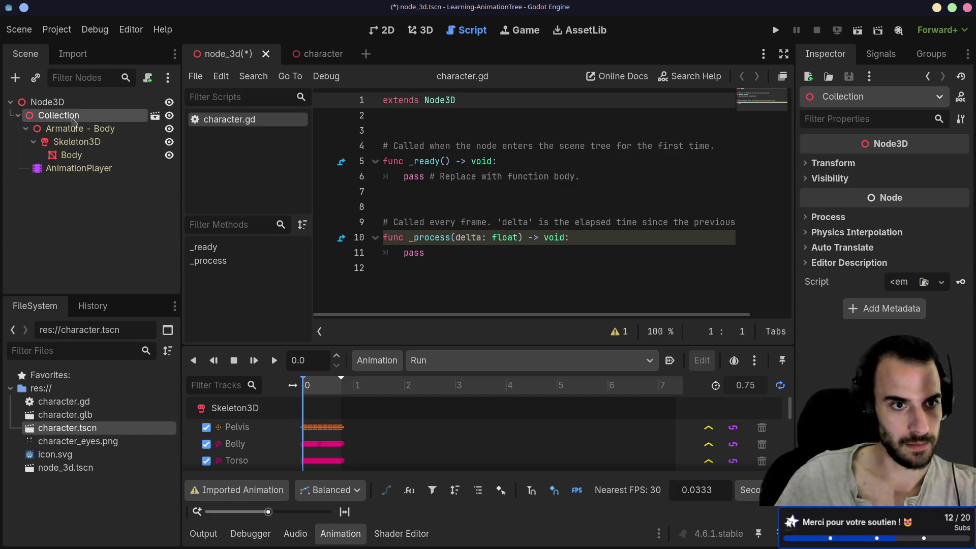
# - Delete the Collection node and instance character.tscn as a child of Node3D
pyautogui.press('Delete')
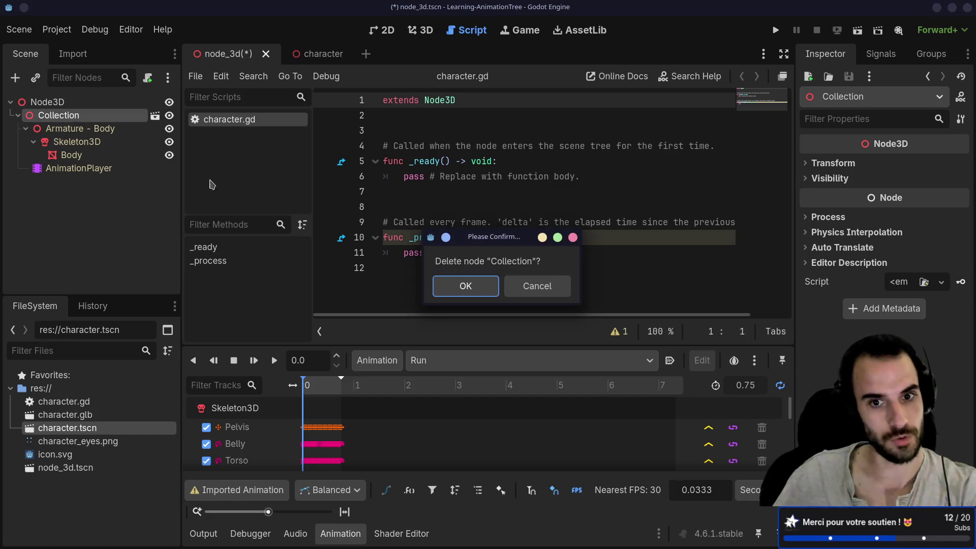
pyautogui.click(461, 283)
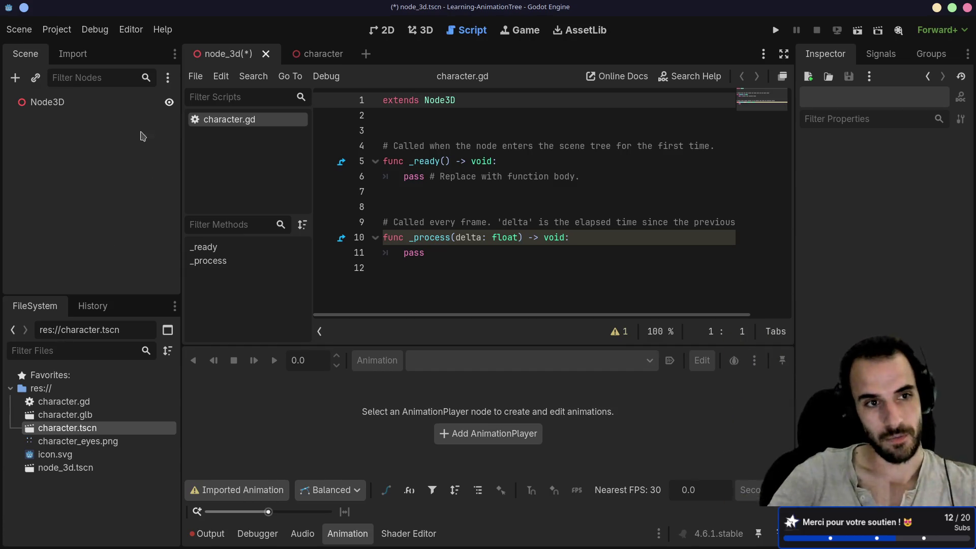
pyautogui.rightClick(50, 121)
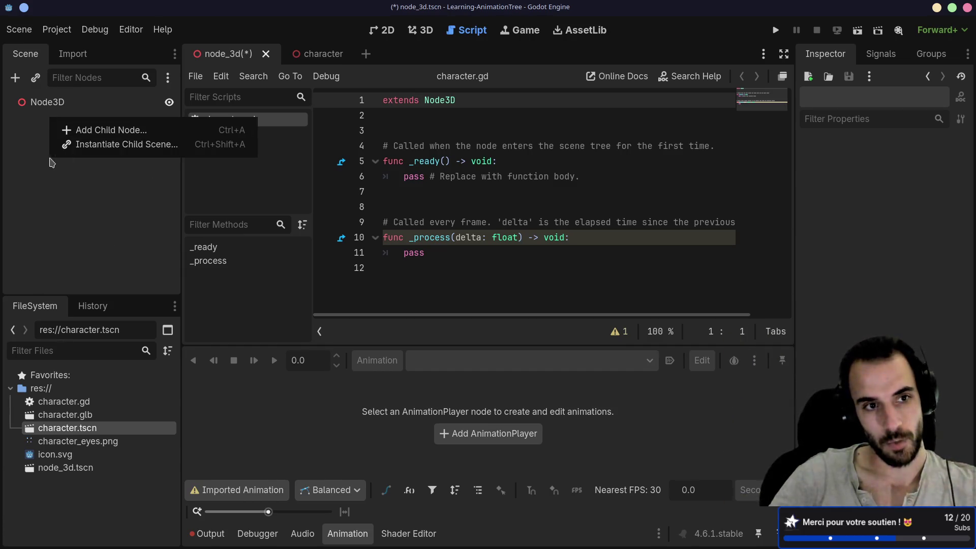
pyautogui.click(61, 184)
pyautogui.moveTo(64, 429)
pyautogui.mouseDown()
pyautogui.moveTo(168, 351)
pyautogui.moveTo(91, 106)
pyautogui.moveTo(76, 105)
pyautogui.mouseUp()
# - In the character scene, make AnimationPlayer accessible as a unique name
pyautogui.click(303, 60)
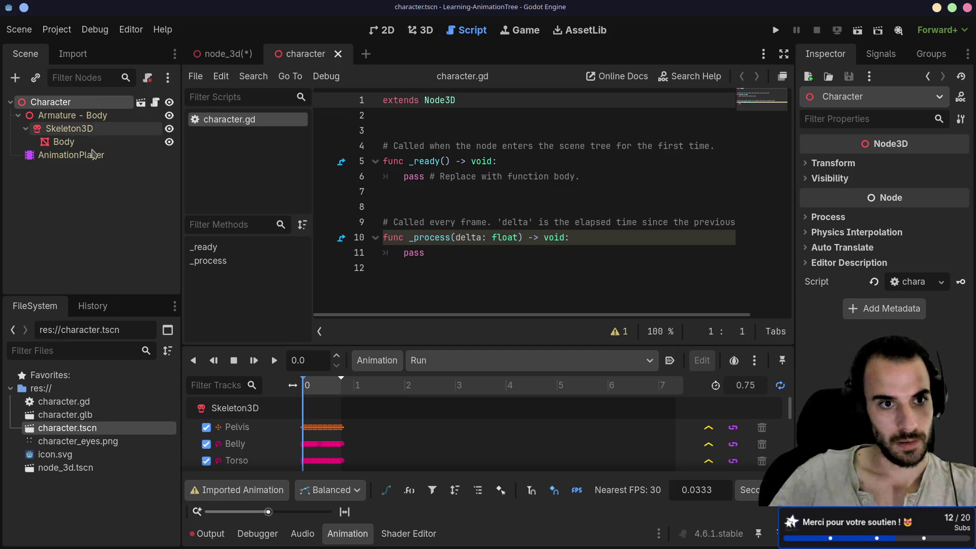
pyautogui.click(71, 155)
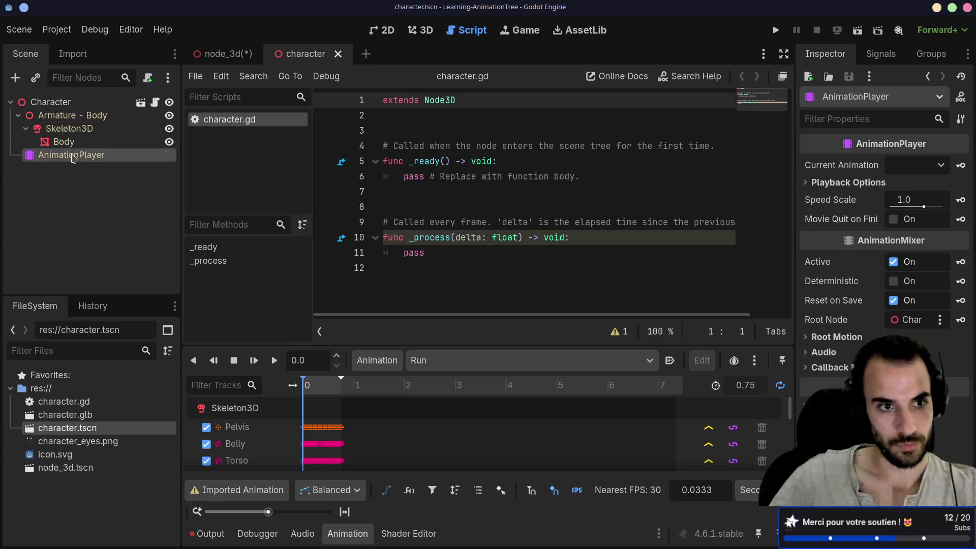
pyautogui.rightClick(74, 155)
pyautogui.click(91, 394)
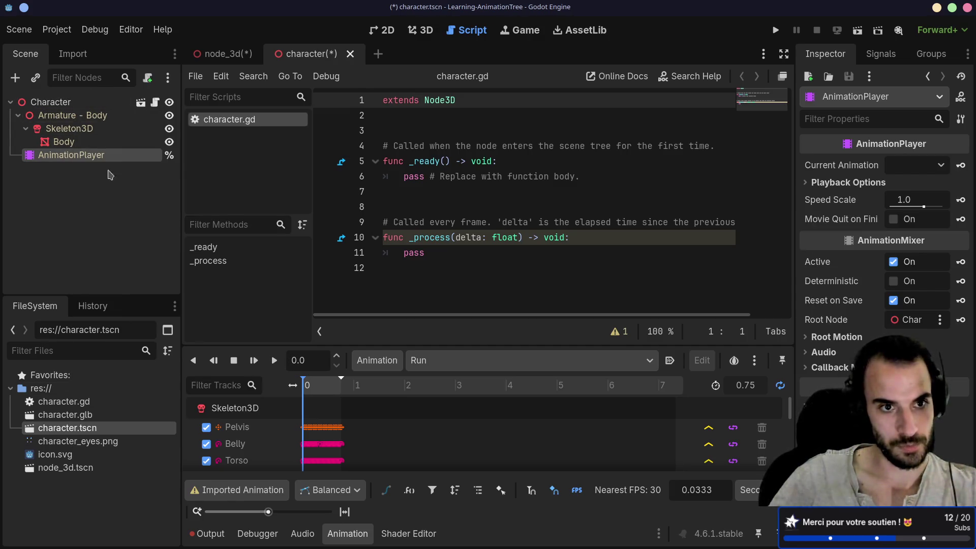
# - Replace the template code with func walk() calling %AnimationPlayer.play("Walk")
pyautogui.middleClick(440, 192)
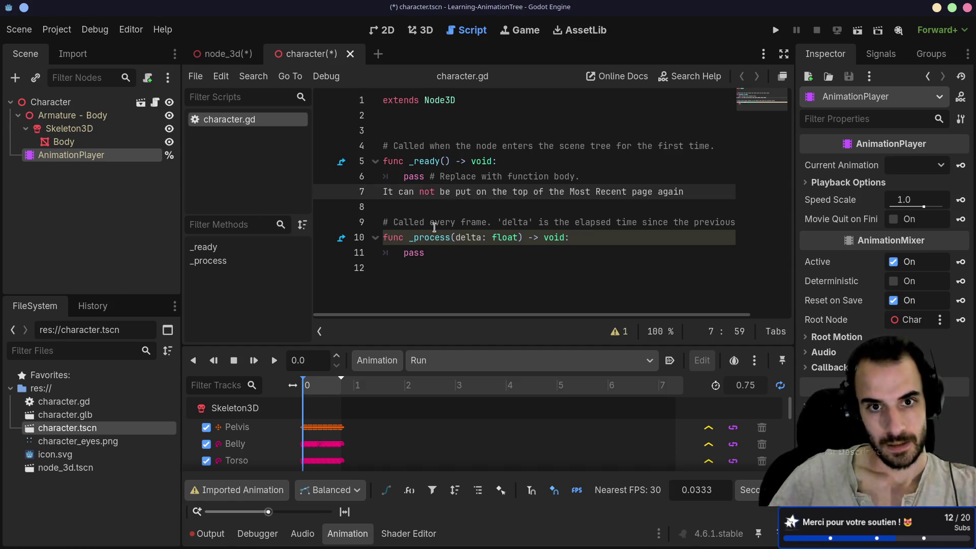
pyautogui.hotkey('ctrl', 'z')
pyautogui.moveTo(403, 270)
pyautogui.mouseDown()
pyautogui.moveTo(405, 279)
pyautogui.moveTo(368, 151)
pyautogui.mouseUp()
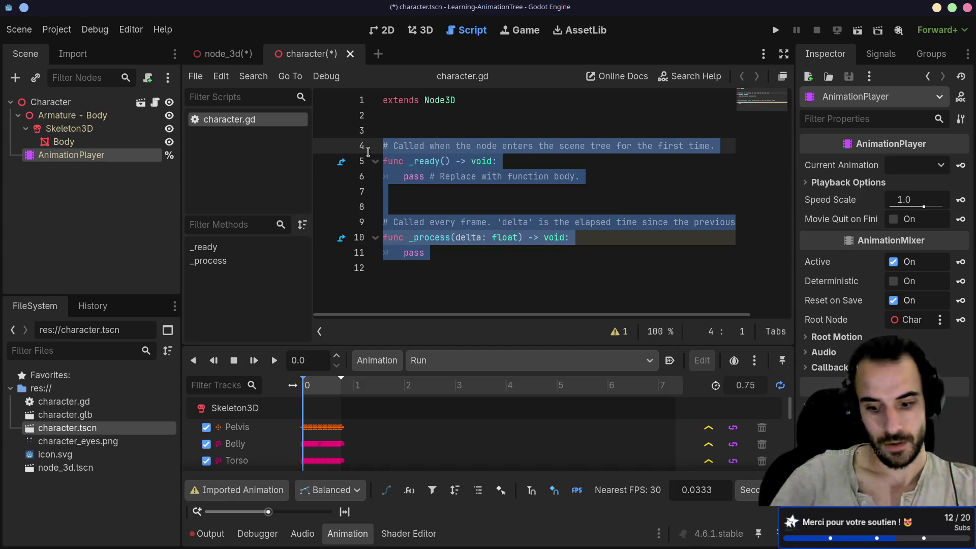
pyautogui.press('BackSpace')
pyautogui.write('nc walk(')
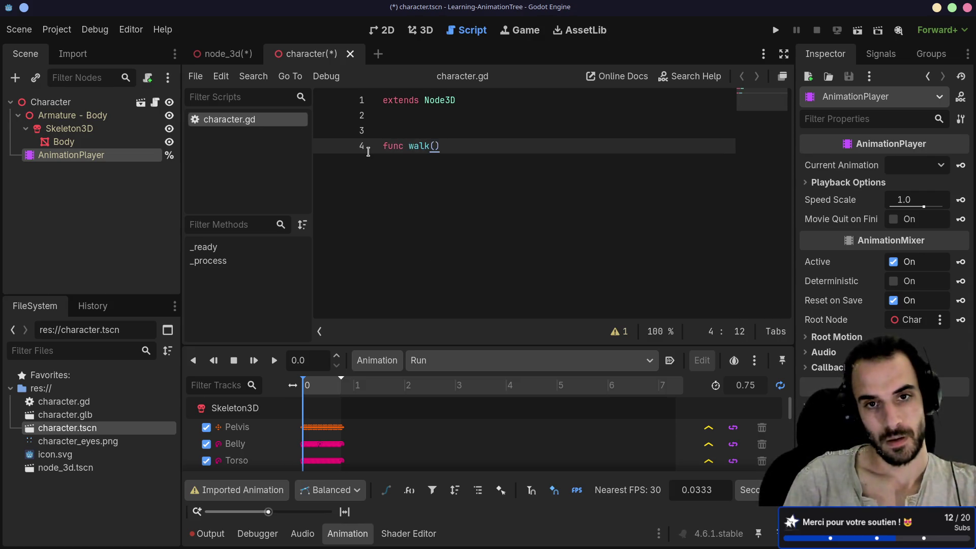
pyautogui.write(':')
pyautogui.press('Return')
pyautogui.write('%Anim')
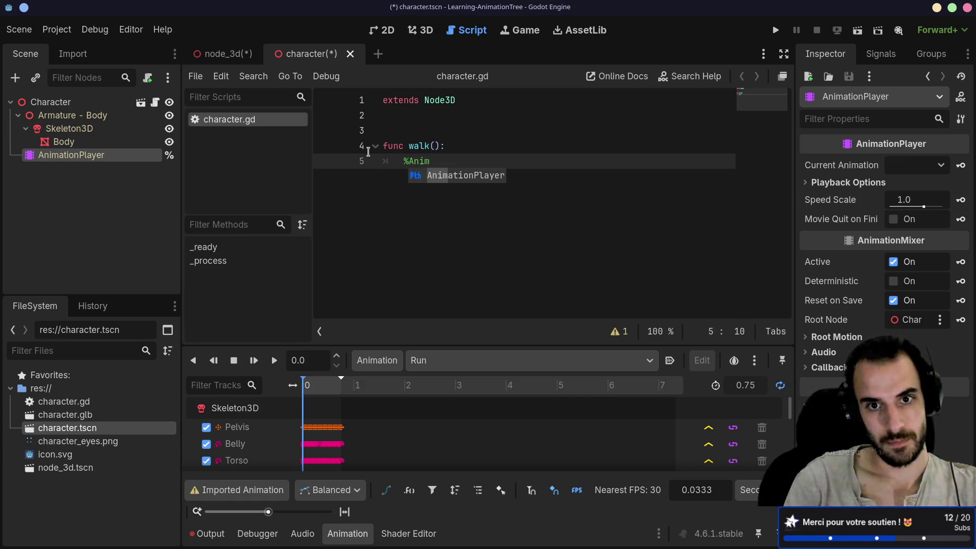
pyautogui.press('Return')
pyautogui.write('.pla')
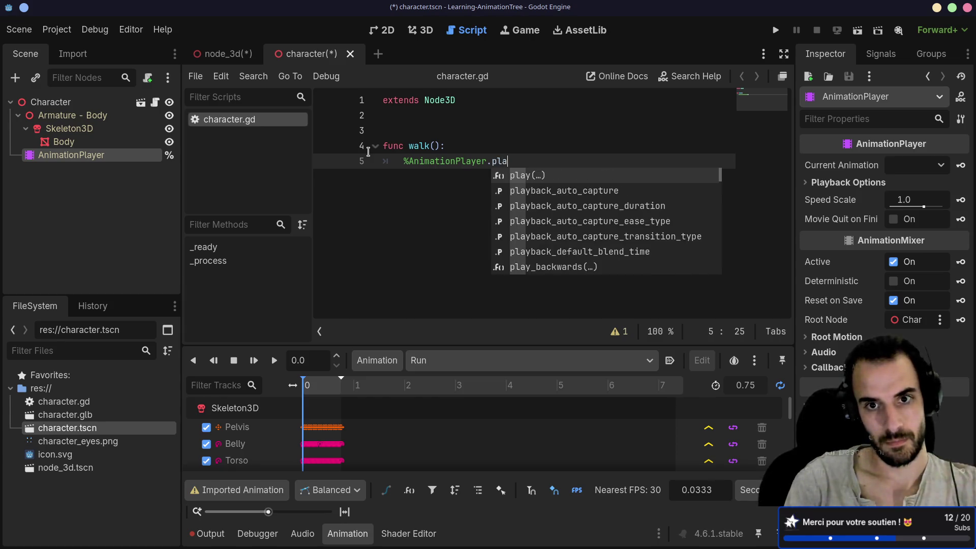
pyautogui.press('Return')
pyautogui.press('Down')
pyautogui.press('Return')
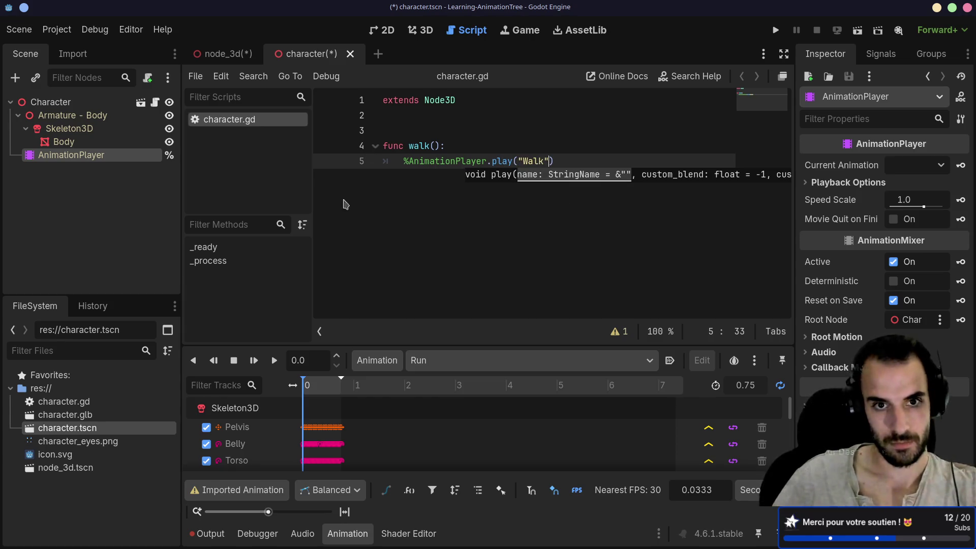
# - Duplicate the walk function below itself, separated by a blank line
pyautogui.moveTo(409, 187); pyautogui.dragTo(384, 133)
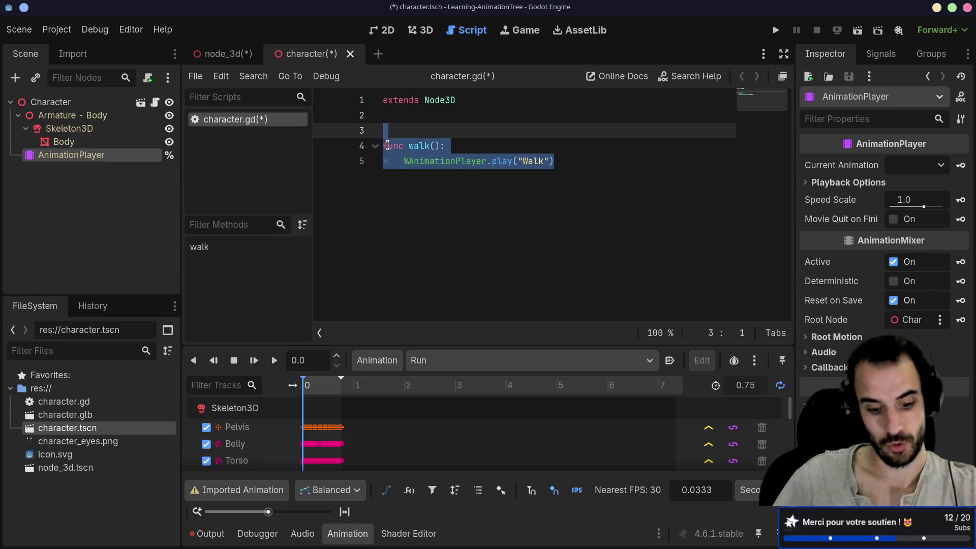
pyautogui.hotkey('ctrl', 'c')
pyautogui.press('Right')
pyautogui.hotkey('ctrl', 'v')
pyautogui.click(582, 161)
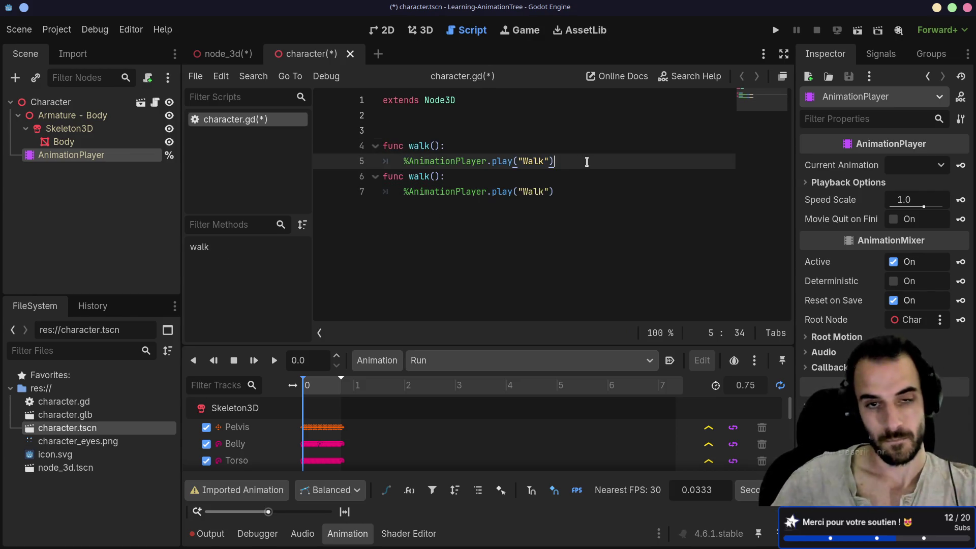
pyautogui.press('Return')
# - Rename the copy to run() playing "Run" and save character.gd
pyautogui.doubleClick(421, 189)
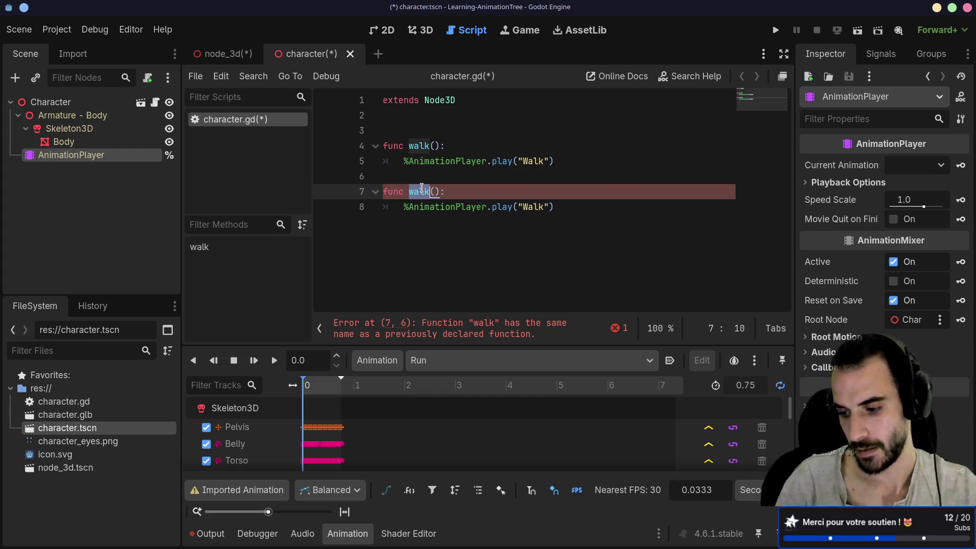
pyautogui.write('run')
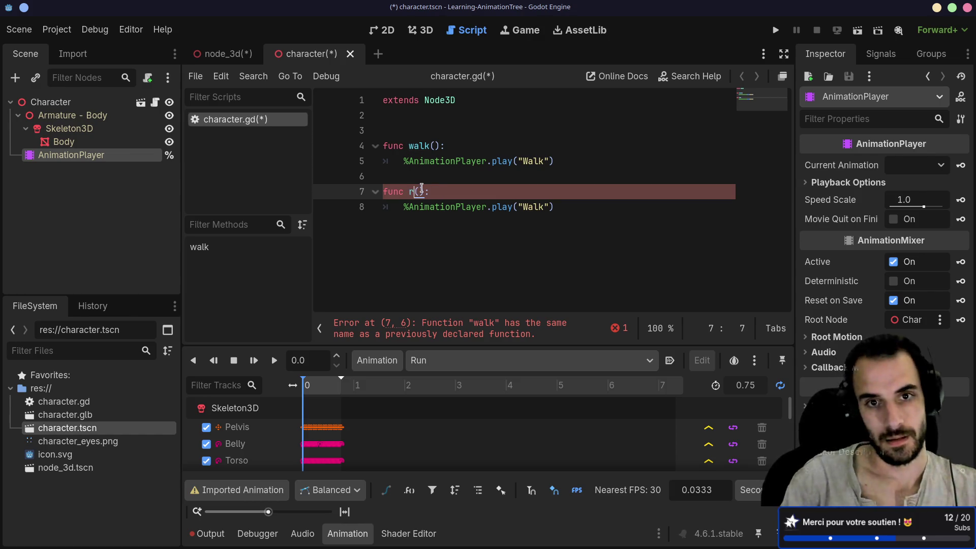
pyautogui.click(526, 176)
pyautogui.doubleClick(526, 206)
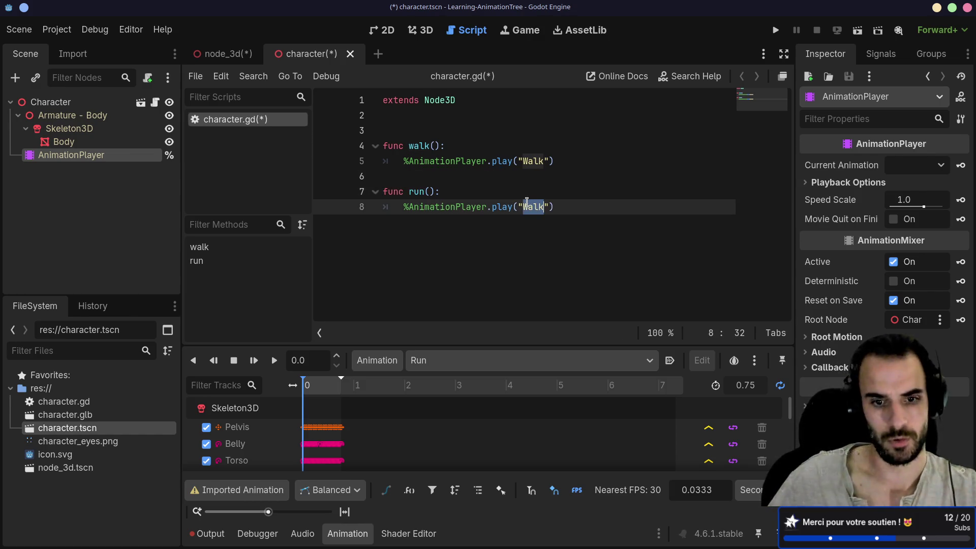
pyautogui.write('Run')
pyautogui.hotkey('ctrl', 's')
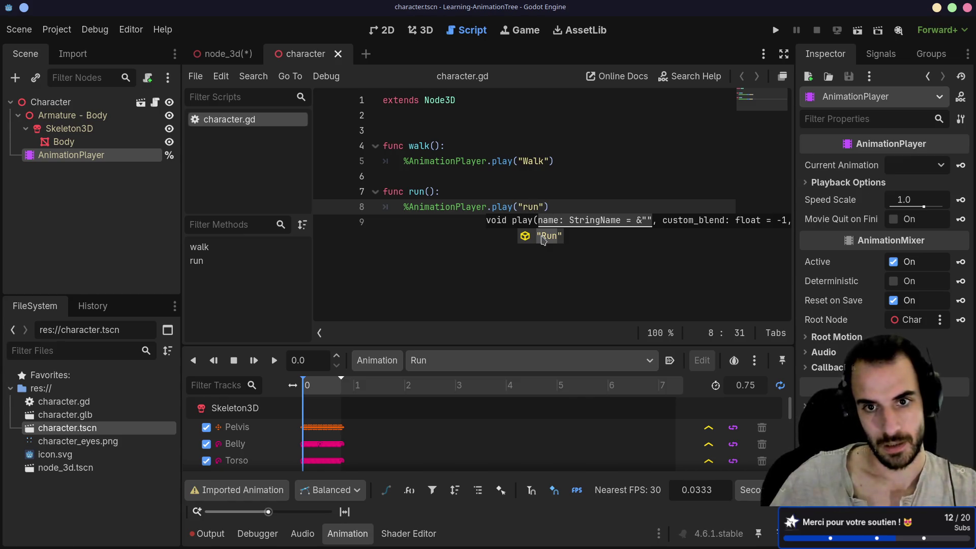
pyautogui.click(542, 237)
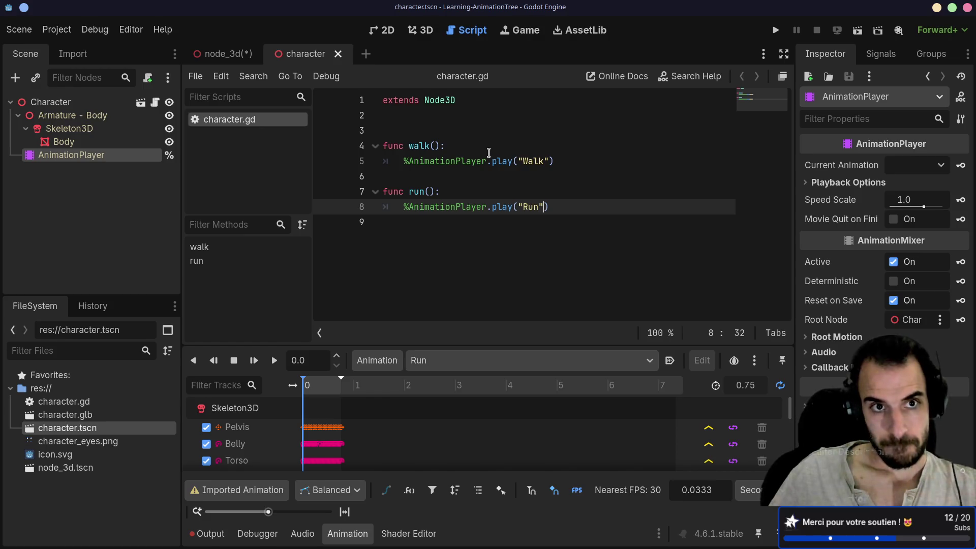
# - In node_3d, search 'canvas' and create a CanvasLayer child under the Node3D root
pyautogui.click(222, 54)
pyautogui.click(56, 104)
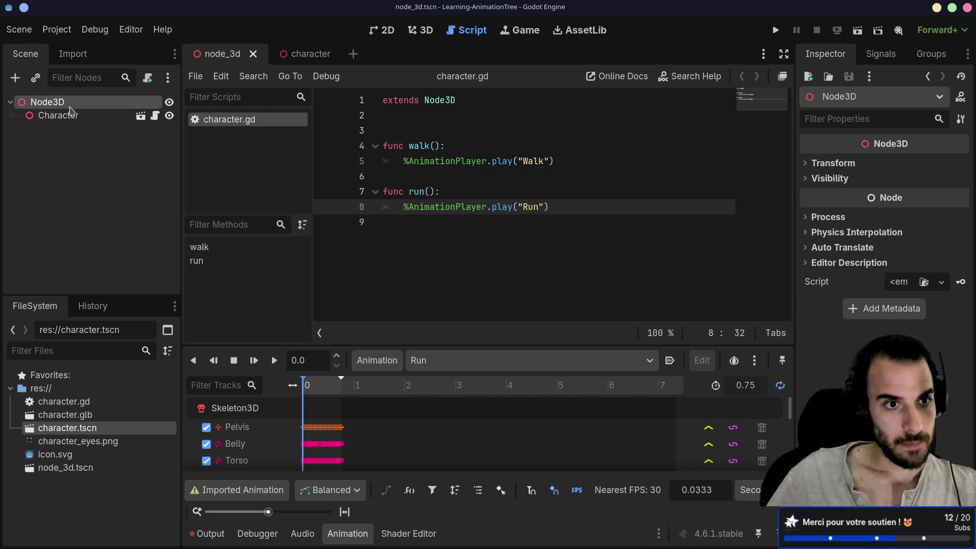
pyautogui.rightClick(58, 102)
pyautogui.click(76, 113)
pyautogui.write('c')
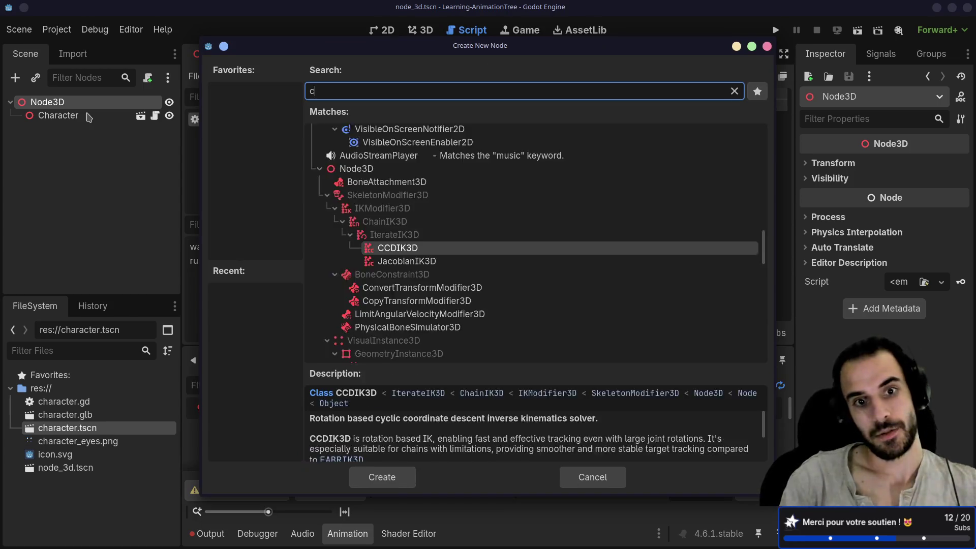
pyautogui.write('anvas')
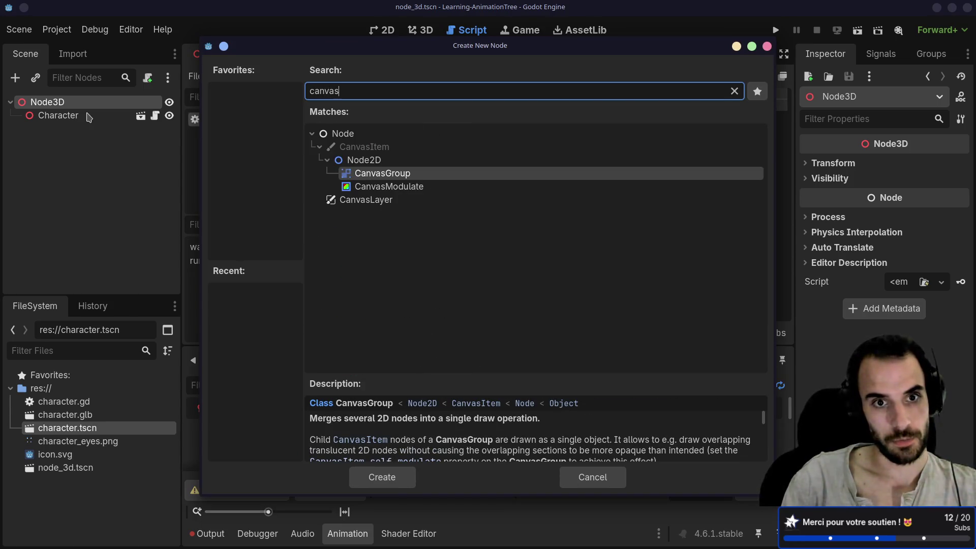
pyautogui.press('Down')
pyautogui.press('Down')
pyautogui.press('Return')
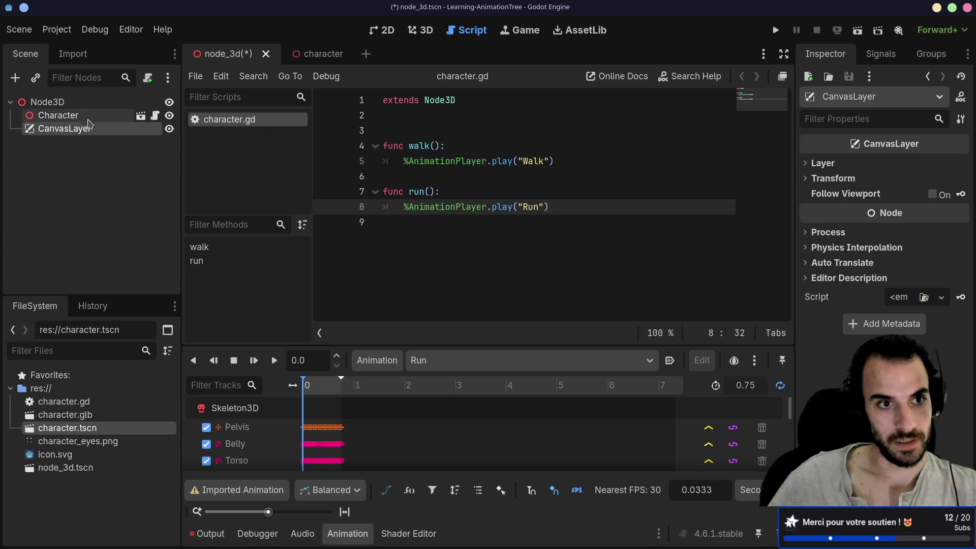
pyautogui.rightClick(81, 131)
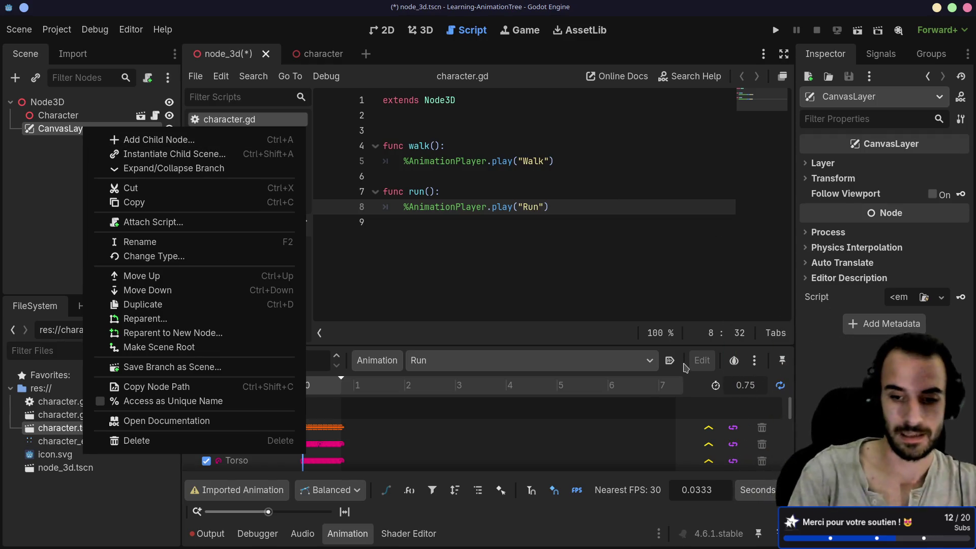
pyautogui.press('ctrl+super+Right')
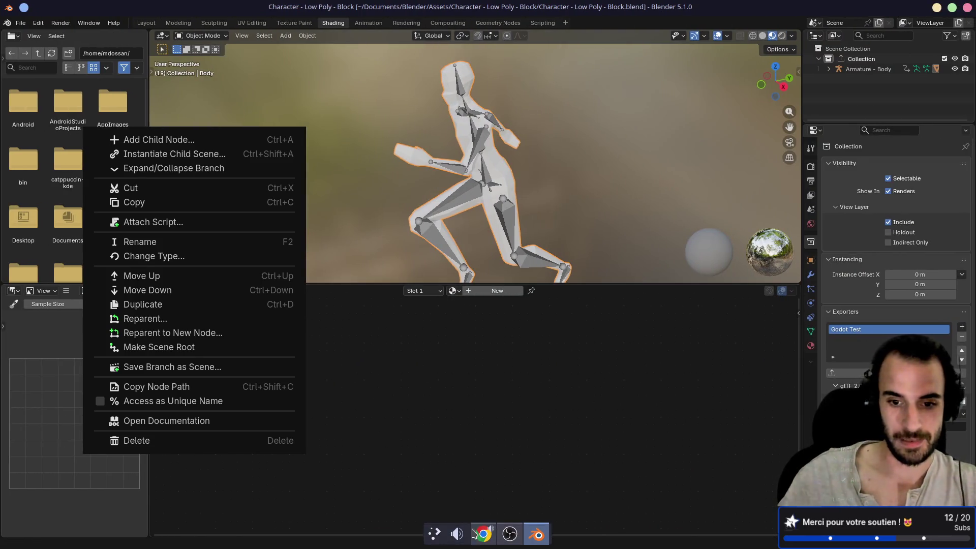
pyautogui.click(522, 534)
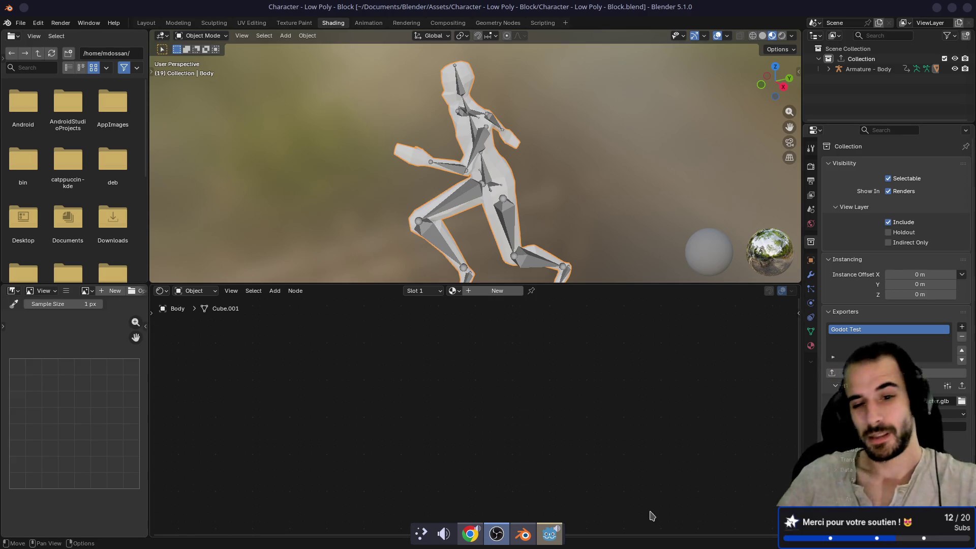
pyautogui.click(549, 540)
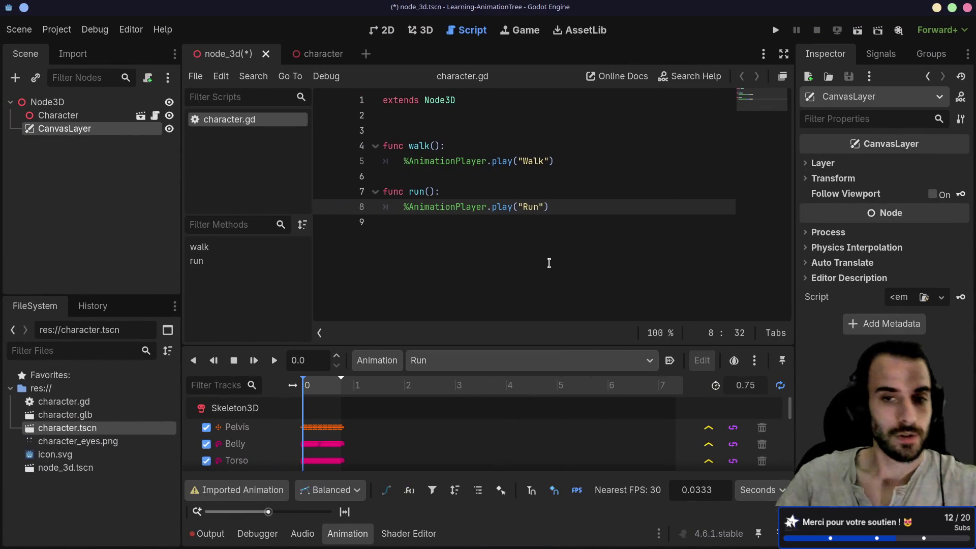
# - Add a VBoxContainer under CanvasLayer and a Button inside it
pyautogui.click(440, 234)
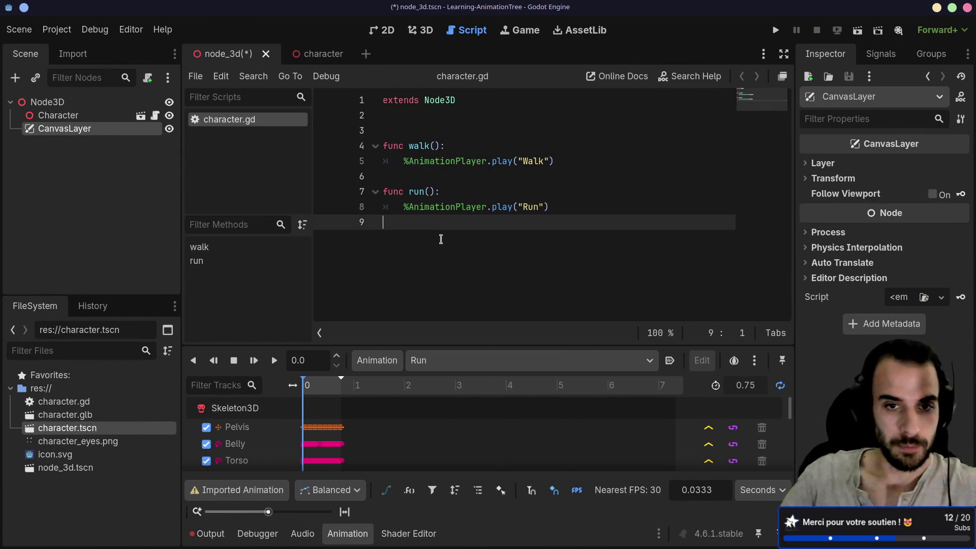
pyautogui.rightClick(93, 131)
pyautogui.click(137, 146)
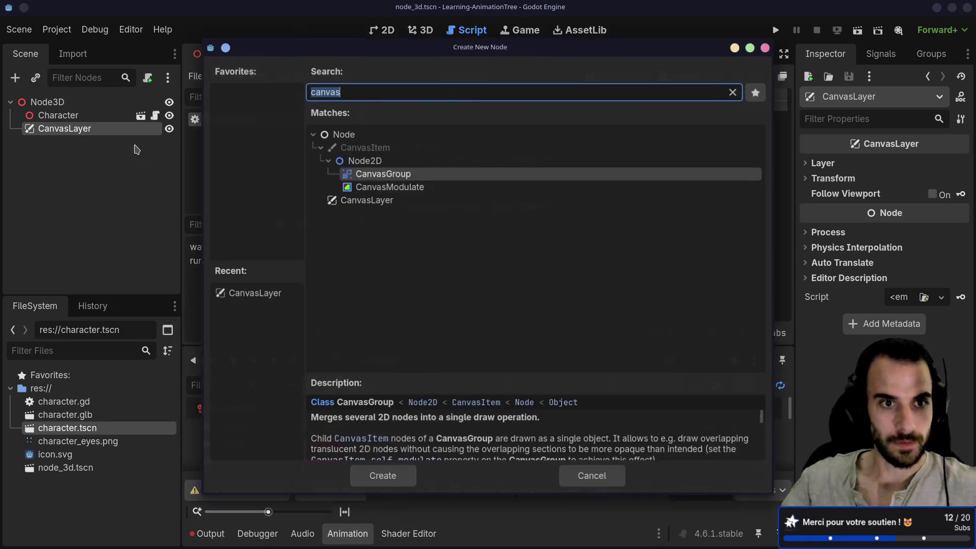
pyautogui.write('vbox')
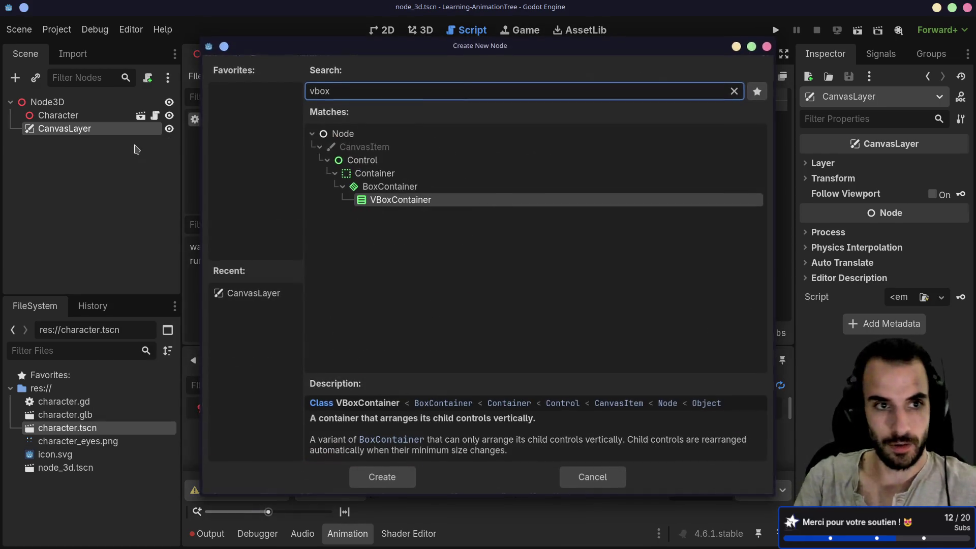
pyautogui.press('Return')
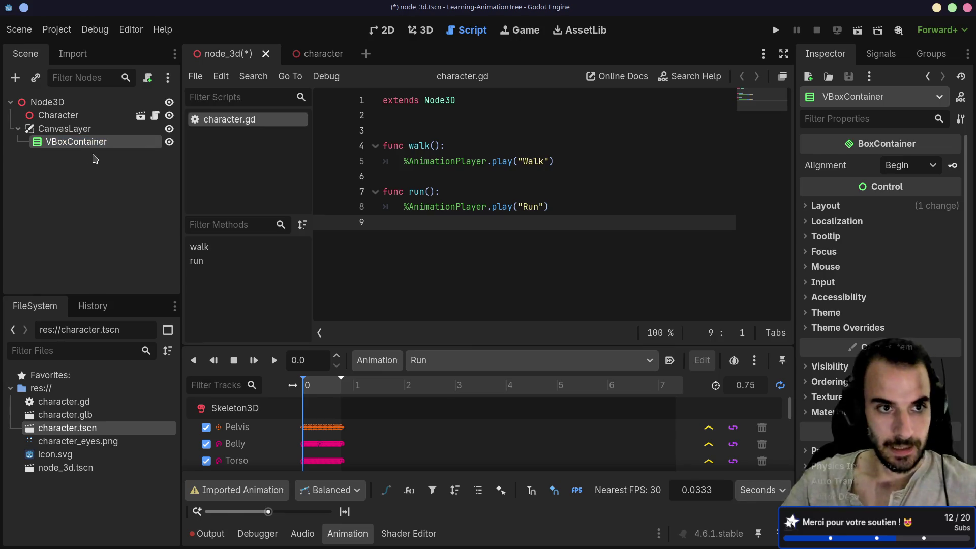
pyautogui.hotkey('ctrl', 'a')
pyautogui.write('button')
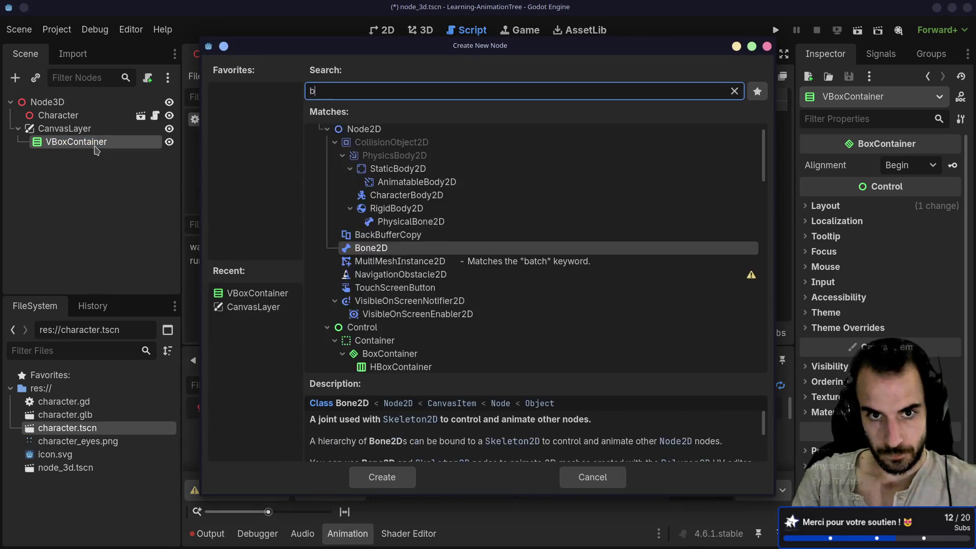
pyautogui.press('Return')
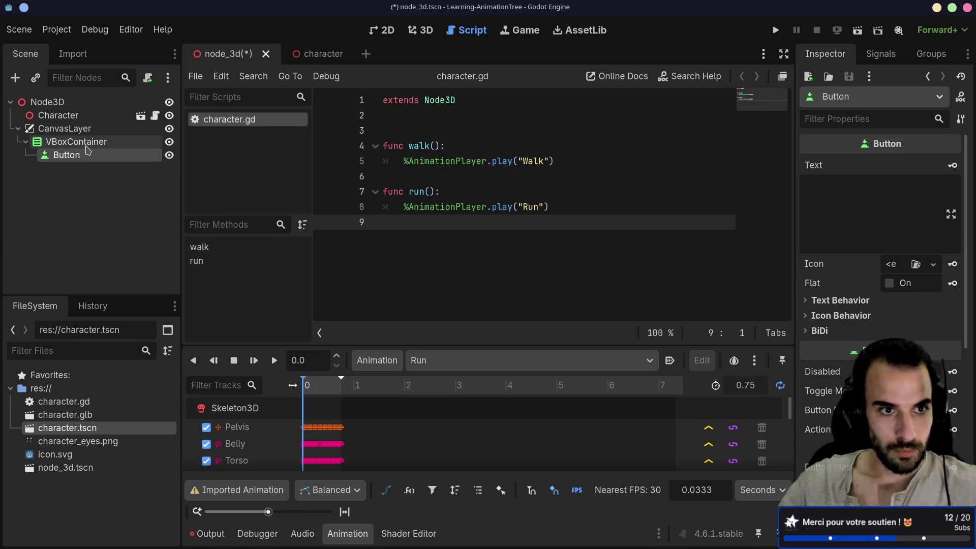
# - Rename the Button node to Run
pyautogui.click(87, 145)
pyautogui.click(81, 154)
pyautogui.click(80, 156)
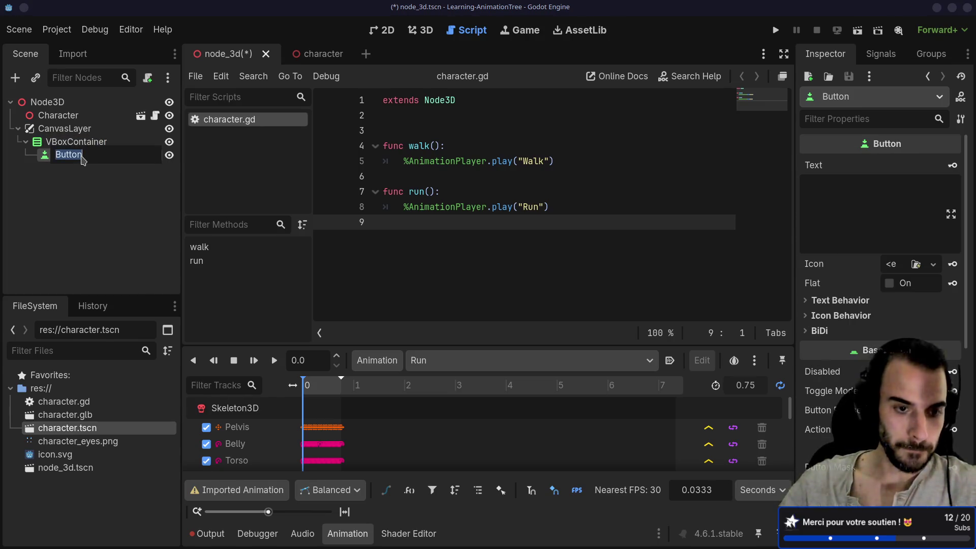
pyautogui.write('Run')
pyautogui.press('Return')
pyautogui.click(97, 158)
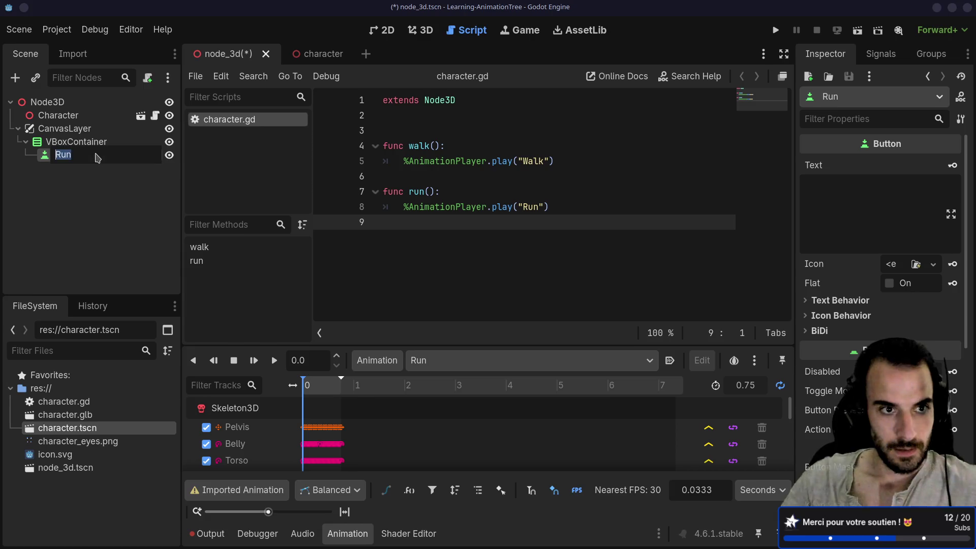
pyautogui.click(97, 158)
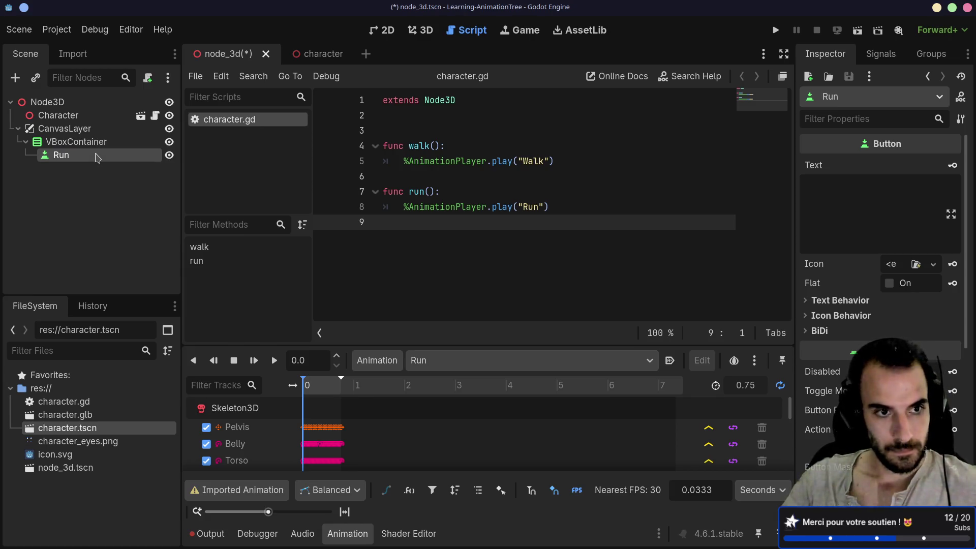
# - Duplicate the Run button and rename the copy to Walk
pyautogui.hotkey('ctrl', 'd')
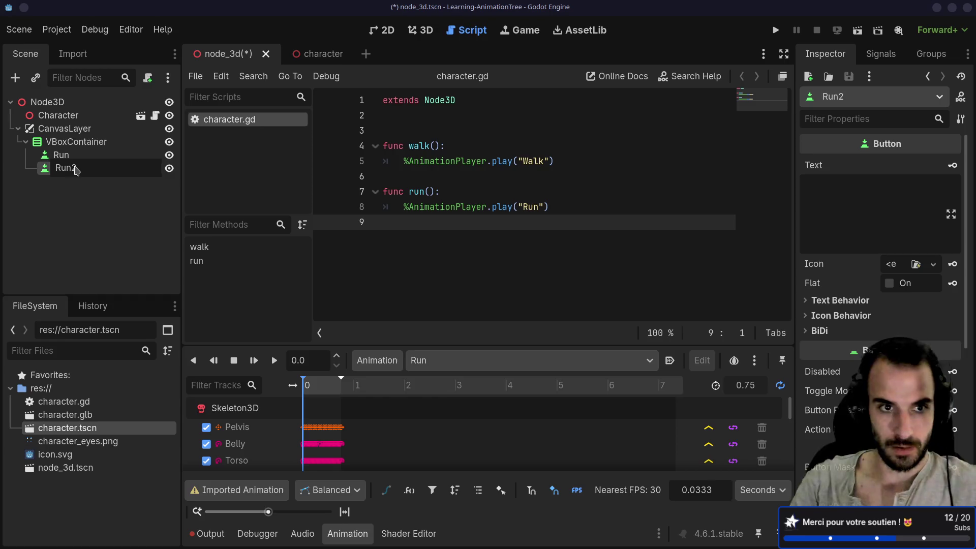
pyautogui.hotkey('ctrl', 'a')
pyautogui.write('W')
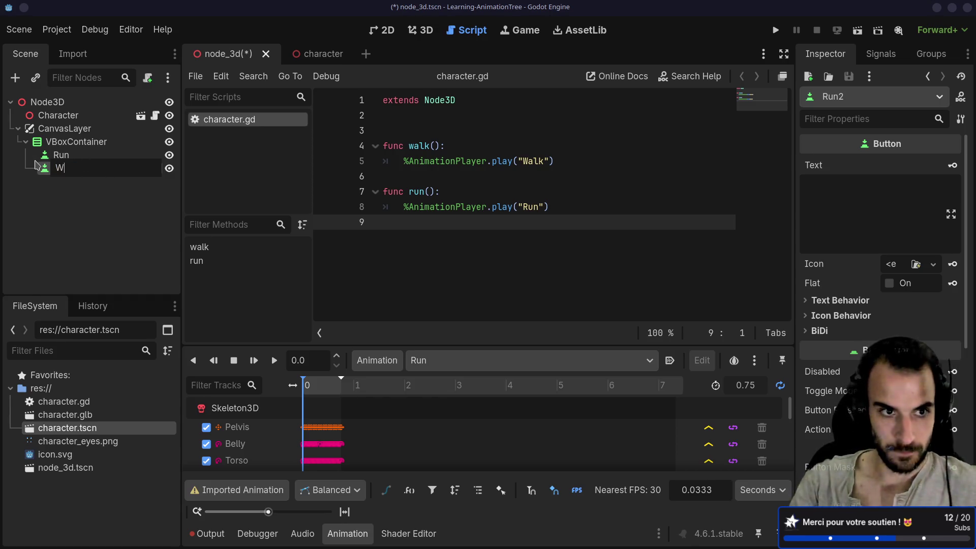
pyautogui.press('Return')
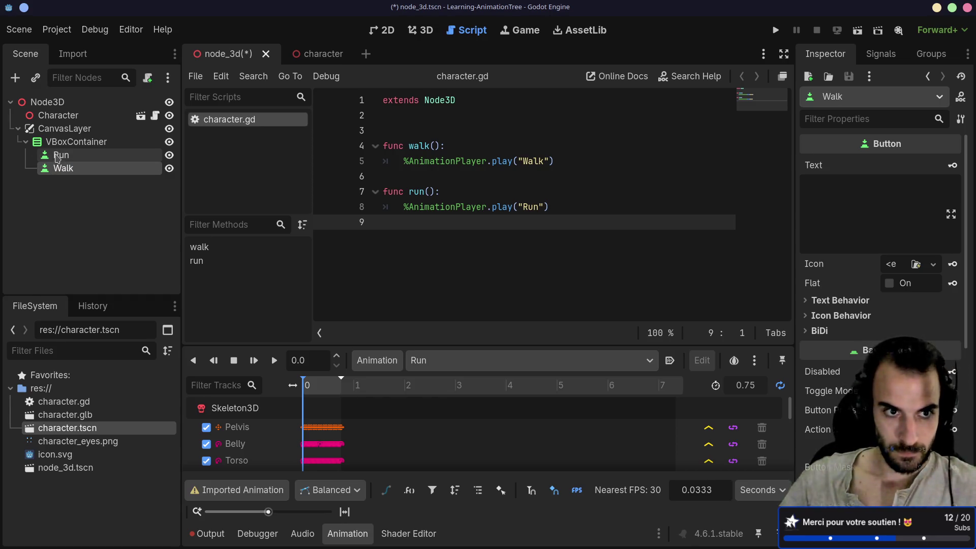
pyautogui.click(71, 155)
pyautogui.rightClick(71, 158)
# - Connect the Run button's pressed signal to Character's run() method
pyautogui.press('Escape')
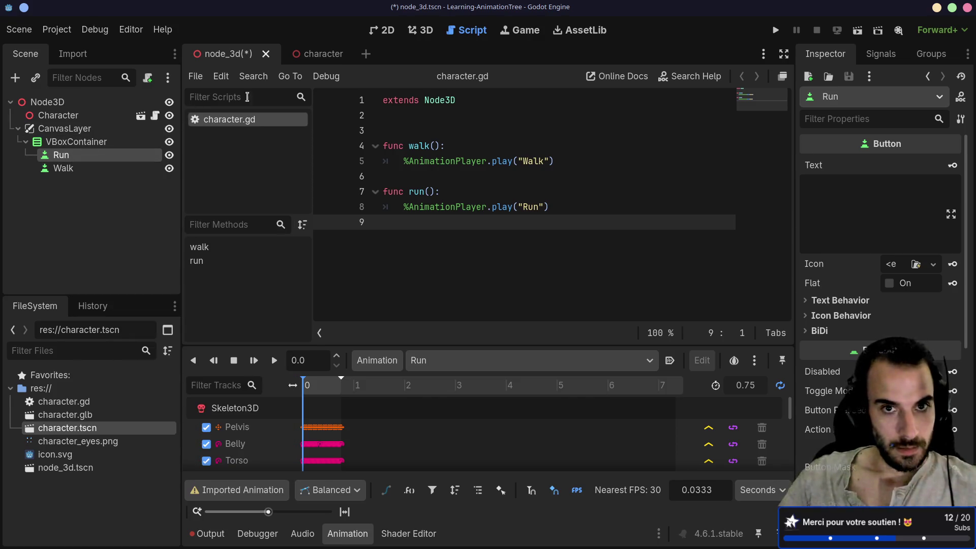
pyautogui.click(895, 57)
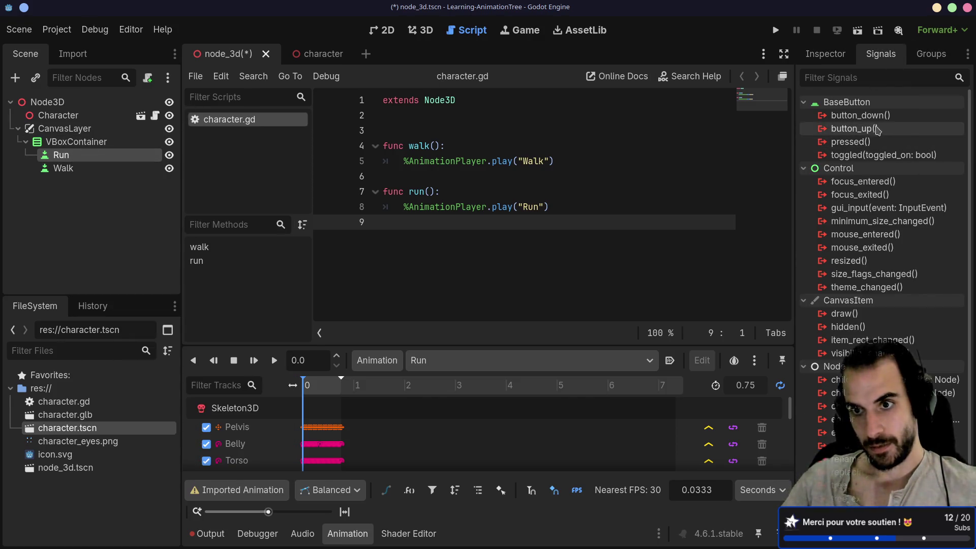
pyautogui.doubleClick(864, 144)
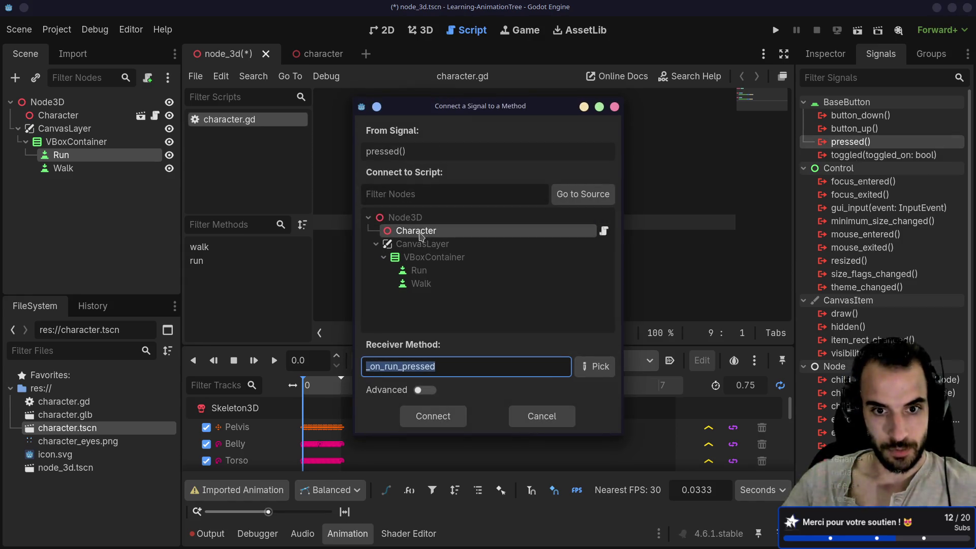
pyautogui.click(592, 366)
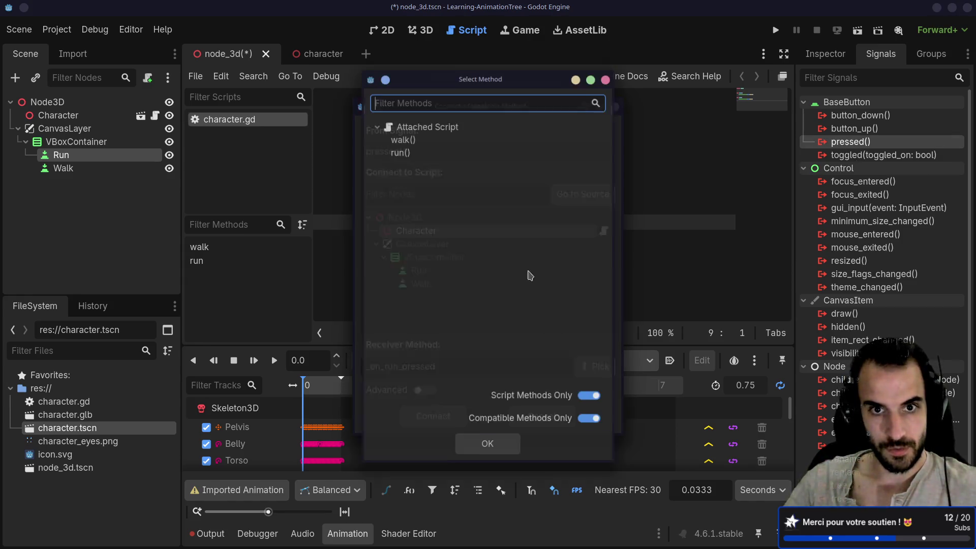
pyautogui.doubleClick(399, 151)
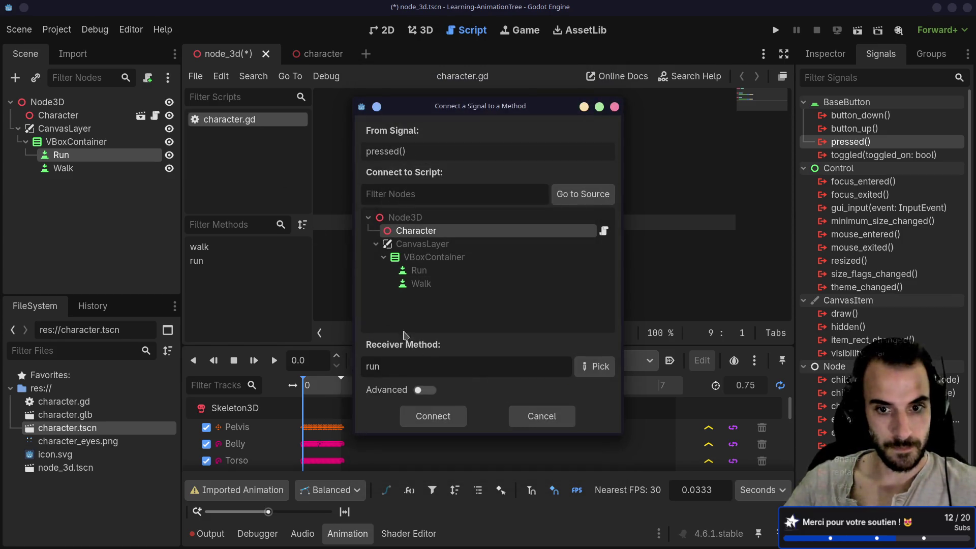
pyautogui.click(441, 416)
# - For the Walk button's pressed signal, pick walk() as the receiving method
pyautogui.click(63, 168)
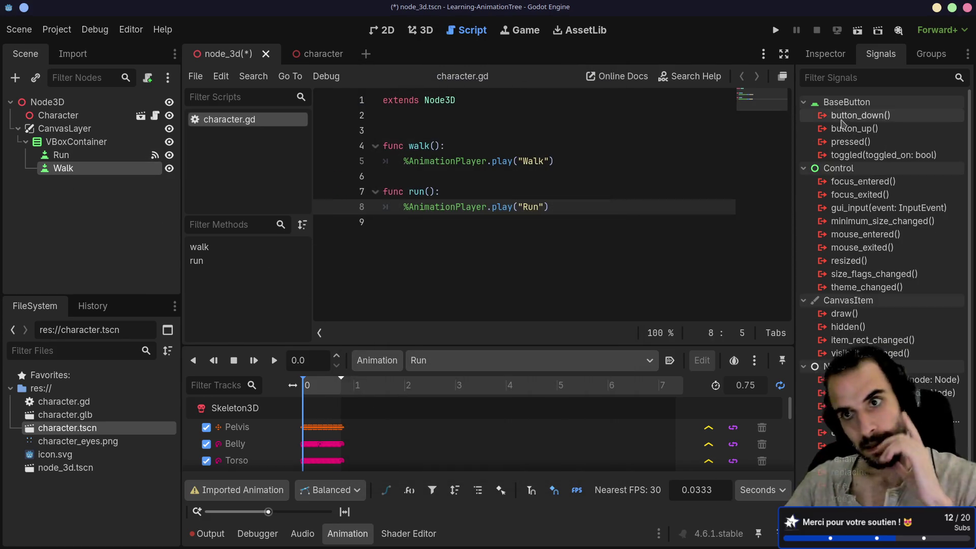
pyautogui.doubleClick(850, 141)
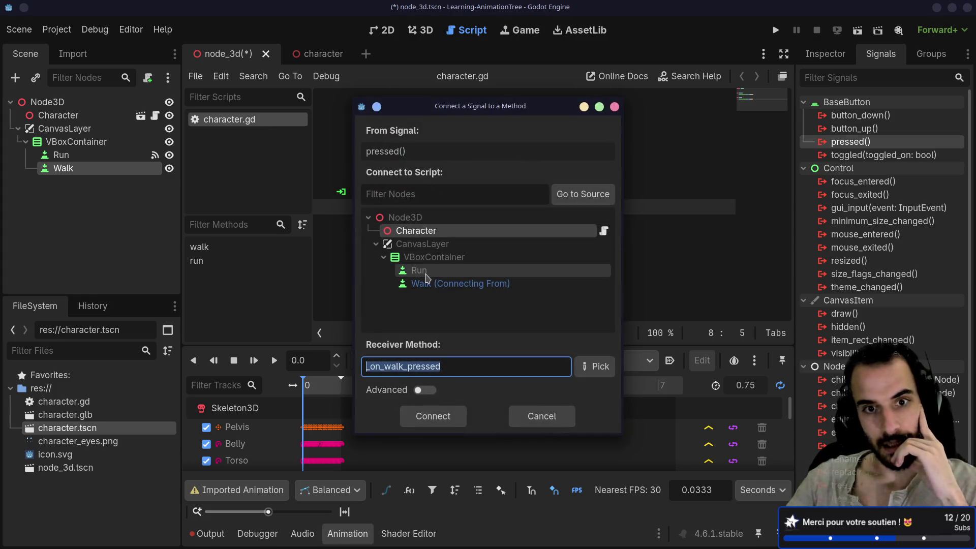
pyautogui.click(444, 237)
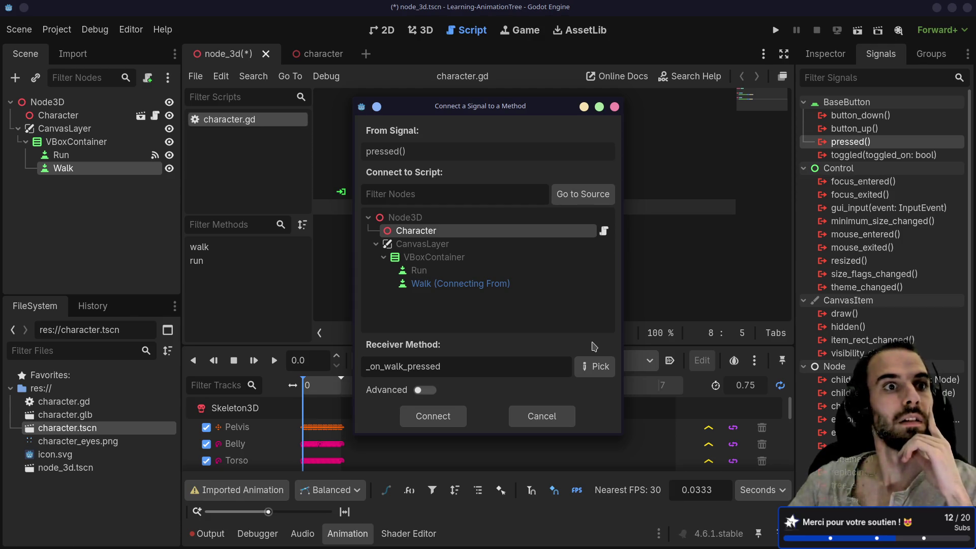
pyautogui.click(593, 367)
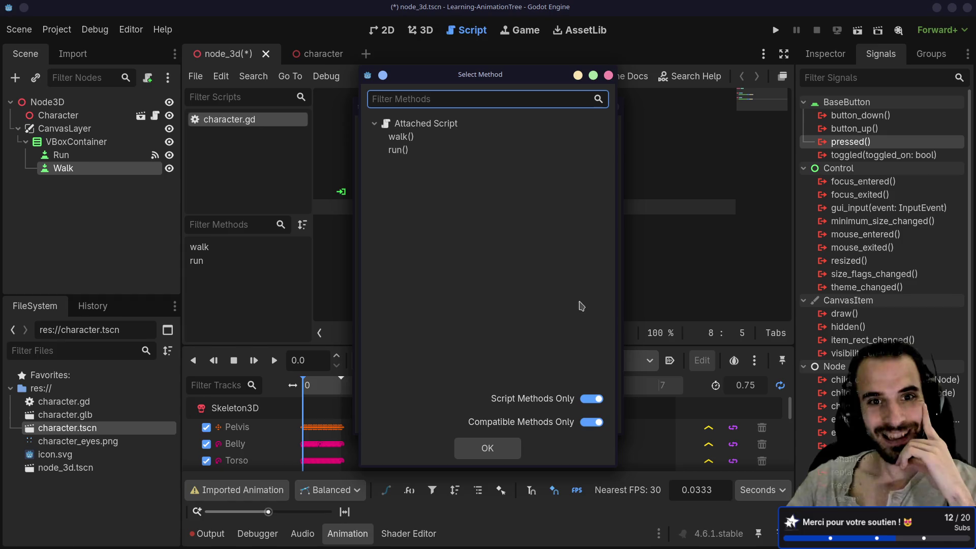
pyautogui.doubleClick(401, 137)
# - Confirm the walk connection, save, and add a Camera3D placed right under Character
pyautogui.click(433, 415)
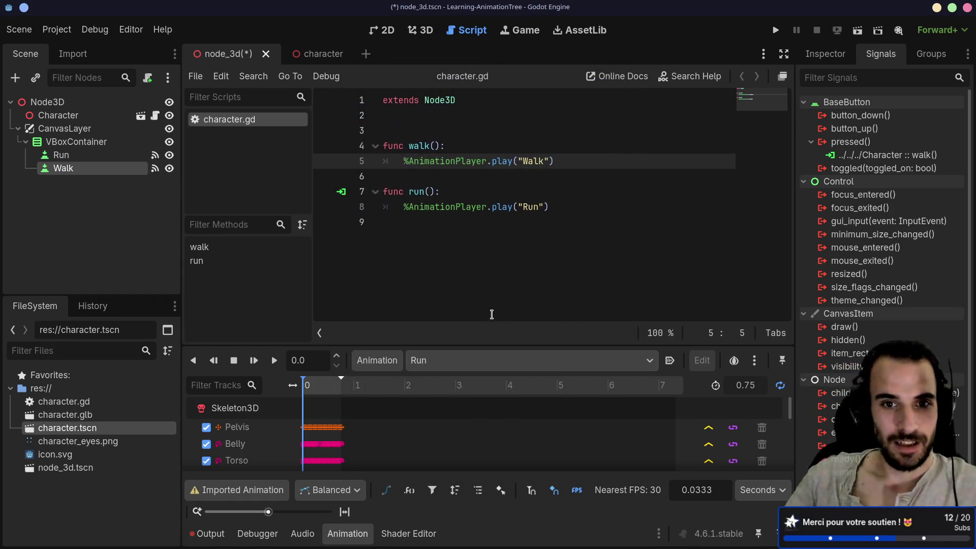
pyautogui.hotkey('ctrl', 's')
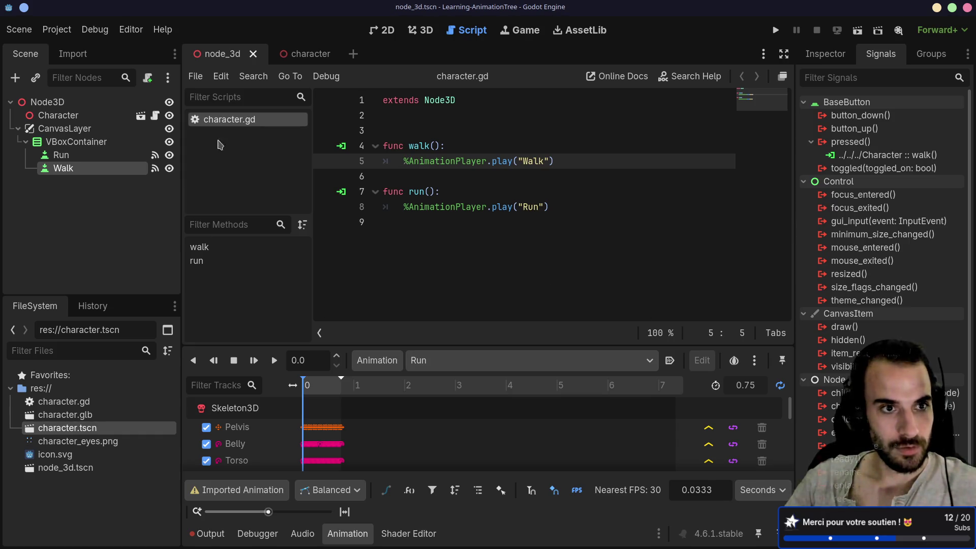
pyautogui.click(76, 102)
pyautogui.hotkey('ctrl', 'a')
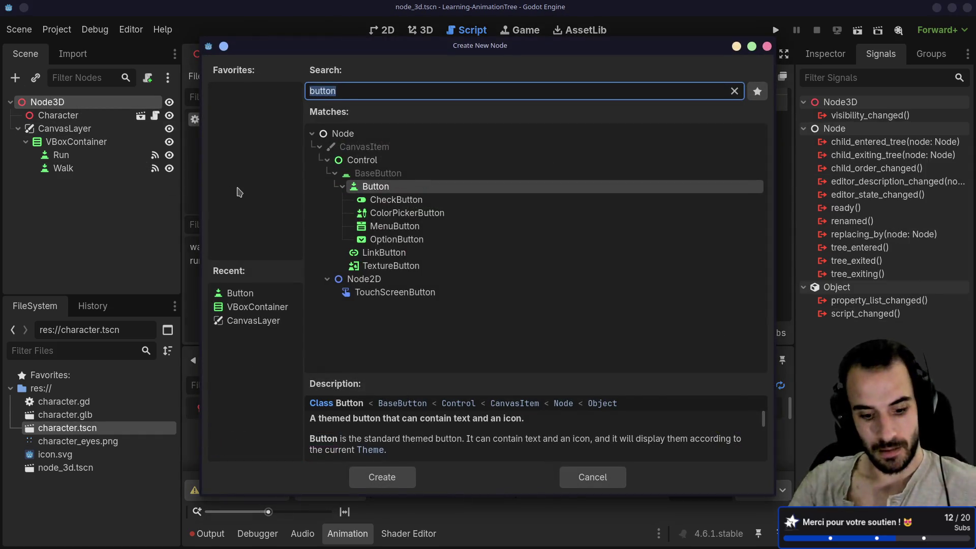
pyautogui.write('came')
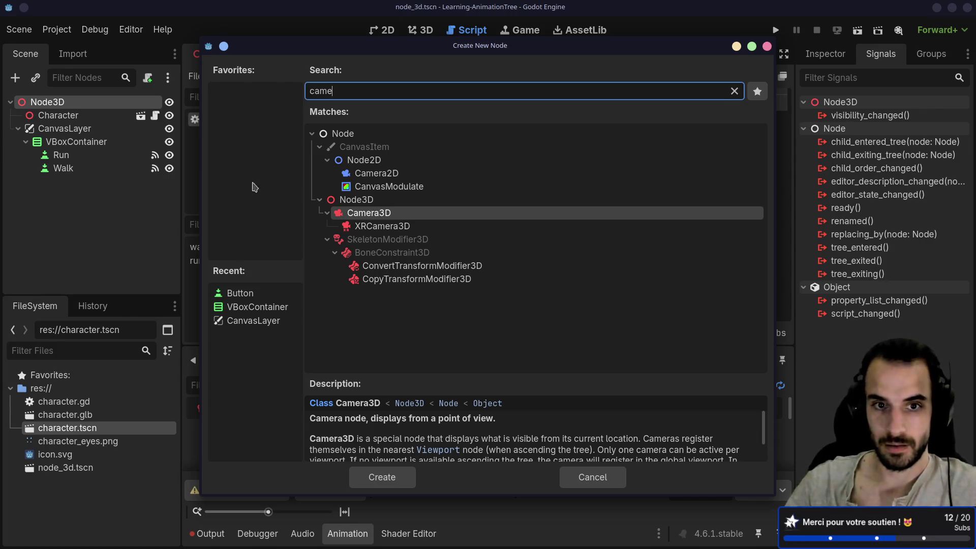
pyautogui.doubleClick(398, 214)
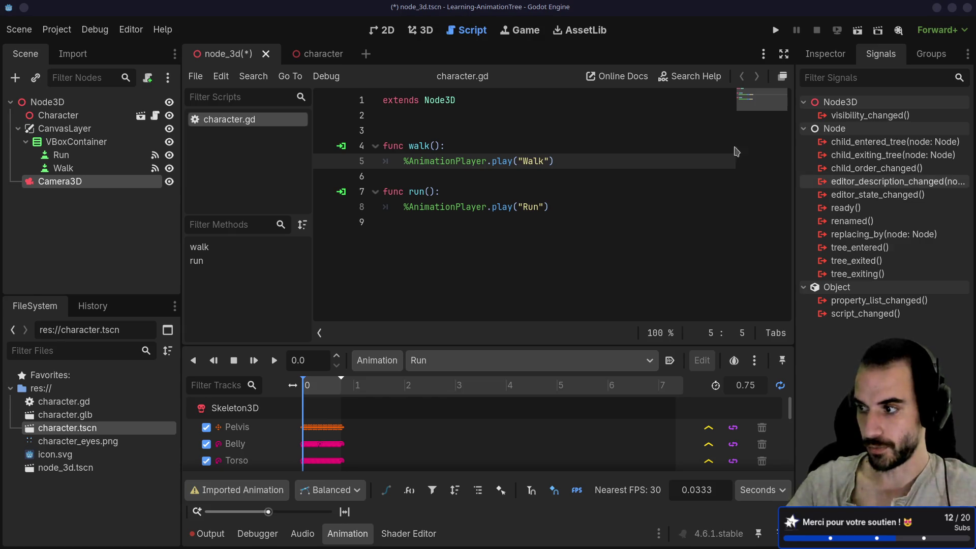
pyautogui.moveTo(52, 185)
pyautogui.mouseDown()
pyautogui.moveTo(53, 111)
pyautogui.moveTo(48, 123)
pyautogui.mouseUp()
# - Move the camera left of and above the character, checking the framing in Preview
pyautogui.click(420, 30)
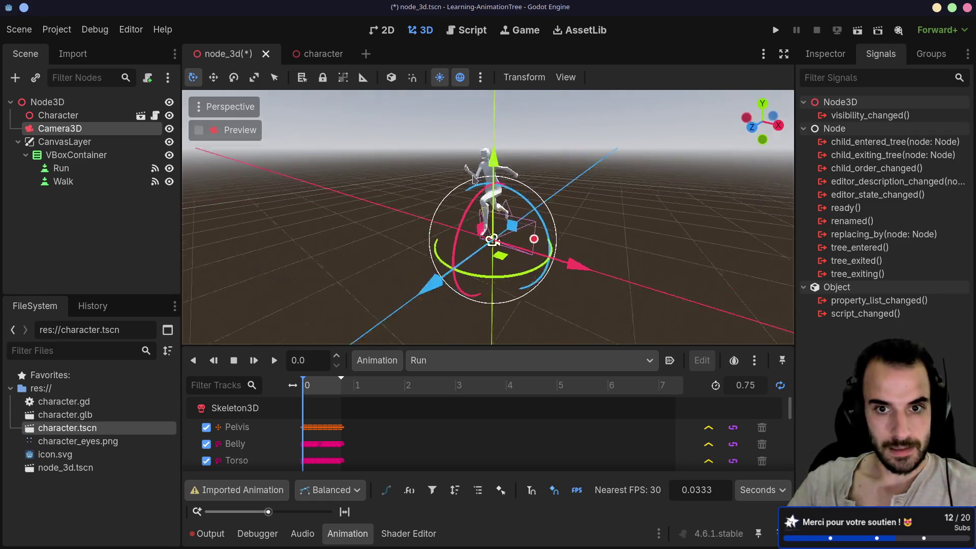
pyautogui.moveTo(305, 261); pyautogui.dragTo(219, 262)
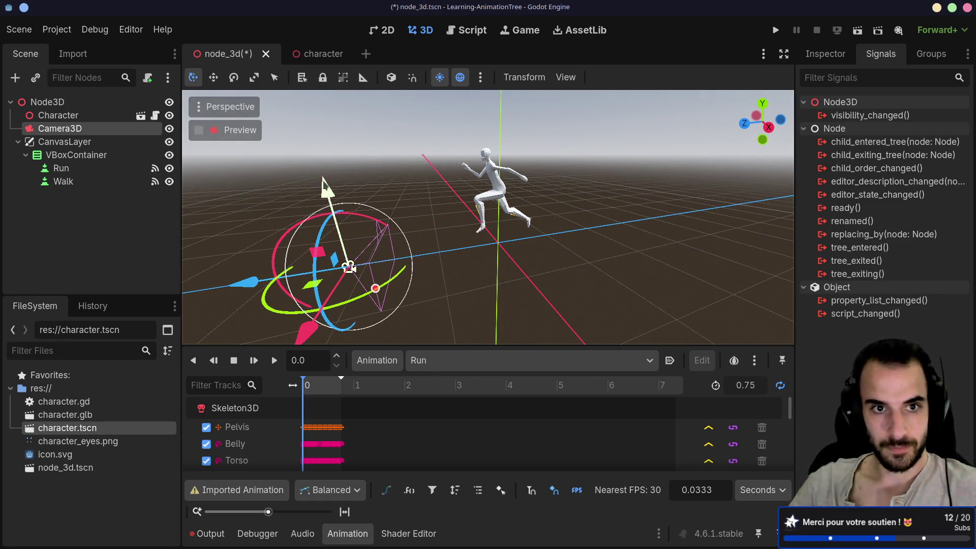
pyautogui.click(199, 131)
pyautogui.click(199, 130)
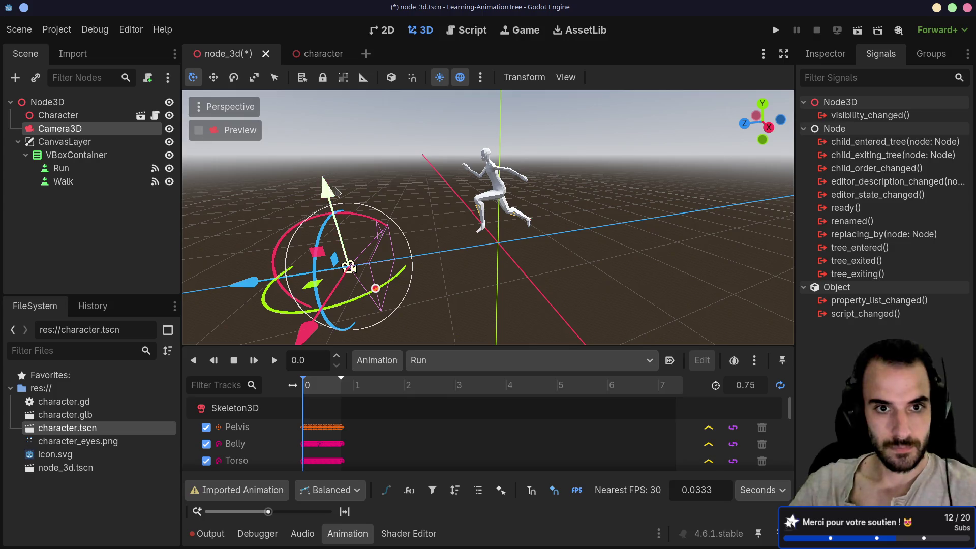
pyautogui.moveTo(333, 218); pyautogui.dragTo(328, 141)
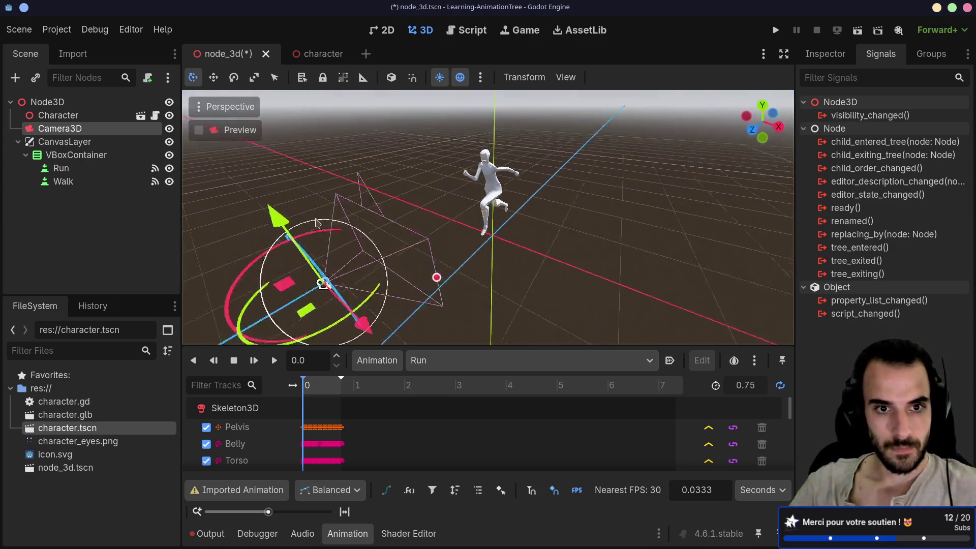
pyautogui.scroll(-2, 437, 275)
pyautogui.moveTo(433, 272)
pyautogui.mouseDown()
pyautogui.moveTo(494, 277)
pyautogui.moveTo(501, 300)
pyautogui.mouseUp()
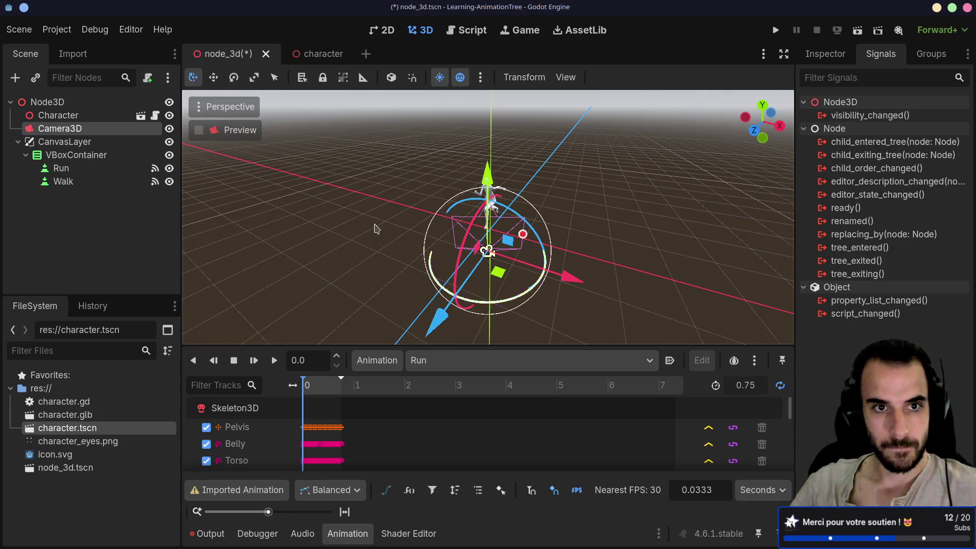
pyautogui.click(198, 130)
pyautogui.click(198, 131)
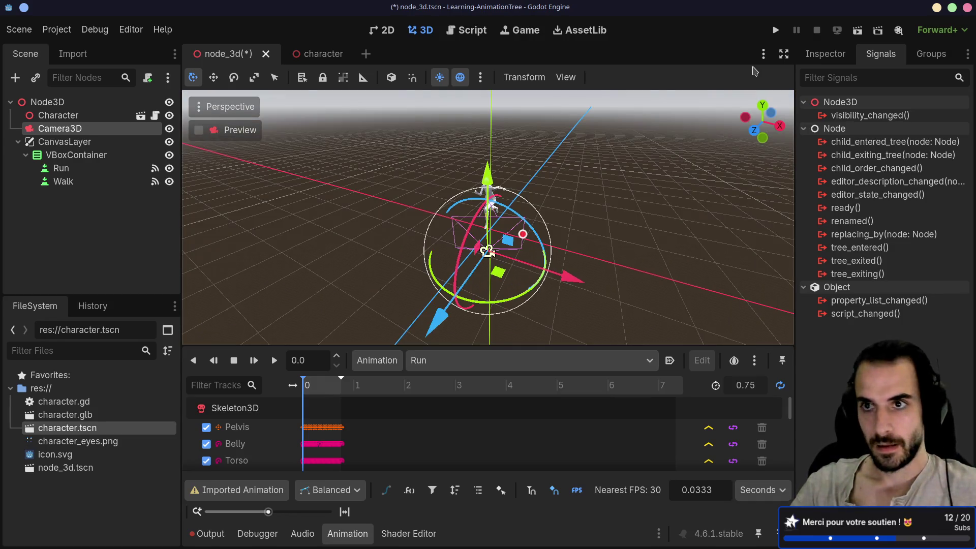
# - Run the current scene and close the game window
pyautogui.click(857, 32)
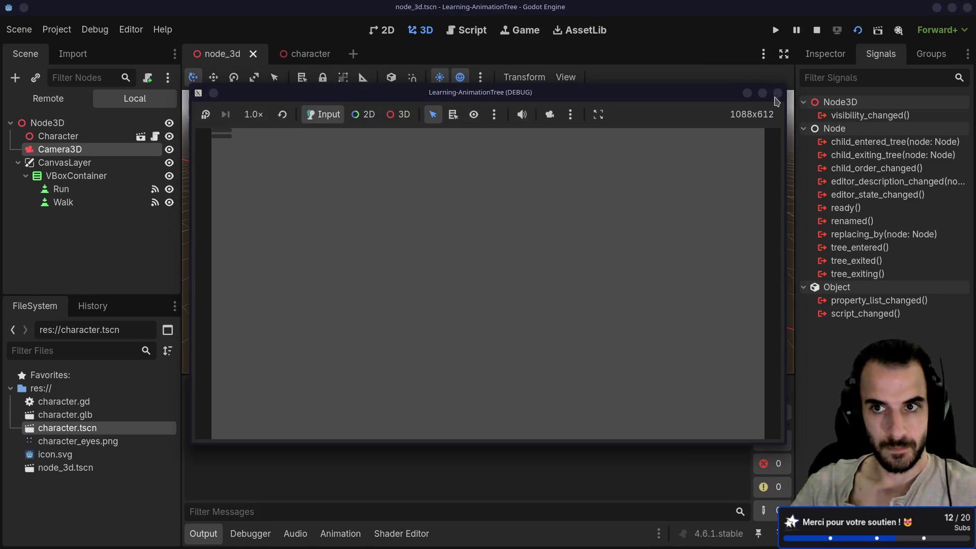
pyautogui.click(778, 94)
pyautogui.moveTo(587, 194)
pyautogui.mouseDown()
pyautogui.moveTo(574, 203)
pyautogui.moveTo(457, 198)
pyautogui.moveTo(364, 175)
pyautogui.moveTo(254, 264)
pyautogui.moveTo(559, 305)
pyautogui.moveTo(538, 199)
pyautogui.mouseUp()
# - Collapse CanvasLayer in node_3d, run the scene again, and close the game window
pyautogui.click(305, 54)
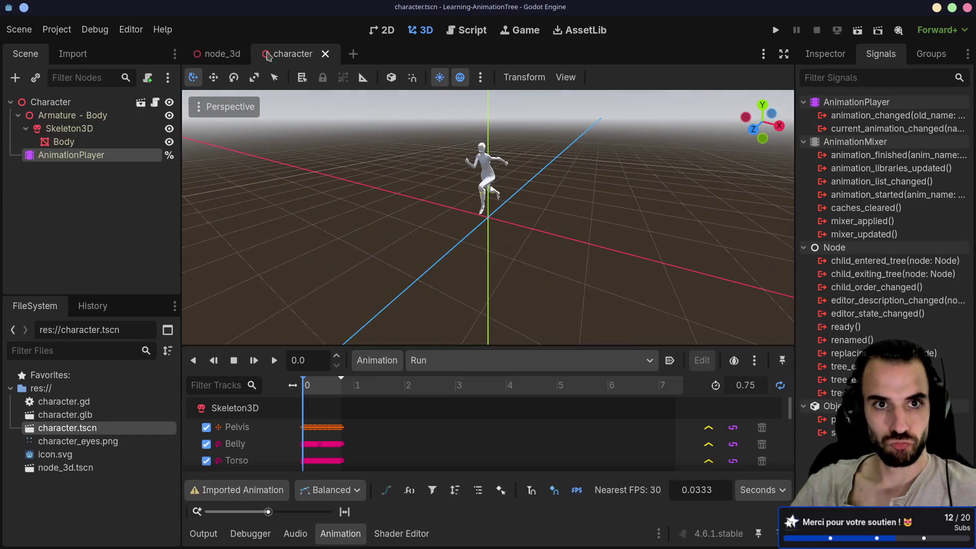
pyautogui.click(229, 58)
pyautogui.click(18, 142)
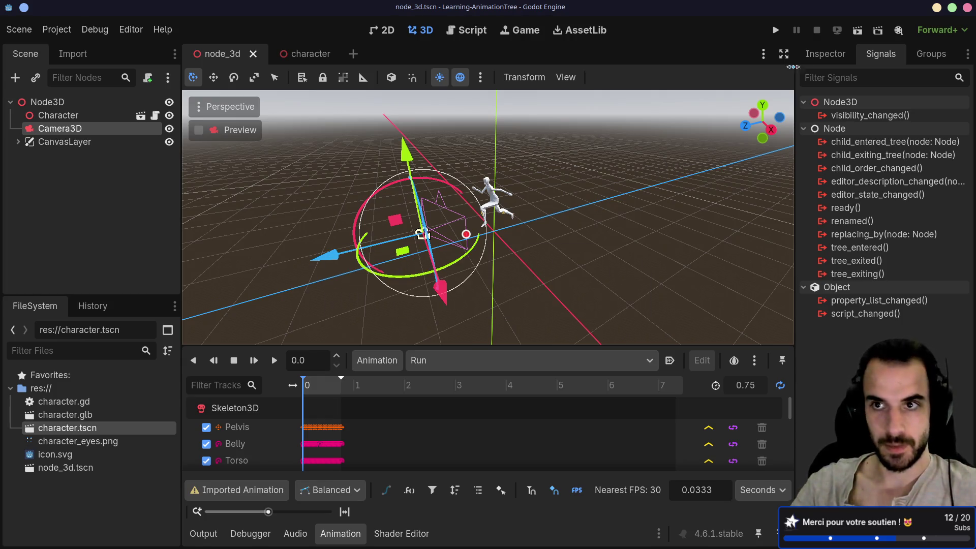
pyautogui.click(858, 30)
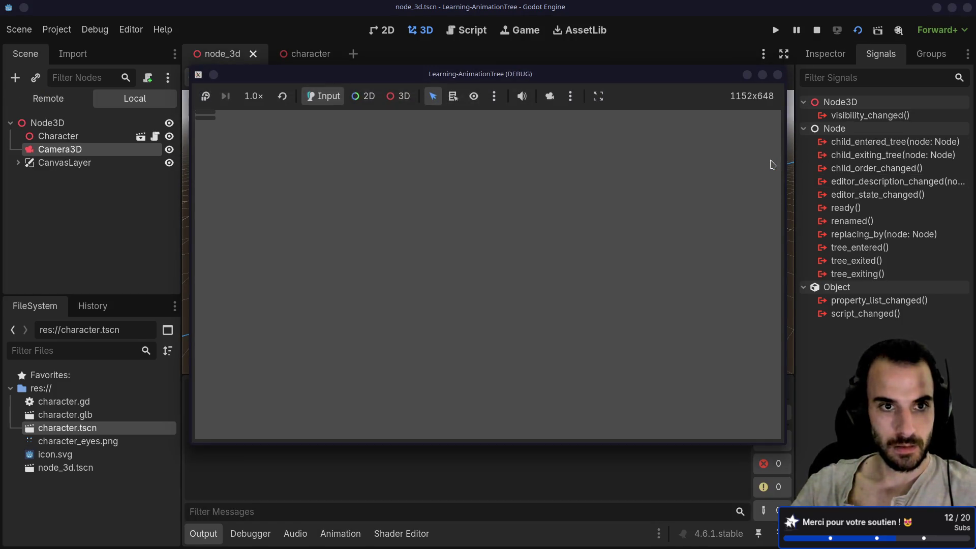
pyautogui.moveTo(410, 73)
pyautogui.mouseDown()
pyautogui.moveTo(734, 41)
pyautogui.moveTo(816, 15)
pyautogui.moveTo(473, 87)
pyautogui.moveTo(454, 150)
pyautogui.mouseUp()
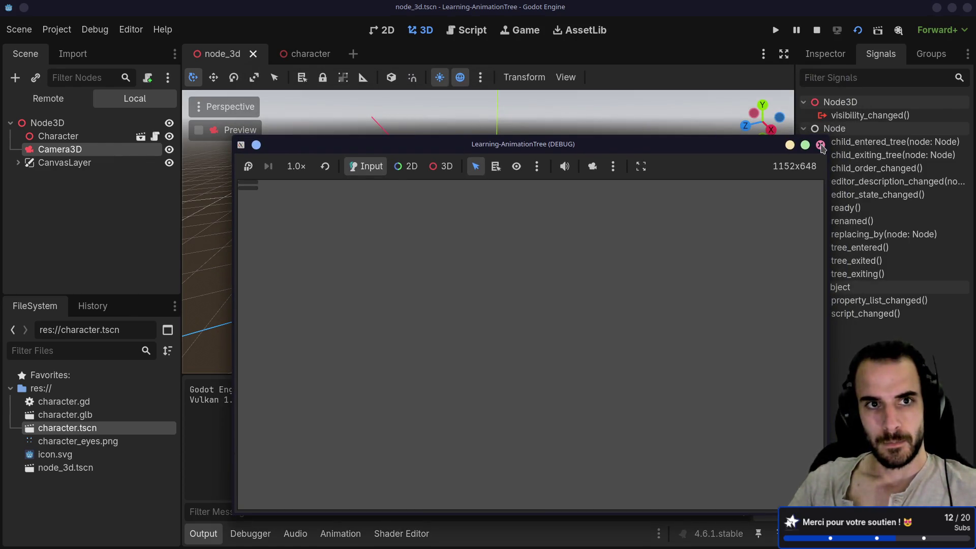
pyautogui.click(820, 144)
pyautogui.click(58, 116)
# - Move CanvasLayer above Character and set the Run button's Text to 'Run'
pyautogui.click(67, 103)
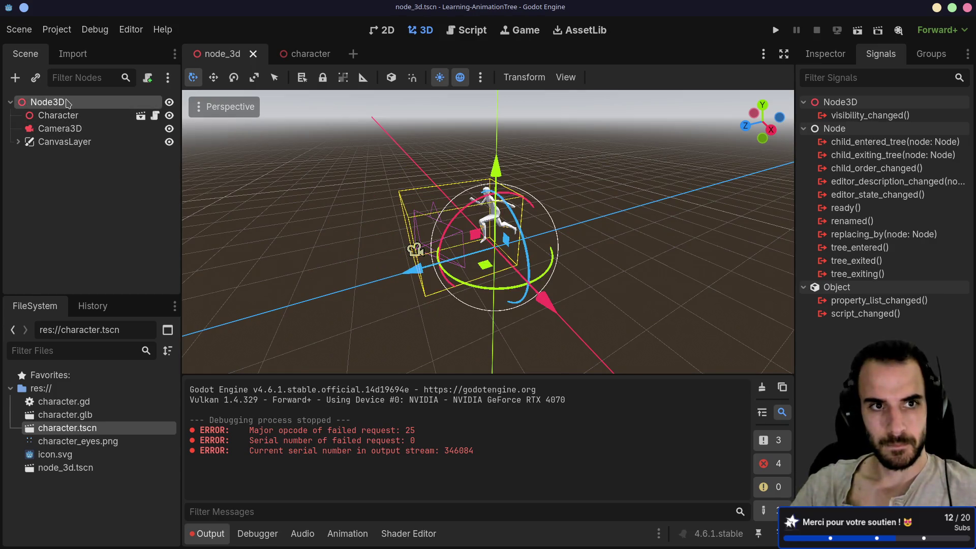
pyautogui.click(19, 141)
pyautogui.click(19, 142)
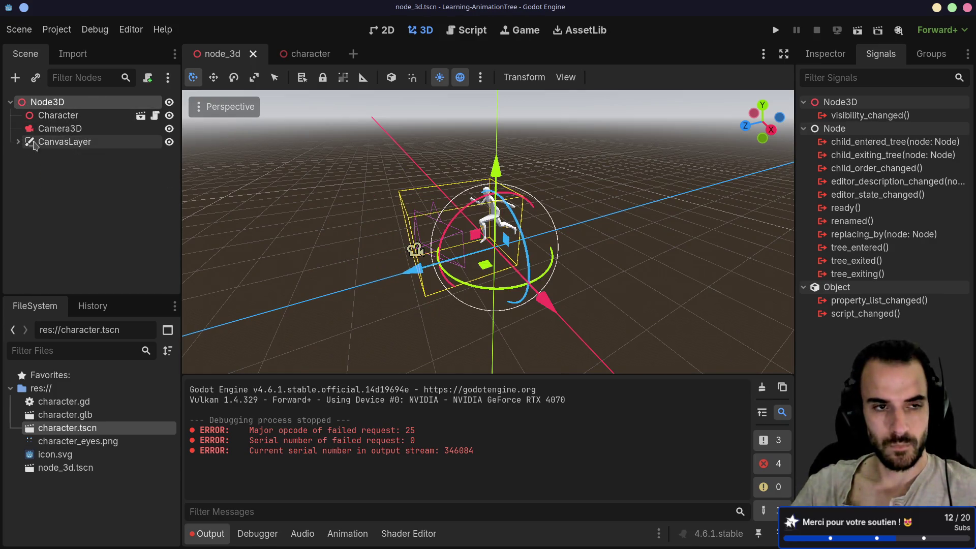
pyautogui.moveTo(33, 144); pyautogui.dragTo(51, 109)
pyautogui.click(19, 116)
pyautogui.click(59, 128)
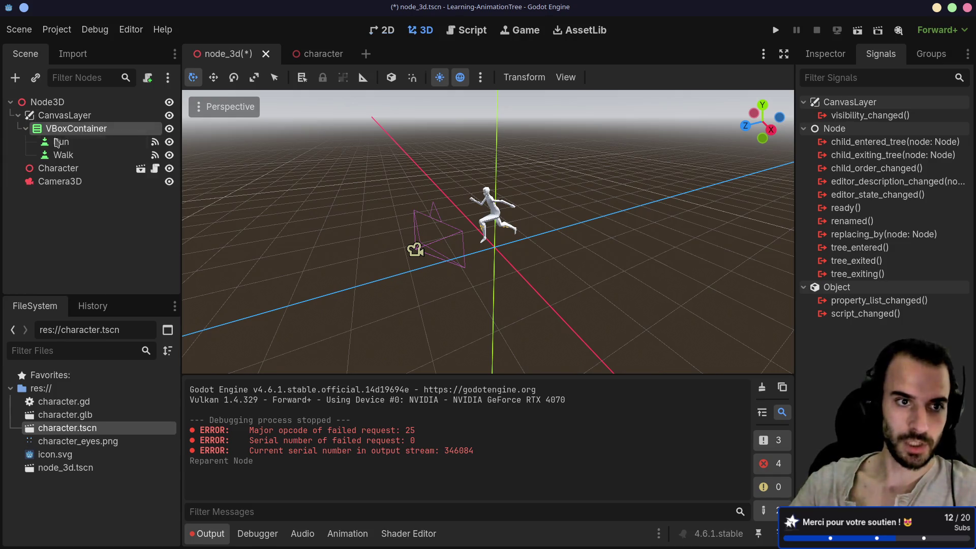
pyautogui.click(57, 143)
pyautogui.click(824, 53)
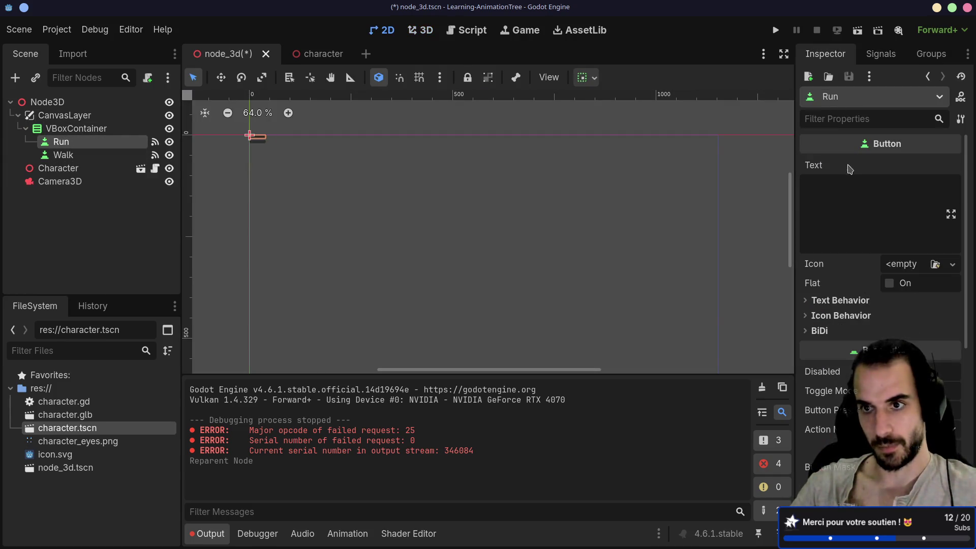
pyautogui.click(853, 218)
pyautogui.write('Run')
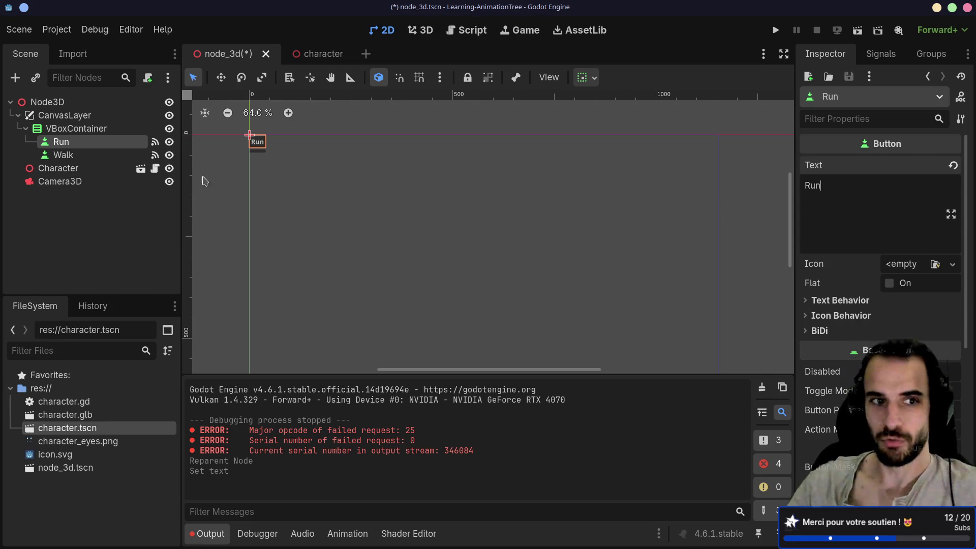
# - Set the Walk button's Text to 'Walk' and save the scene
pyautogui.doubleClick(63, 155)
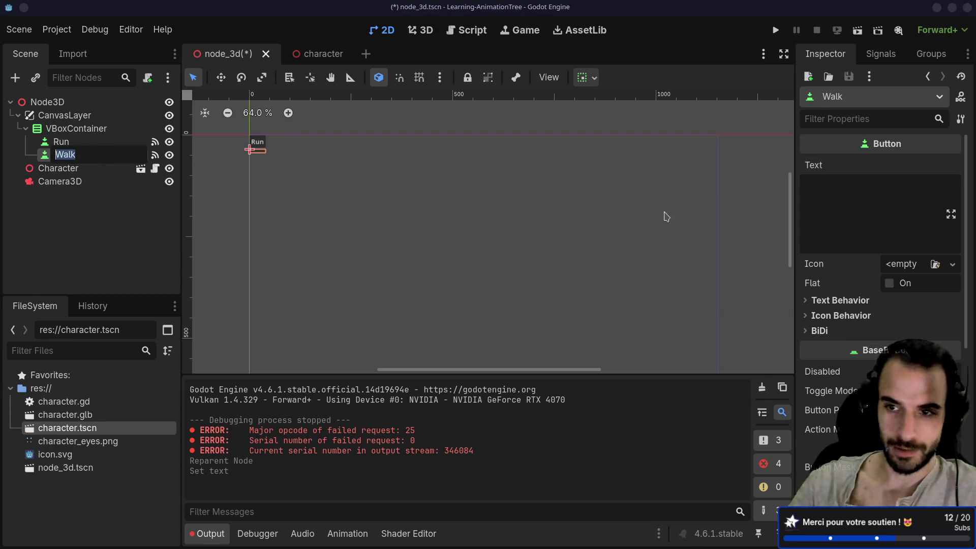
pyautogui.click(810, 184)
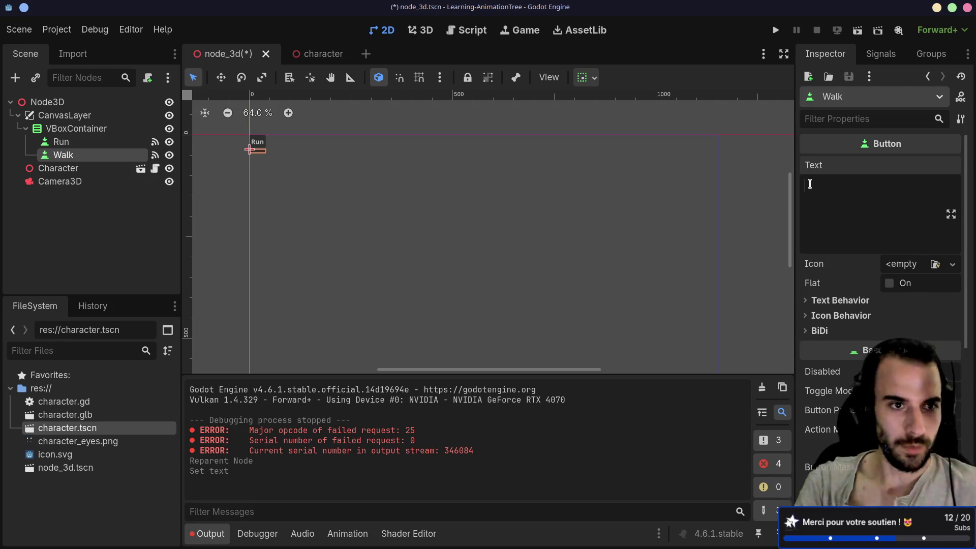
pyautogui.write('Walk')
pyautogui.hotkey('ctrl', 's')
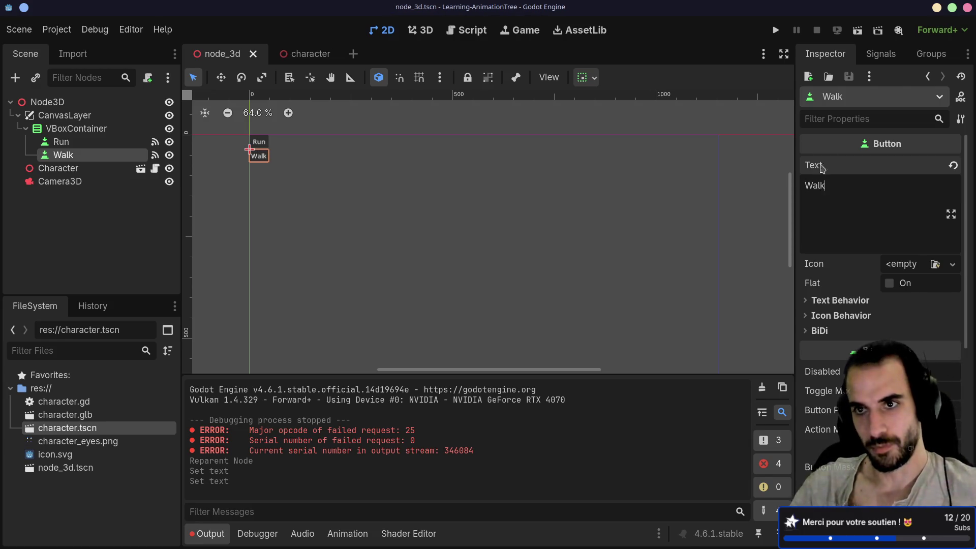
# - Run the game to test the labelled buttons, then close it
pyautogui.click(859, 32)
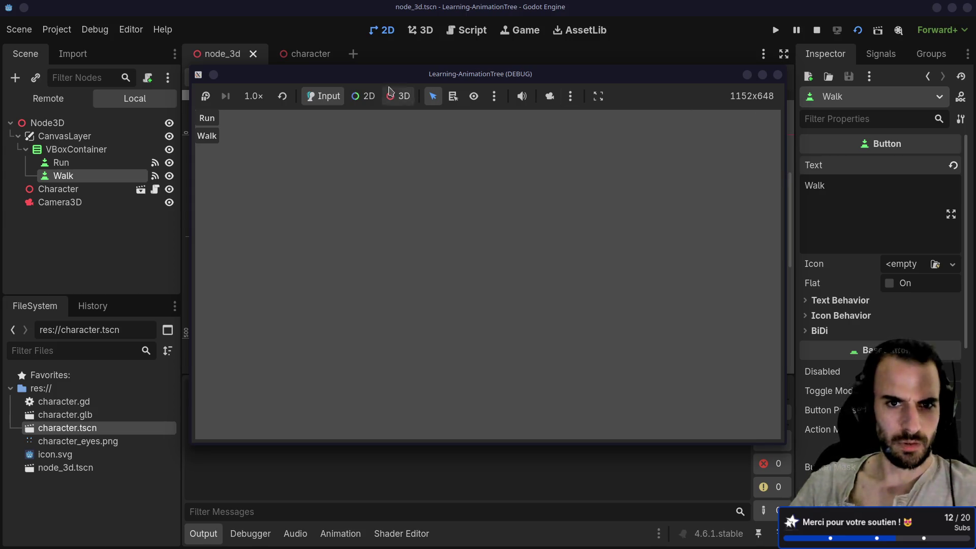
pyautogui.click(402, 99)
pyautogui.click(323, 97)
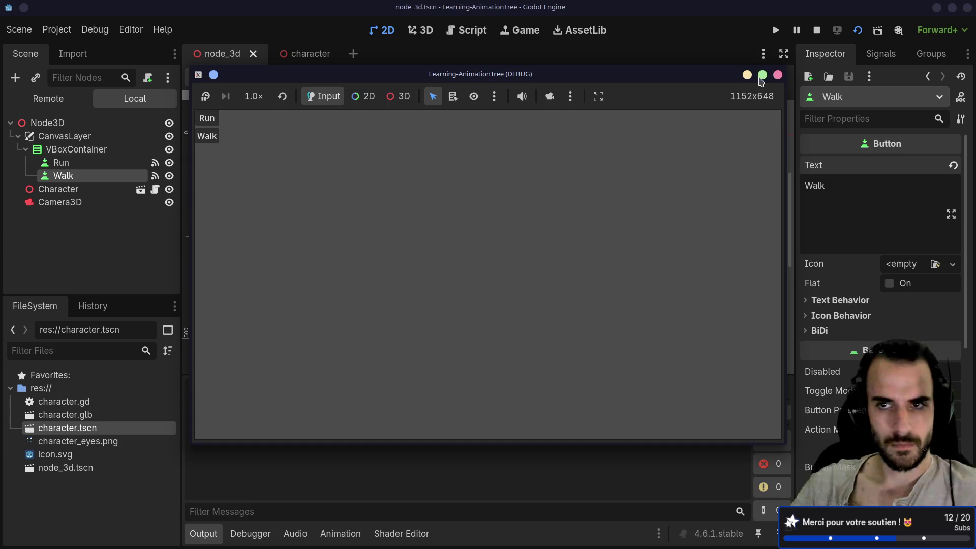
pyautogui.click(777, 74)
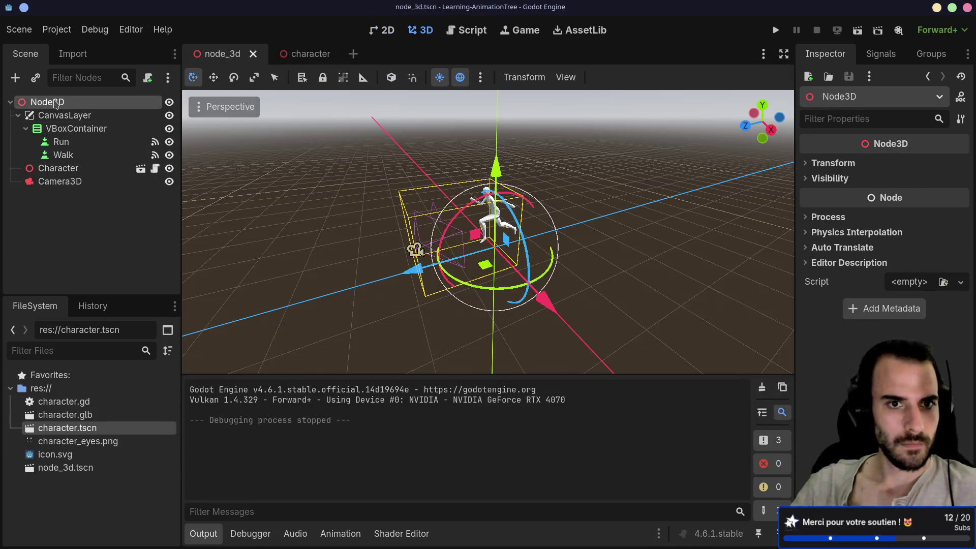
# - Add the preview sun and preview environment to the scene, then run it
pyautogui.moveTo(370, 203); pyautogui.dragTo(478, 120)
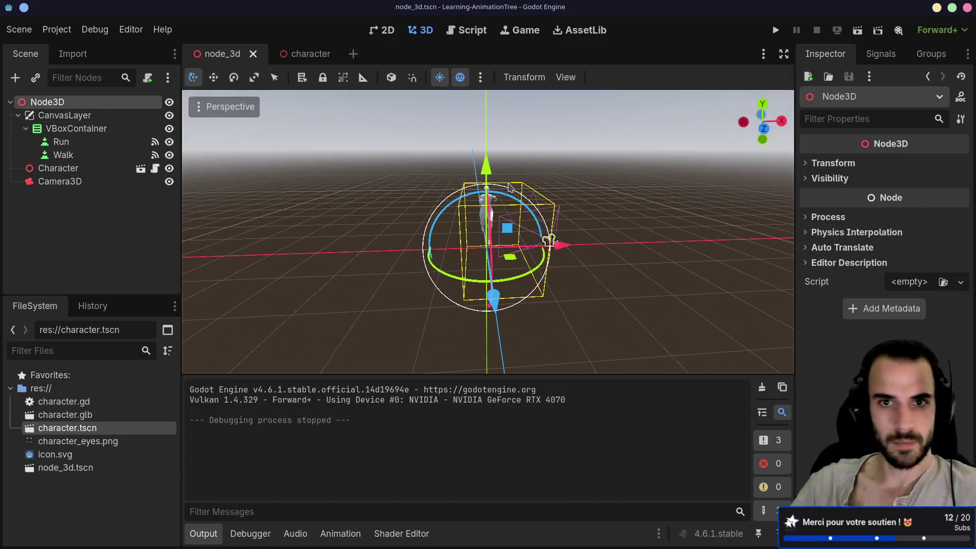
pyautogui.click(480, 77)
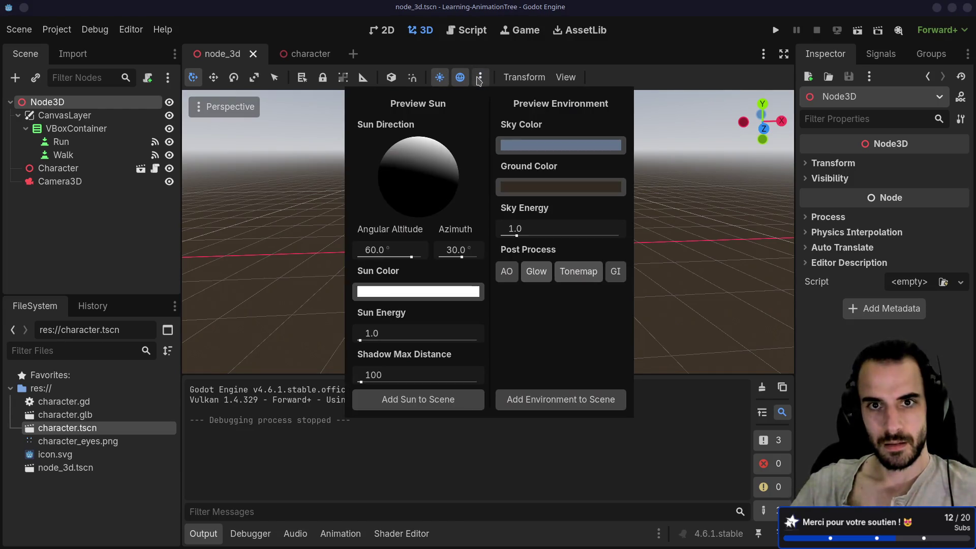
pyautogui.click(433, 400)
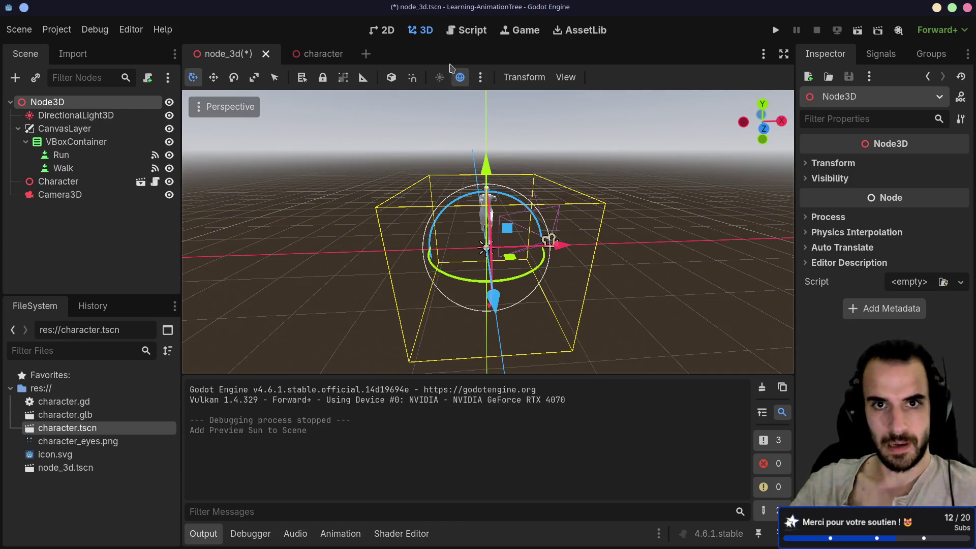
pyautogui.click(481, 77)
pyautogui.click(560, 400)
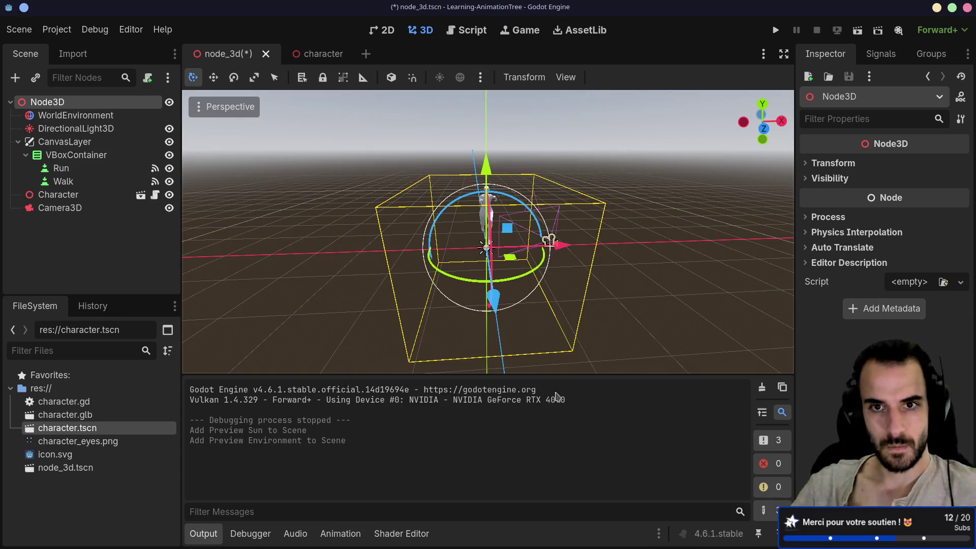
pyautogui.click(857, 30)
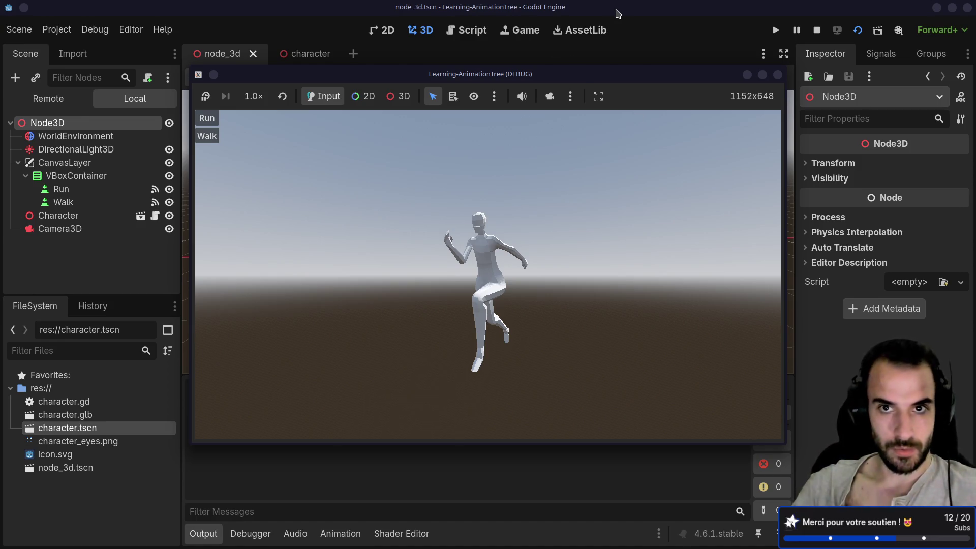
# - Stop the game and check the character scene's Run and Walk animations list
pyautogui.press('F8')
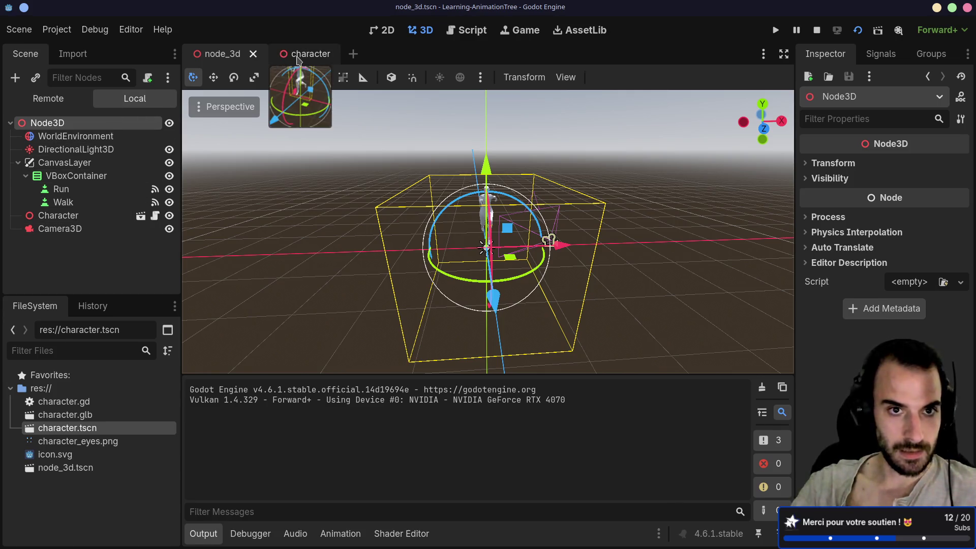
pyautogui.click(300, 57)
pyautogui.click(438, 362)
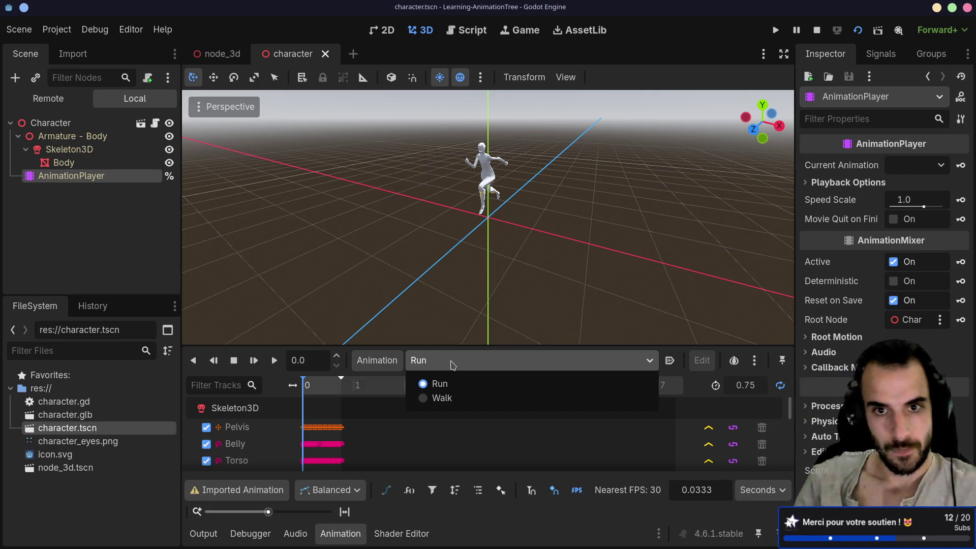
pyautogui.click(420, 220)
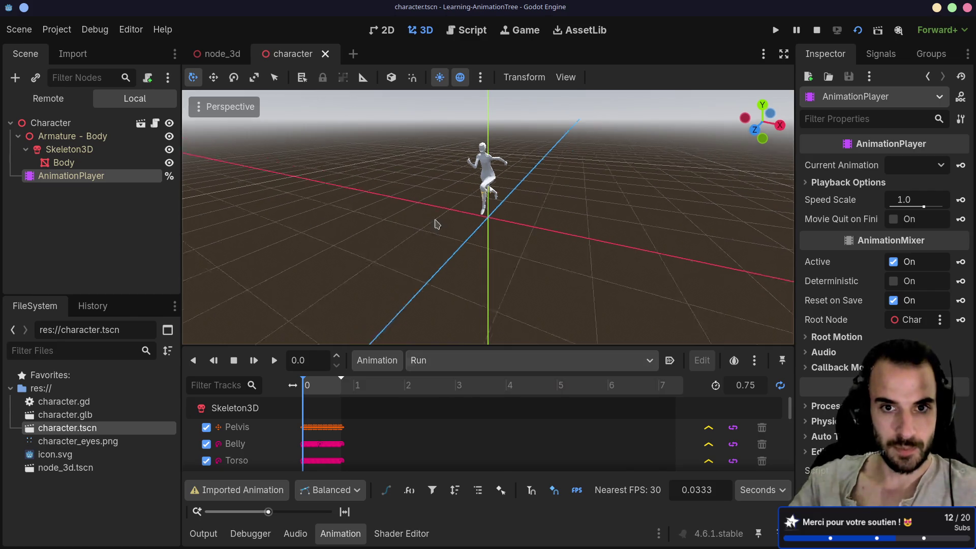
# - Orbit around the character, then return to the node_3d scene
pyautogui.moveTo(419, 219); pyautogui.dragTo(435, 224)
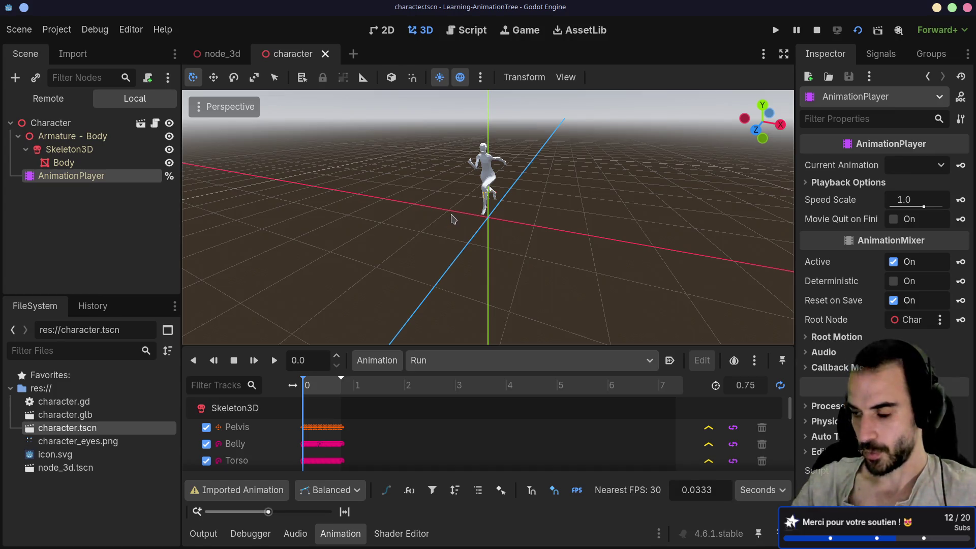
pyautogui.moveTo(480, 224); pyautogui.dragTo(447, 217)
pyautogui.scroll(4, 447, 217)
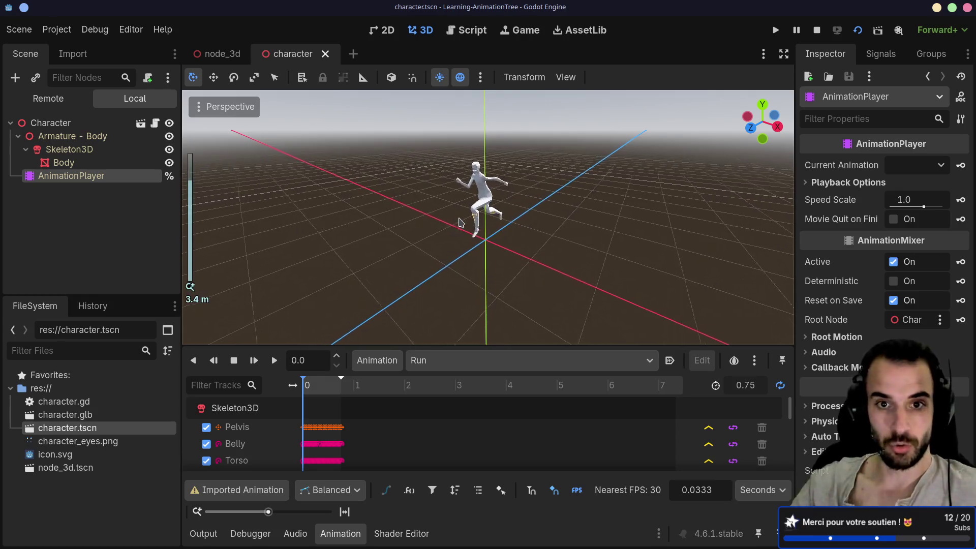
pyautogui.click(223, 54)
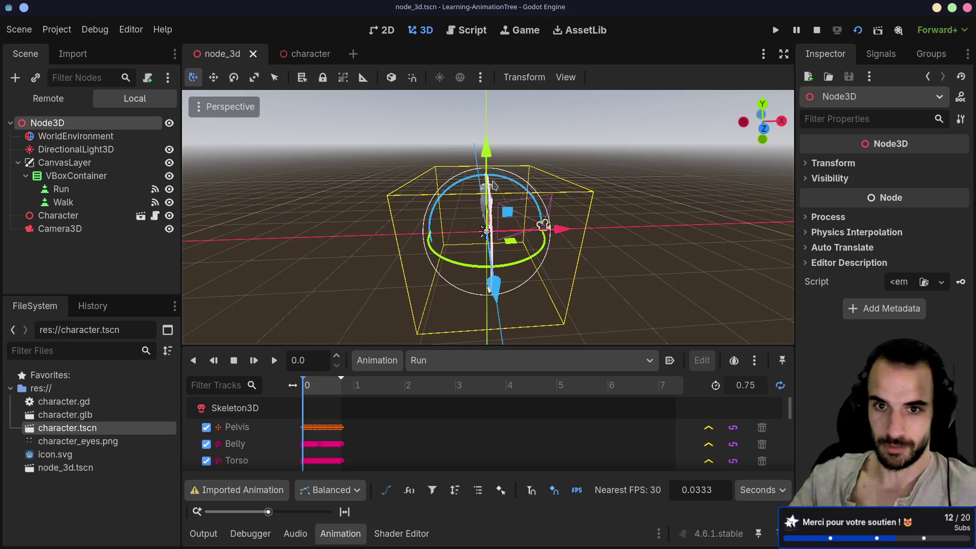
pyautogui.scroll(3, 577, 194)
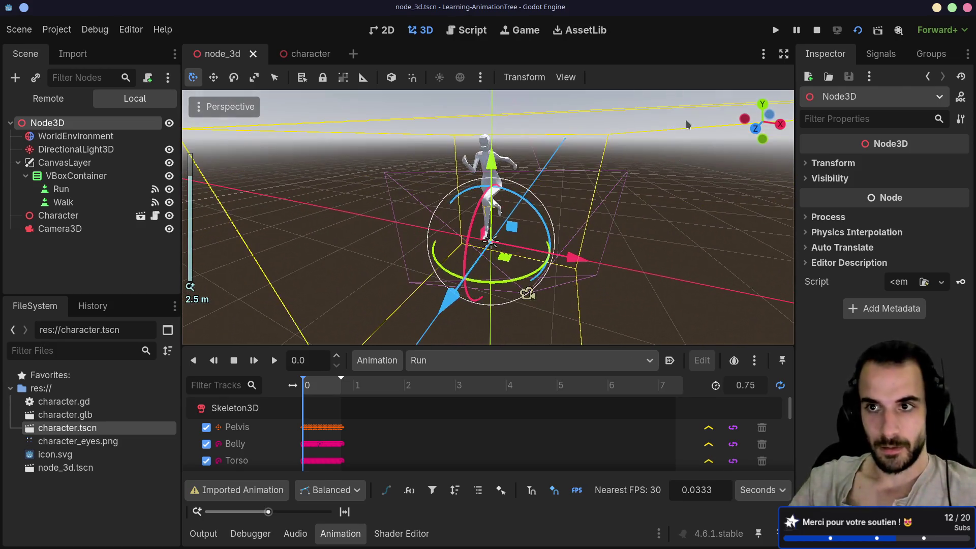
# - Run the game and toggle the character between running and walking with the Run and Walk buttons
pyautogui.press('F5')
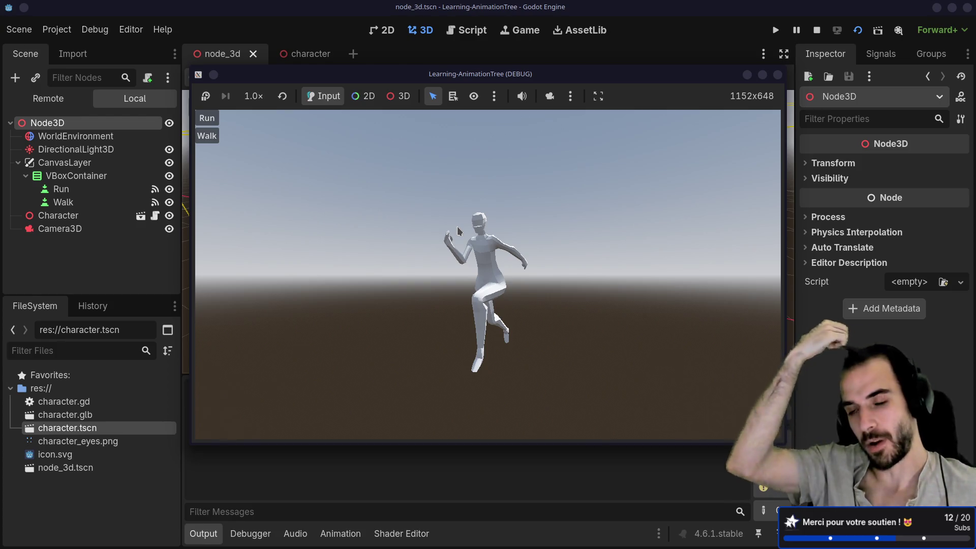
pyautogui.click(207, 120)
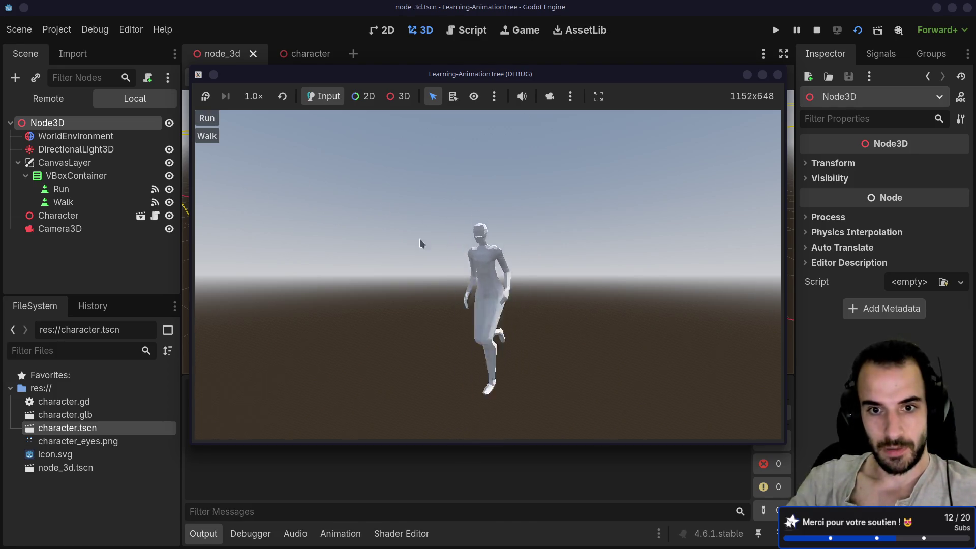
pyautogui.click(212, 122)
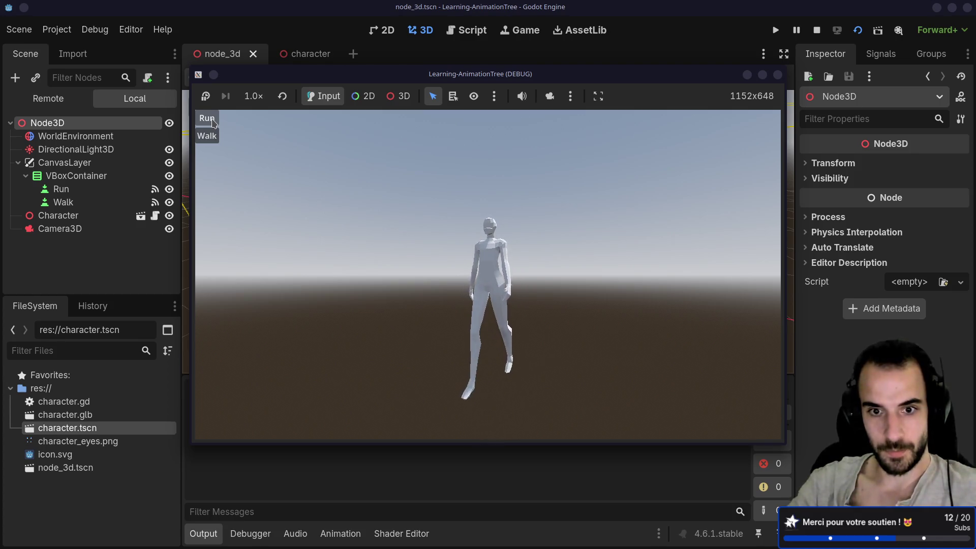
pyautogui.click(212, 121)
pyautogui.click(214, 129)
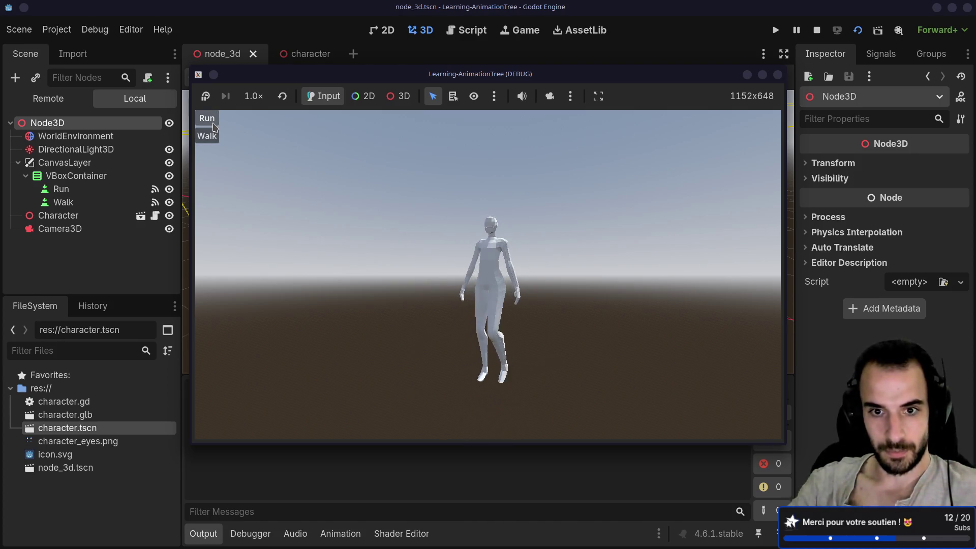
pyautogui.click(210, 122)
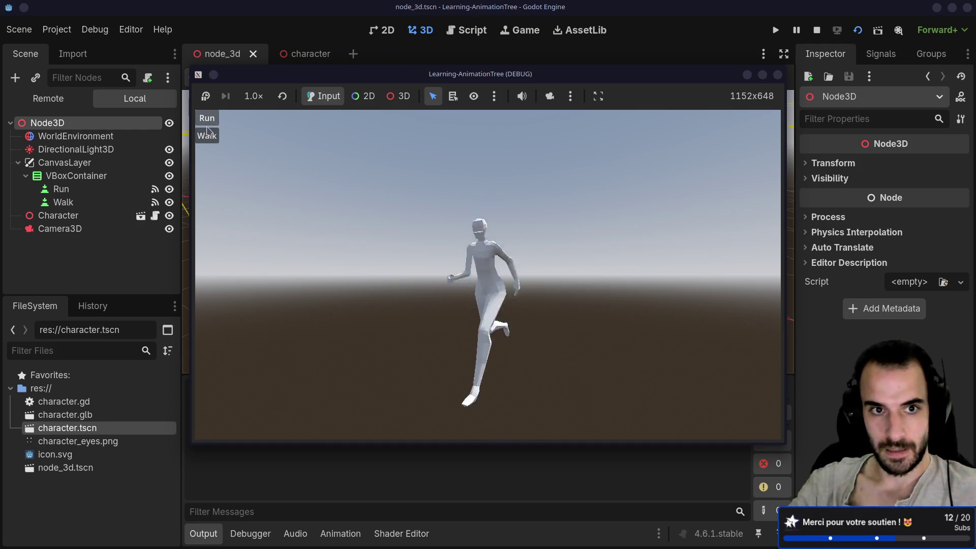
pyautogui.click(210, 122)
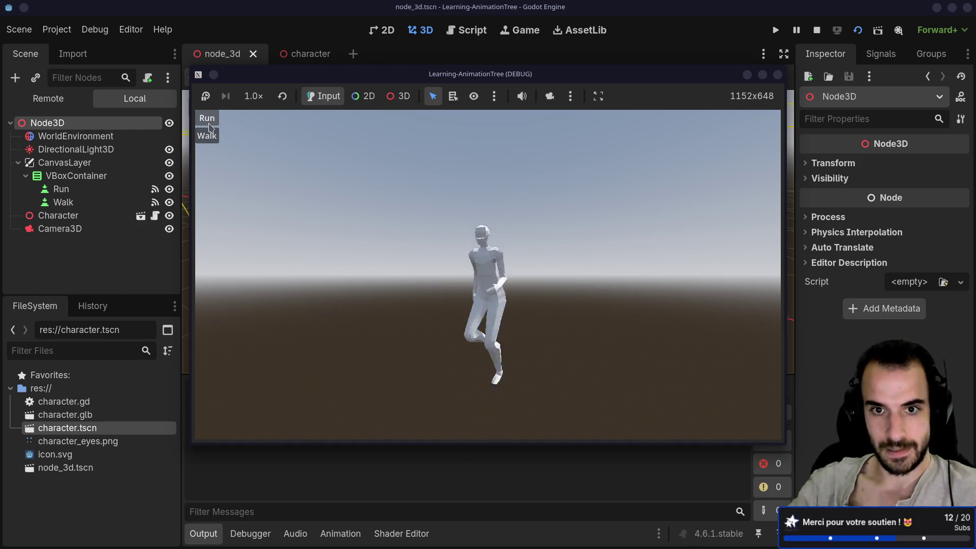
pyautogui.click(209, 136)
pyautogui.click(211, 121)
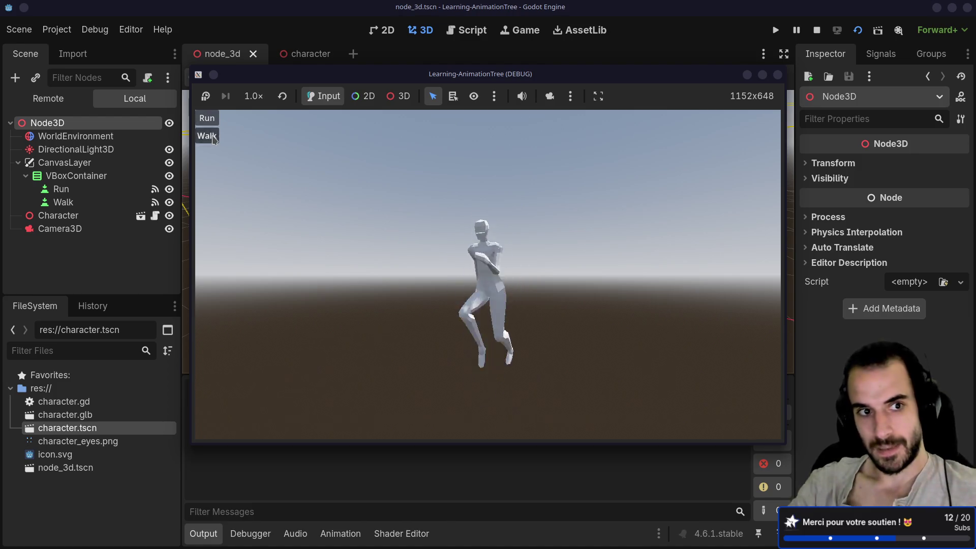
pyautogui.click(211, 128)
pyautogui.click(210, 120)
# - Close the game, return to the character scene, and switch over to Firefox
pyautogui.click(778, 74)
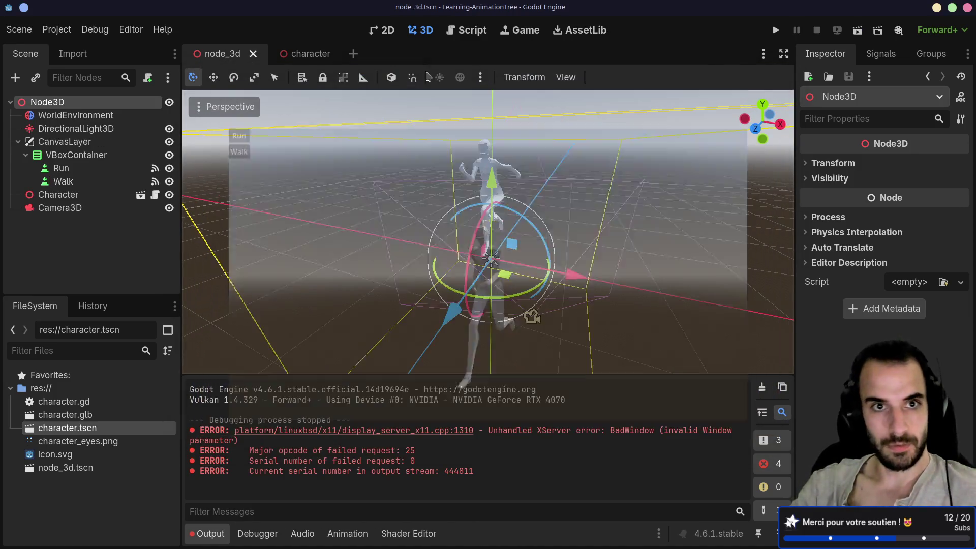
pyautogui.click(306, 56)
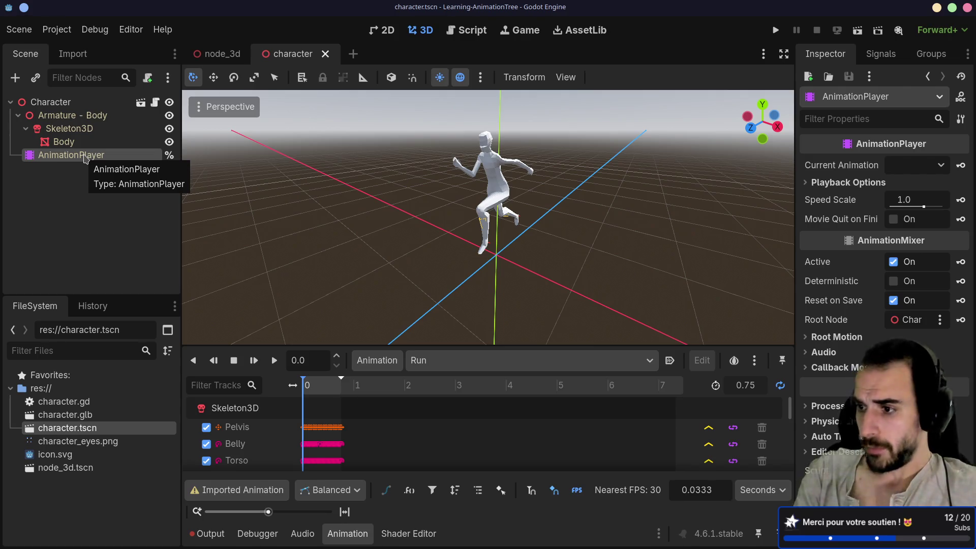
pyautogui.hotkey('alt', 'Tab')
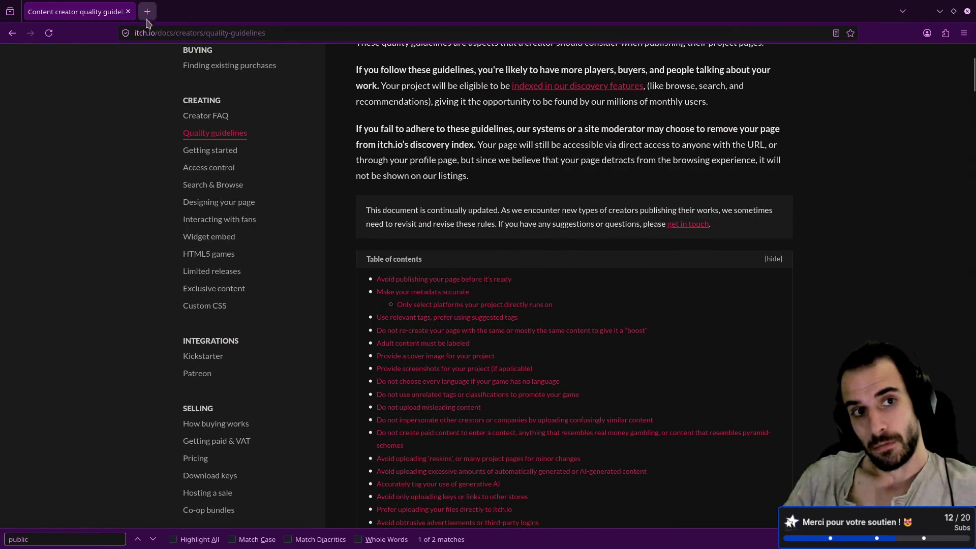
# - Search 'godot animation tree' in a new tab and open the 'Utiliser les AnimationTree - Godot Docs' result
pyautogui.click(148, 11)
pyautogui.write('g')
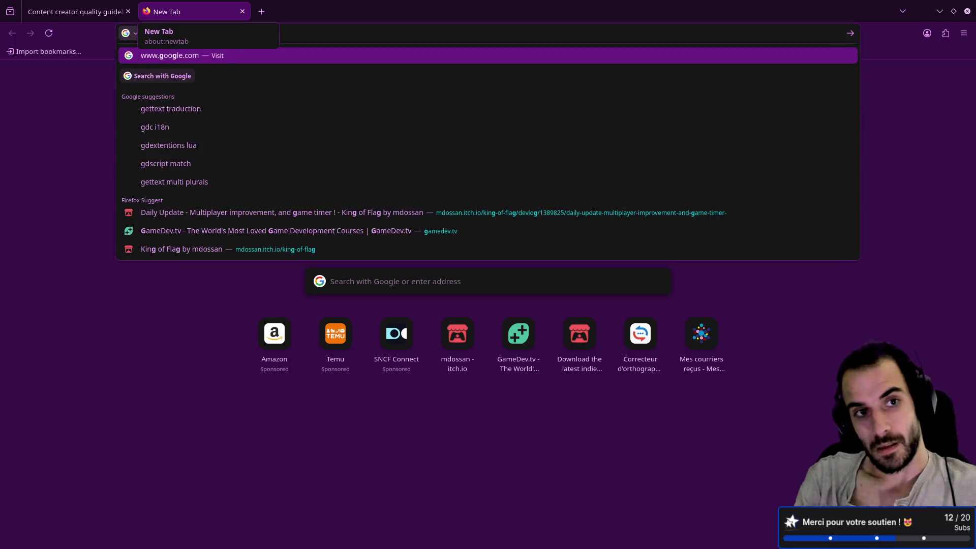
pyautogui.write('odot animation tree')
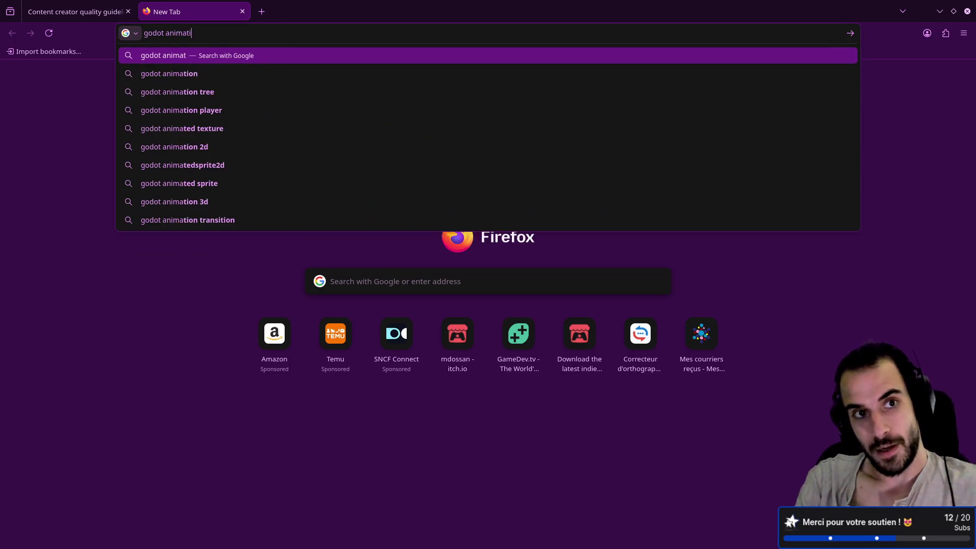
pyautogui.press('Return')
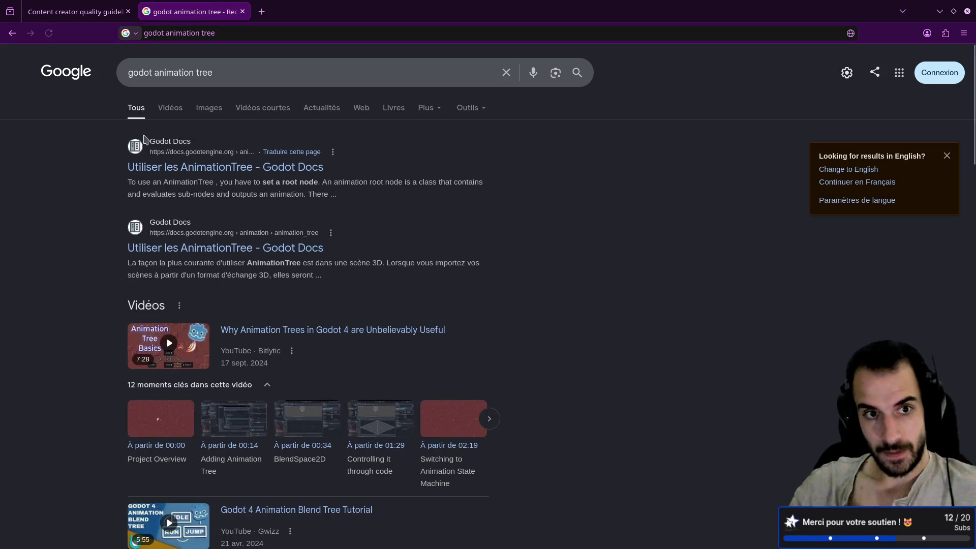
pyautogui.click(175, 171)
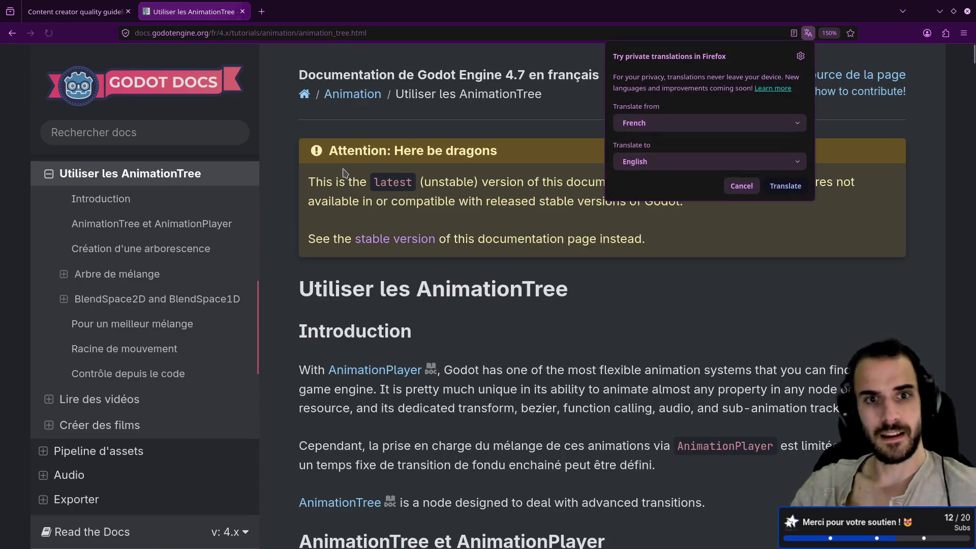
# - Zoom the docs page out slightly and decline Firefox's translation offer
pyautogui.hotkey('ctrl', '-')
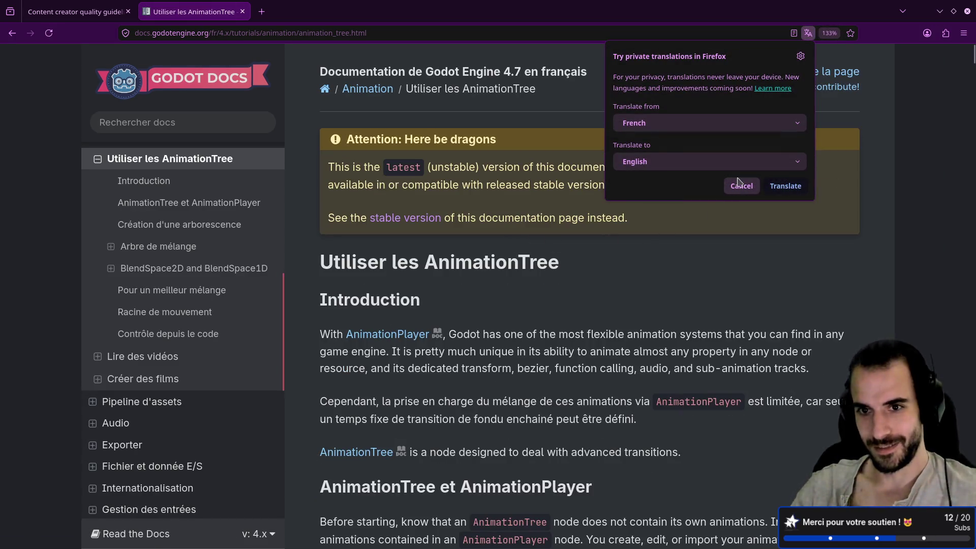
pyautogui.click(741, 186)
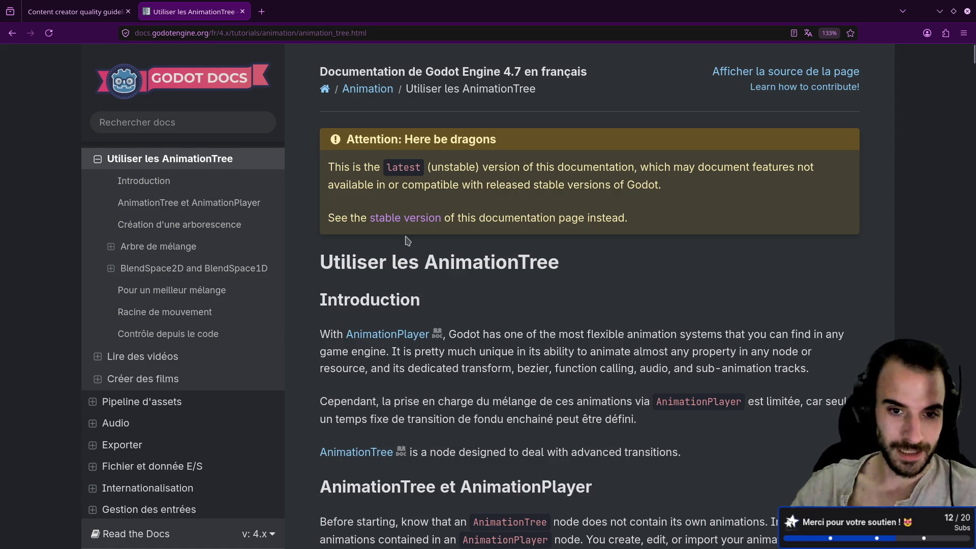
pyautogui.scroll(-3, 409, 239)
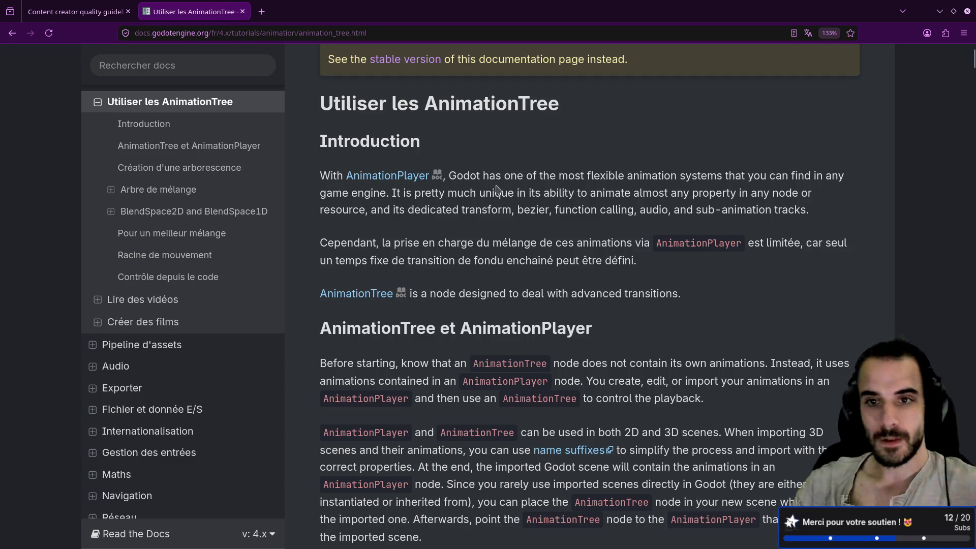
# - Highlight passages of the AnimationTree intro, including the Cependant paragraph and the advanced transitions sentence
pyautogui.moveTo(495, 192); pyautogui.dragTo(643, 176)
pyautogui.click(595, 192)
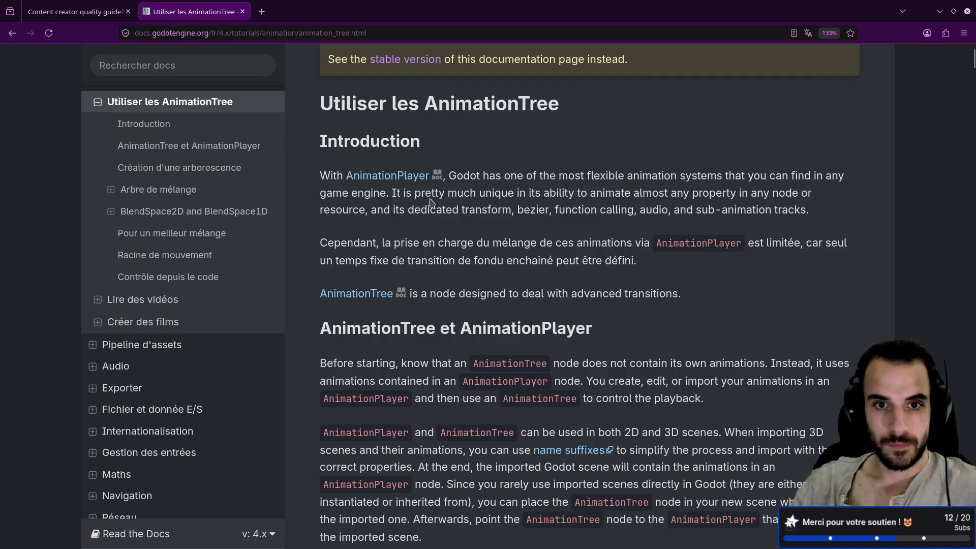
pyautogui.moveTo(392, 194); pyautogui.dragTo(630, 194)
pyautogui.moveTo(414, 209); pyautogui.dragTo(524, 210)
pyautogui.click(452, 226)
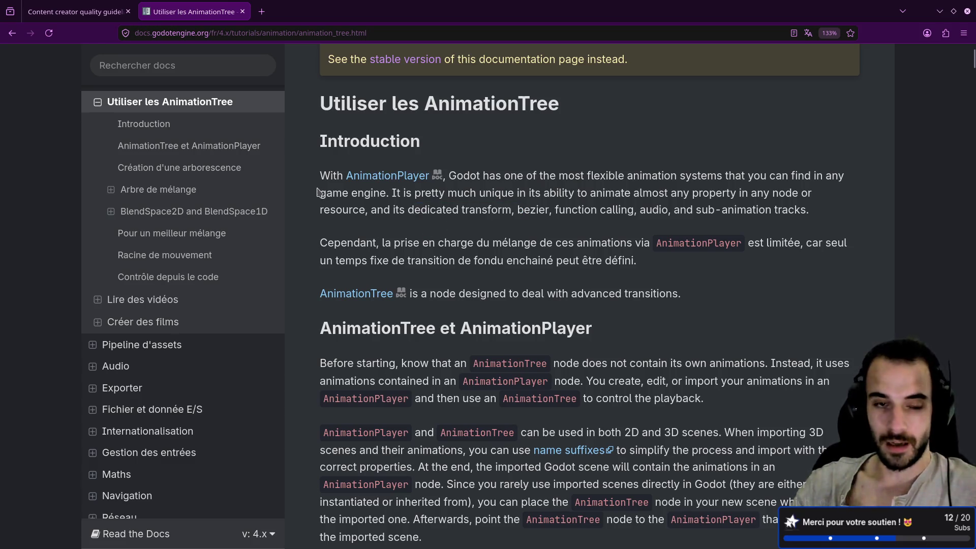
pyautogui.moveTo(321, 174); pyautogui.dragTo(816, 215)
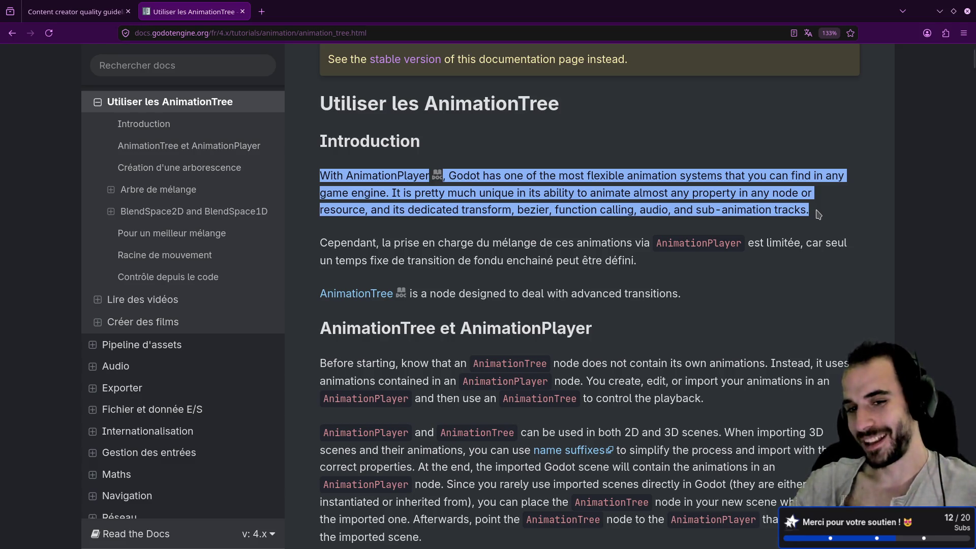
pyautogui.click(324, 247)
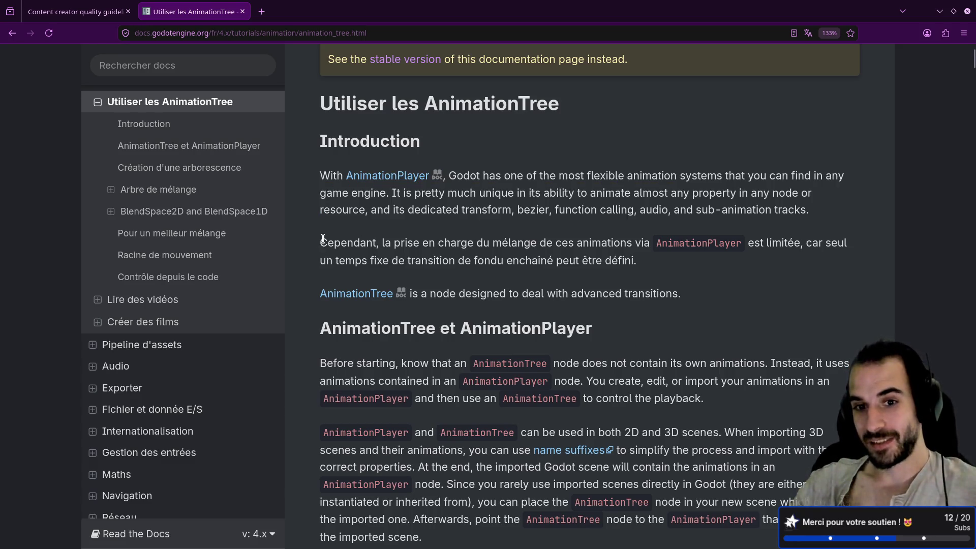
pyautogui.moveTo(324, 239); pyautogui.dragTo(659, 266)
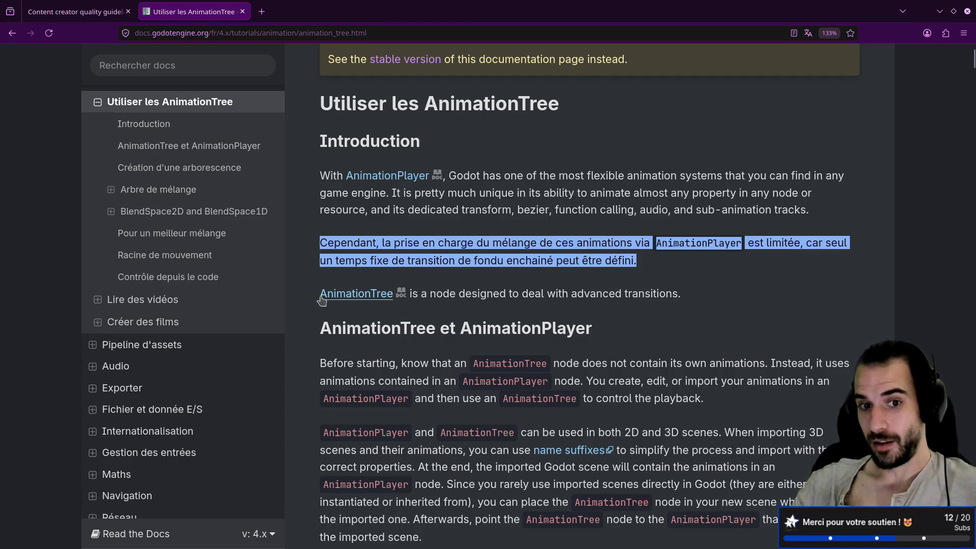
pyautogui.click(685, 294)
pyautogui.moveTo(686, 294); pyautogui.dragTo(319, 295)
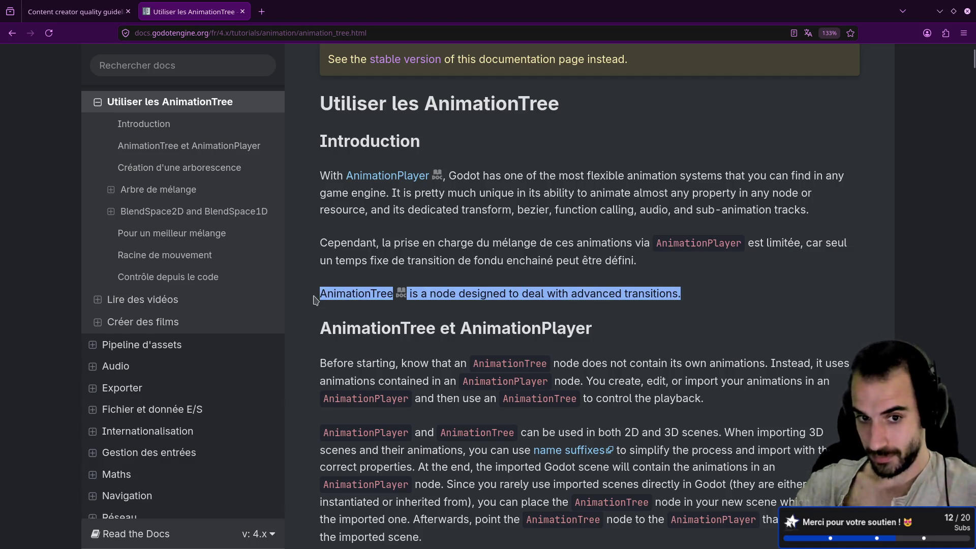
# - Reload the docs page and open the Read the Docs language and version flyout
pyautogui.scroll(-4, 454, 255)
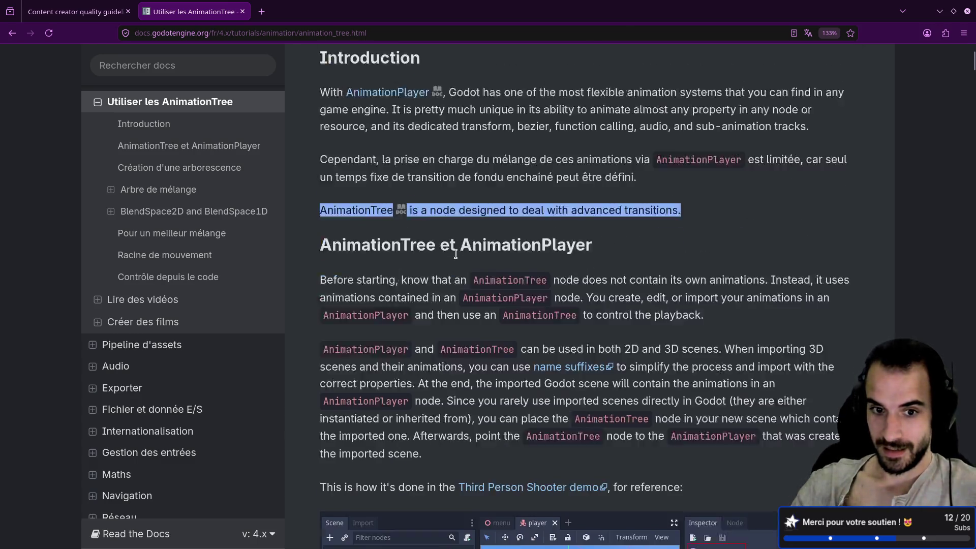
pyautogui.scroll(6, 412, 269)
pyautogui.scroll(1, 415, 270)
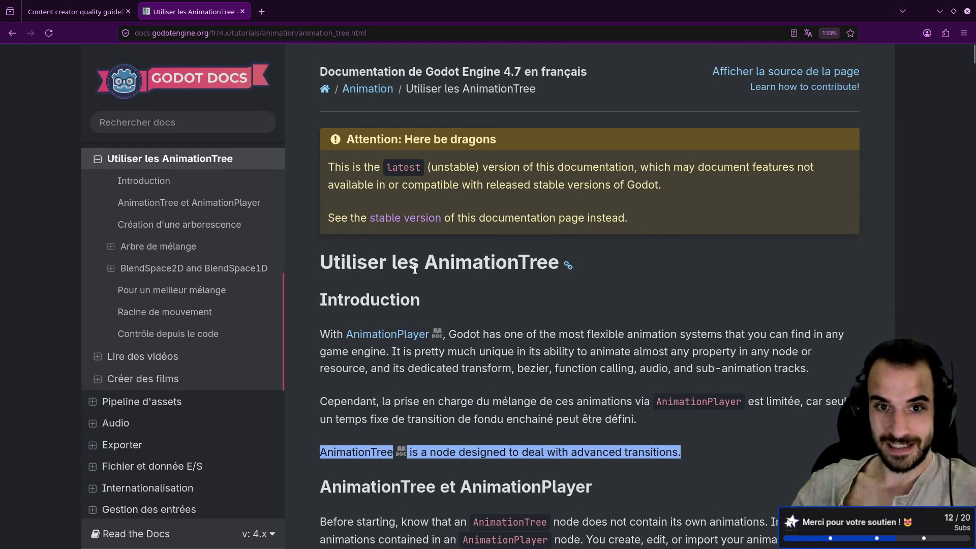
pyautogui.scroll(-2, 413, 269)
pyautogui.scroll(3, 413, 269)
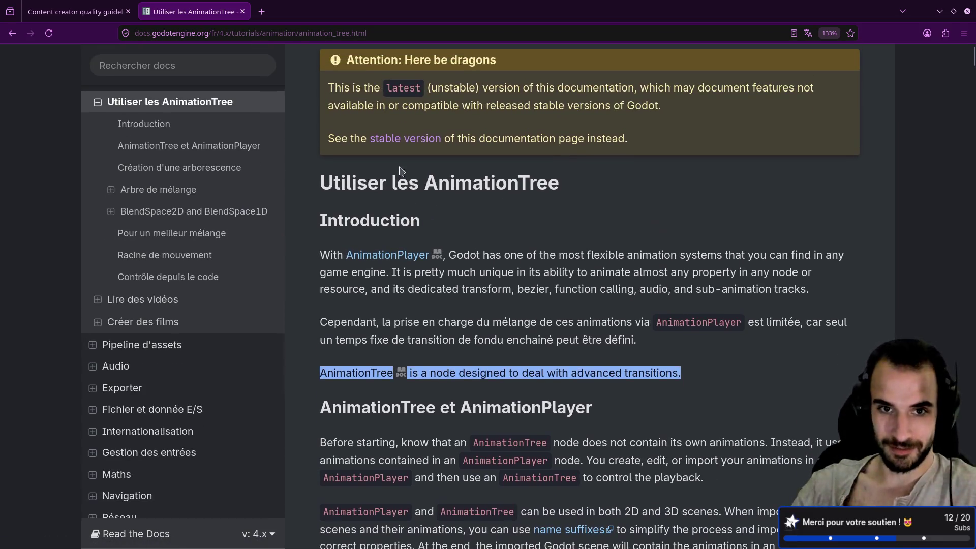
pyautogui.press('F5')
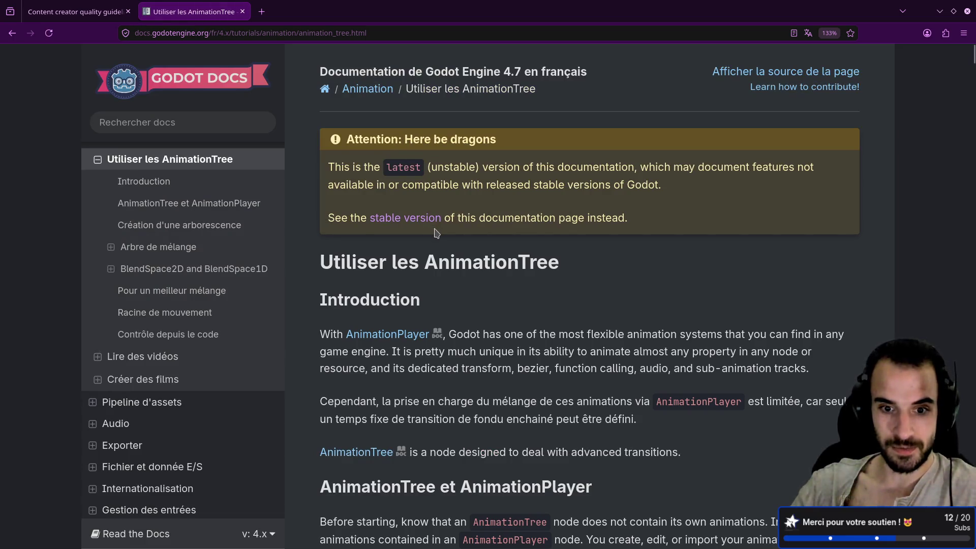
pyautogui.scroll(-5, 436, 233)
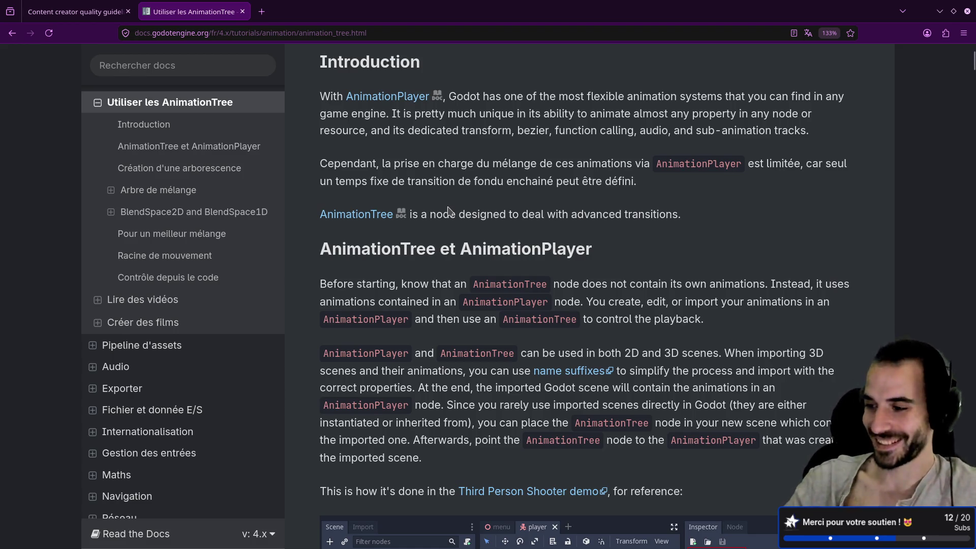
pyautogui.scroll(2, 448, 210)
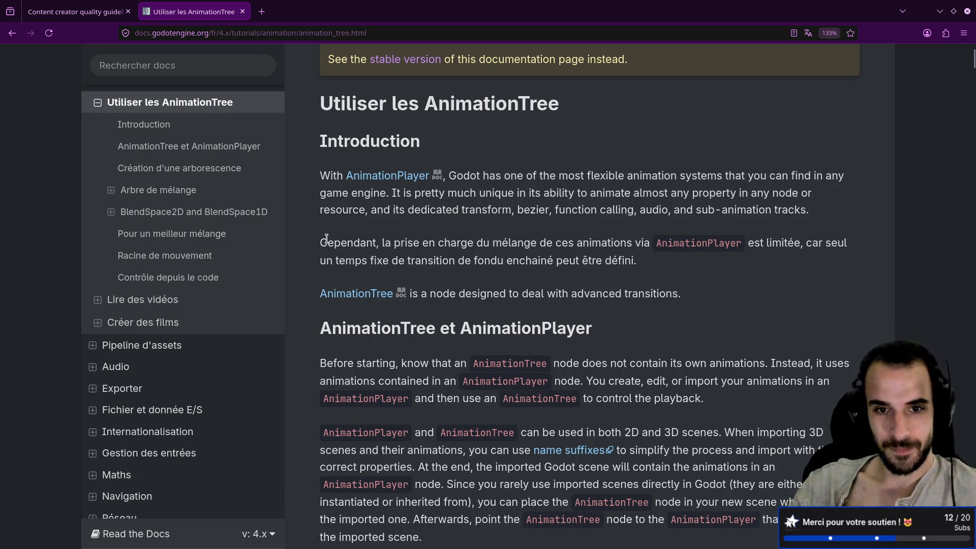
pyautogui.scroll(4, 326, 239)
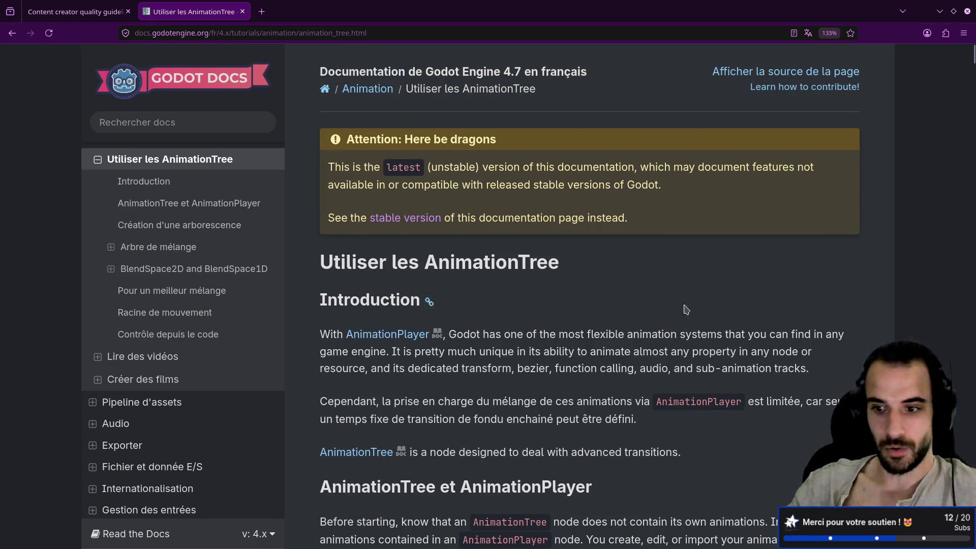
pyautogui.click(915, 528)
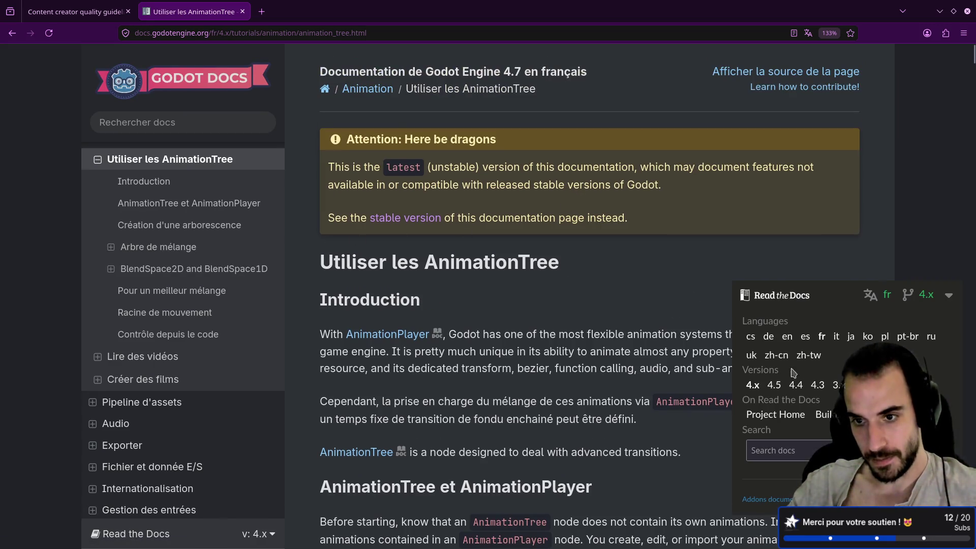
# - Choose 'en' under Languages to switch the docs to English
pyautogui.click(790, 339)
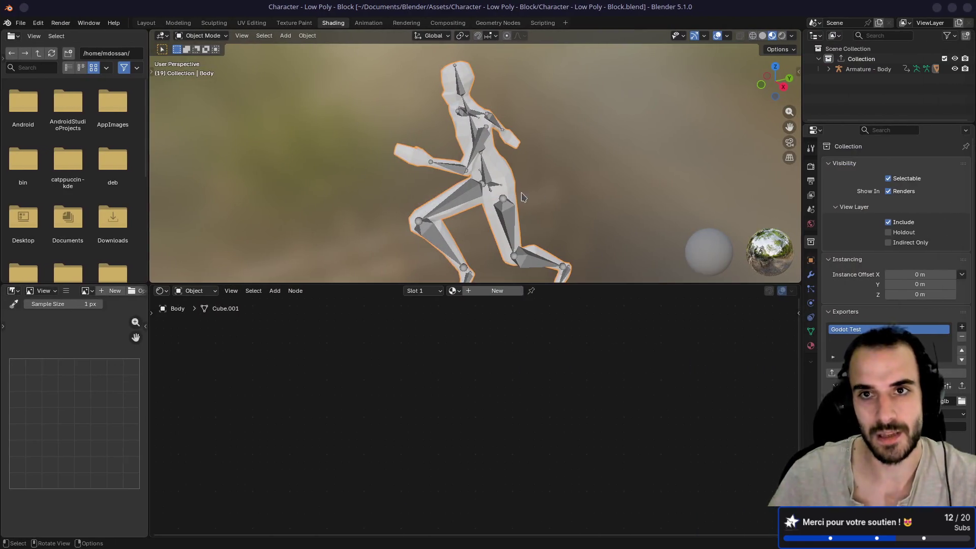
# - Start the game, then stop it and run the main scene again
pyautogui.moveTo(523, 197)
pyautogui.mouseDown()
pyautogui.moveTo(635, 183)
pyautogui.moveTo(517, 176)
pyautogui.mouseUp()
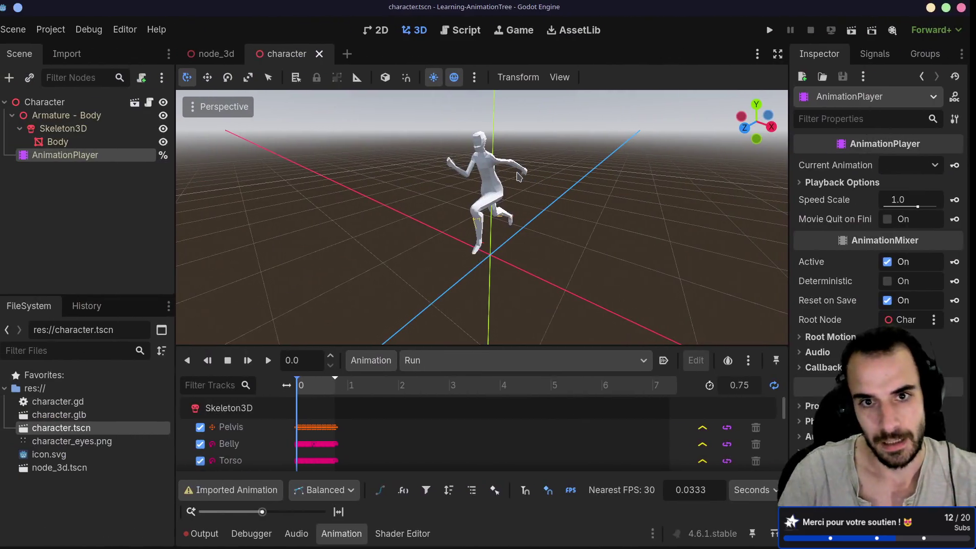
pyautogui.click(856, 30)
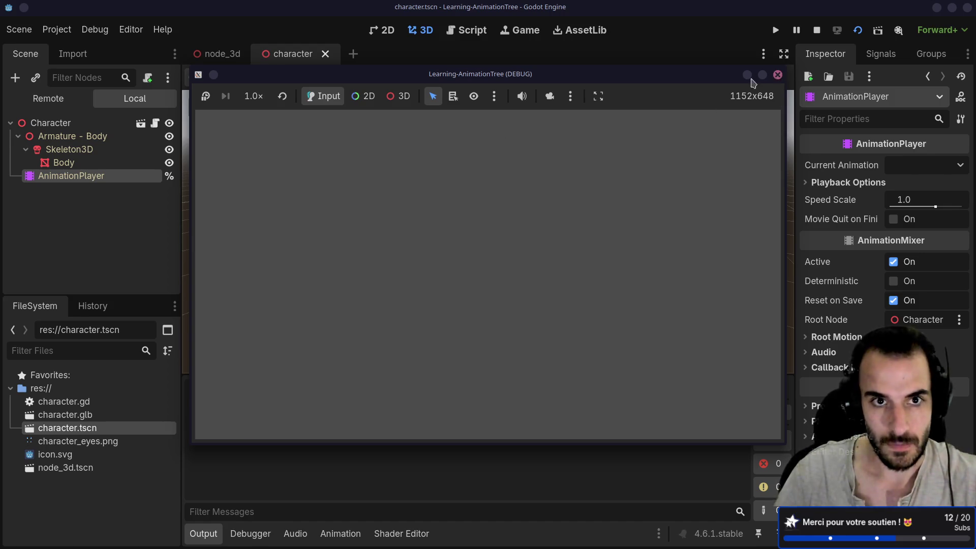
pyautogui.click(778, 75)
pyautogui.click(858, 30)
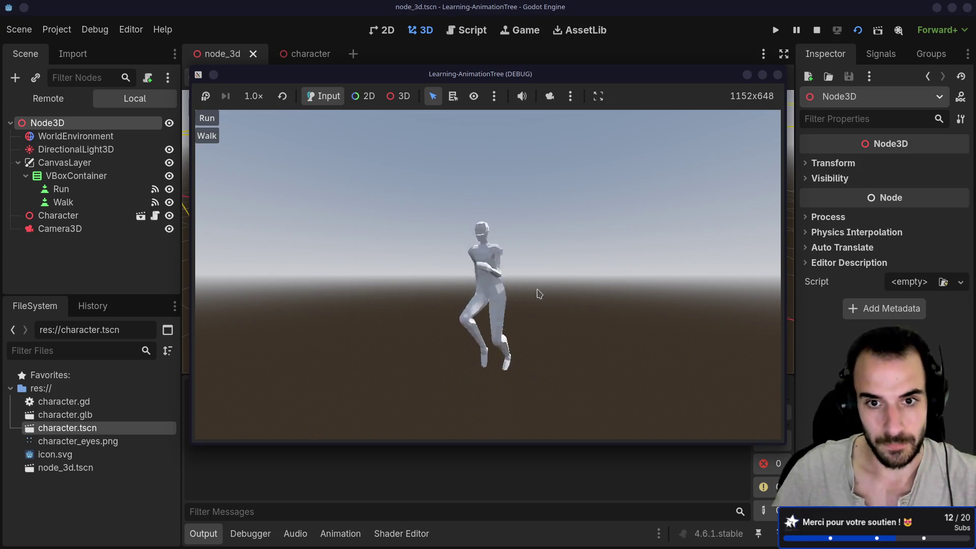
# - Switch the character repeatedly between walking and running with the Walk and Run buttons
pyautogui.click(206, 136)
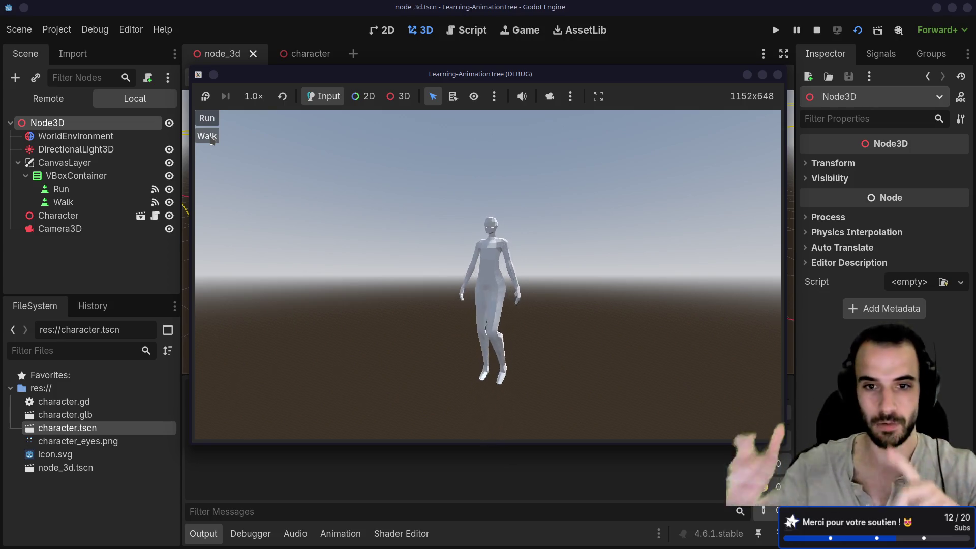
pyautogui.click(207, 118)
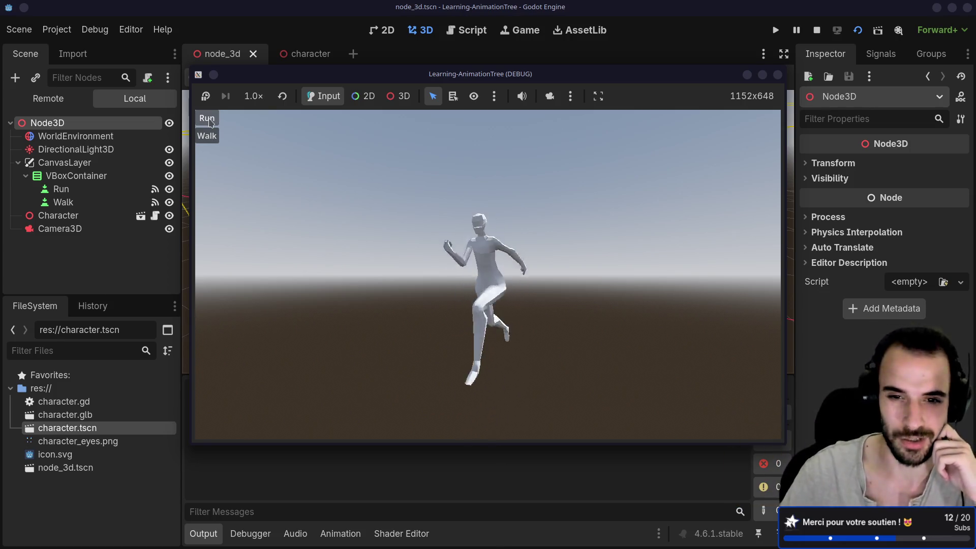
pyautogui.click(207, 136)
pyautogui.click(209, 124)
pyautogui.click(207, 136)
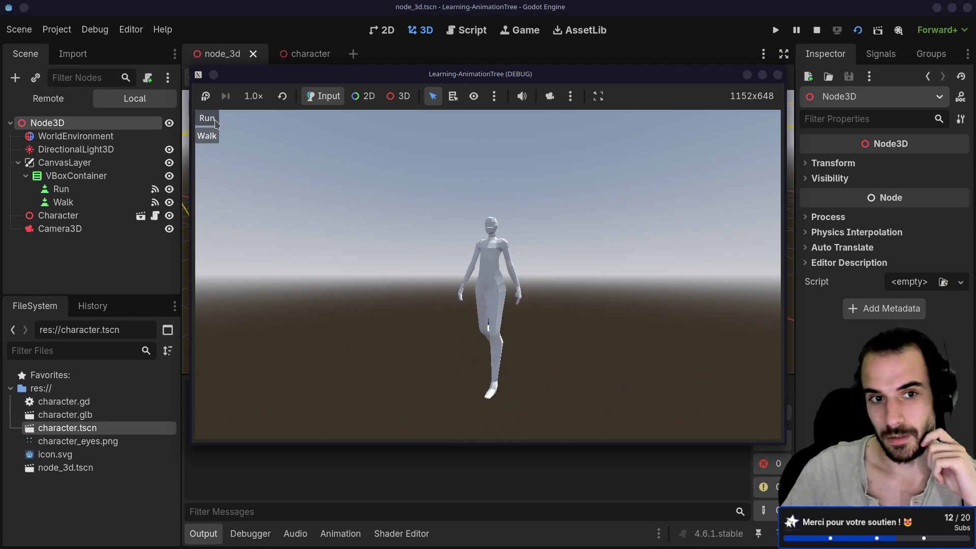
pyautogui.click(207, 117)
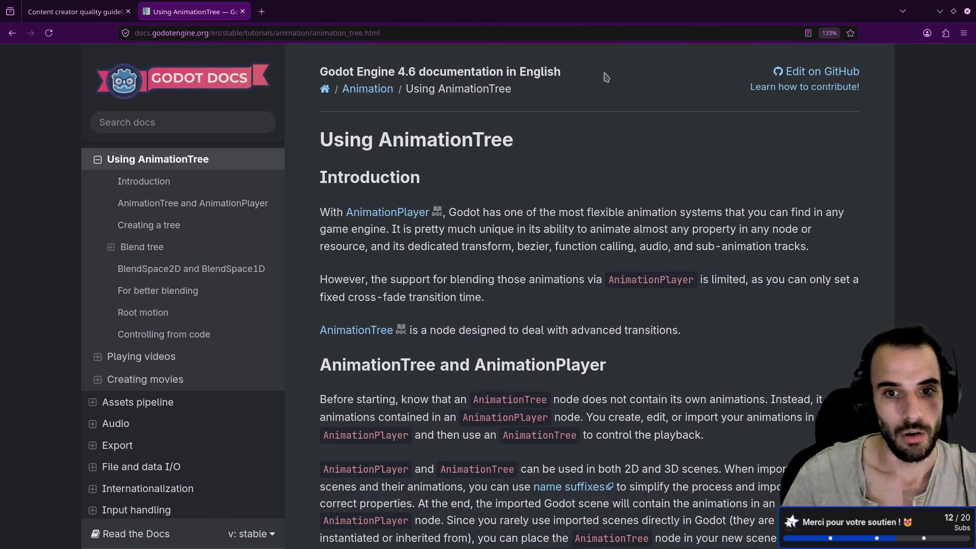
# - Dismiss the page context menu and select words like 'Before' while reading the AnimationTree section
pyautogui.rightClick(605, 75)
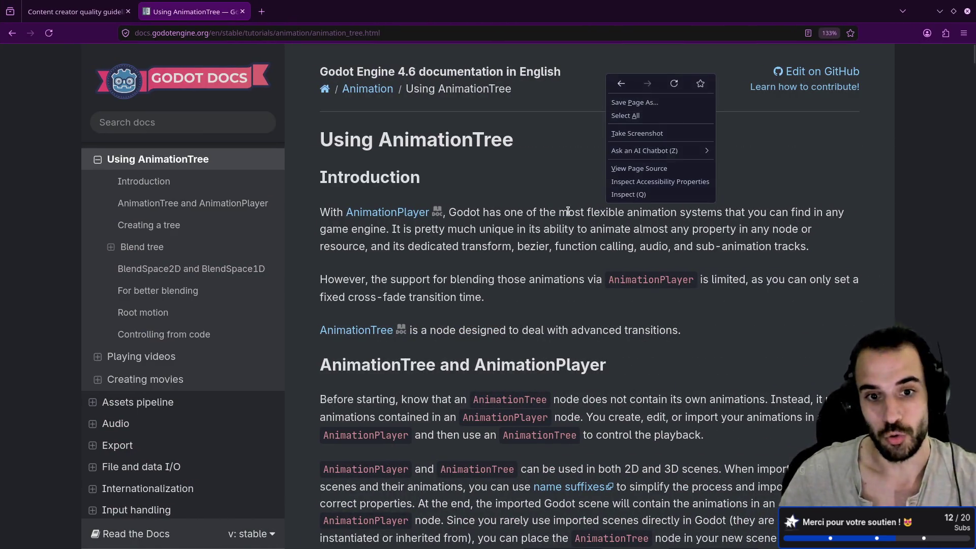
pyautogui.click(450, 272)
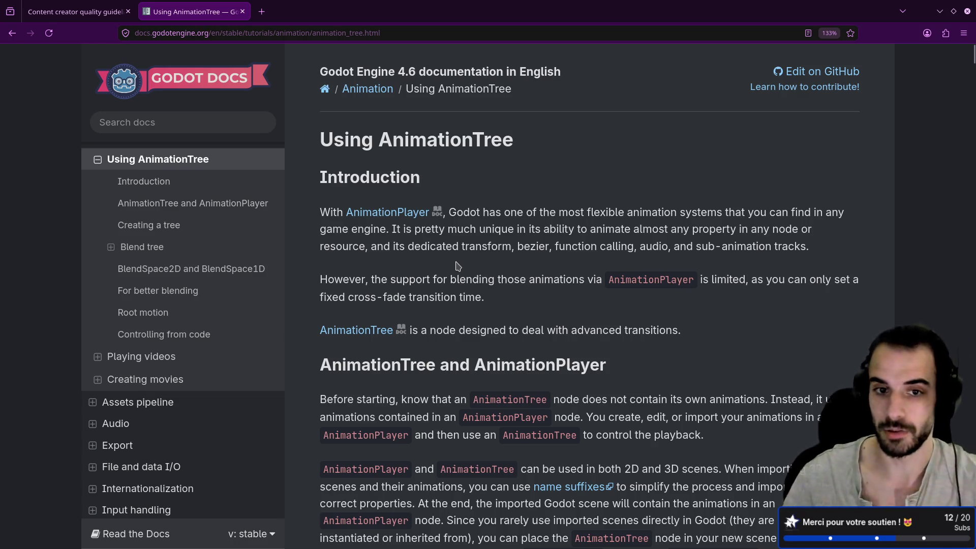
pyautogui.scroll(-5, 457, 265)
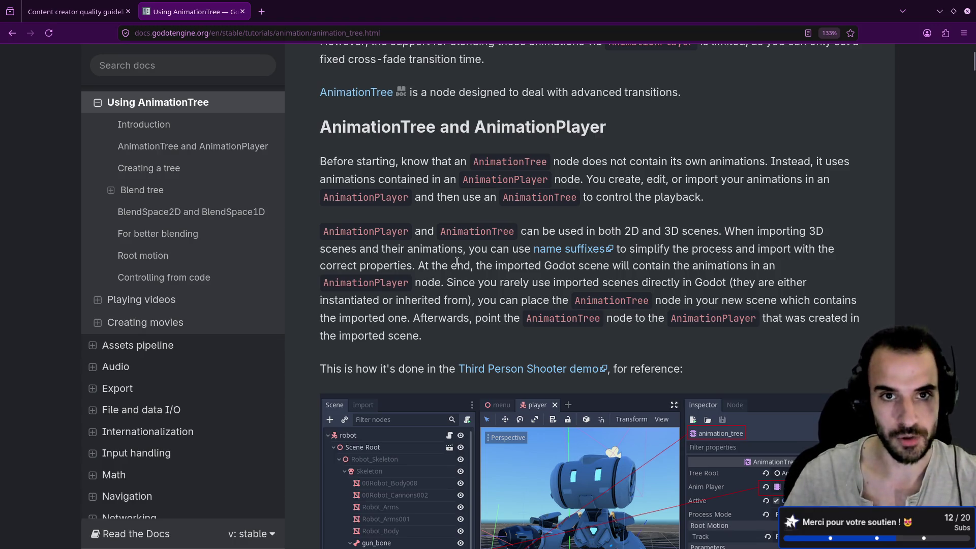
pyautogui.scroll(2, 457, 262)
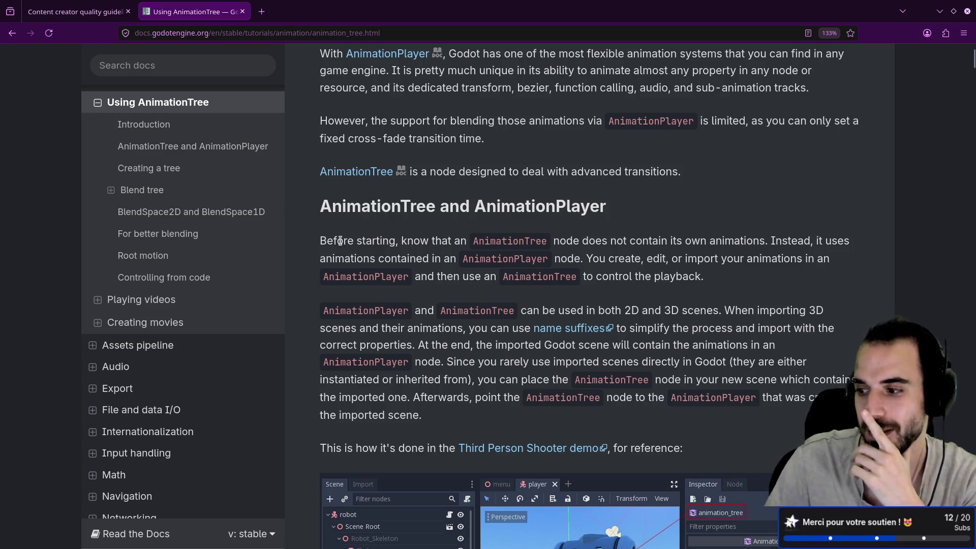
pyautogui.doubleClick(371, 203)
pyautogui.doubleClick(344, 242)
pyautogui.doubleClick(378, 242)
pyautogui.click(387, 273)
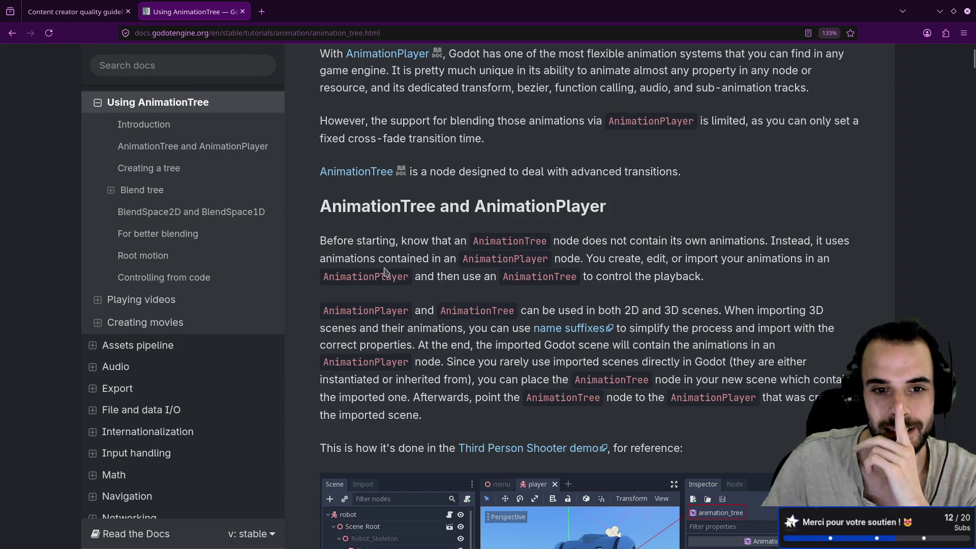
pyautogui.doubleClick(343, 246)
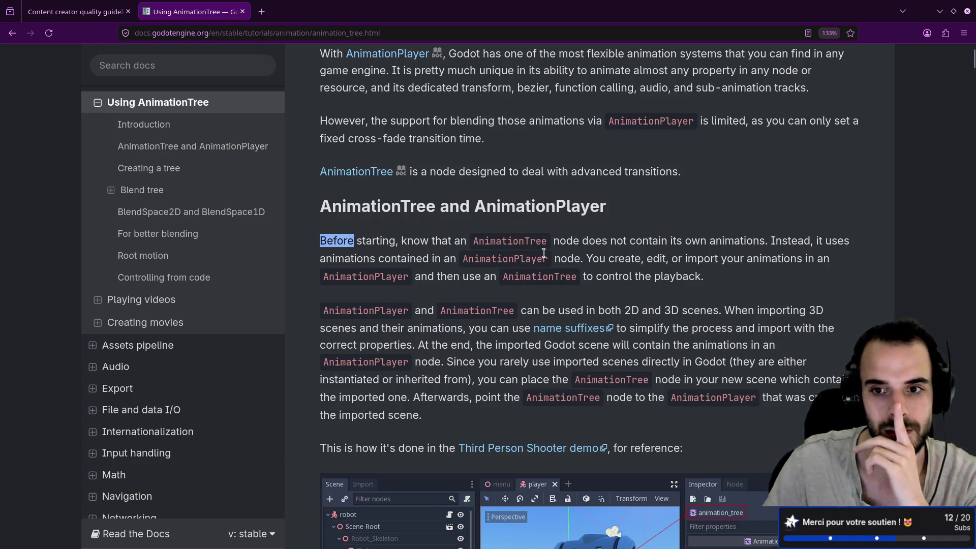
# - Highlight 'its own animations', AnimationTree and AnimationPlayer in the paragraph, then return to Godot
pyautogui.moveTo(669, 240); pyautogui.dragTo(770, 242)
pyautogui.click(801, 243)
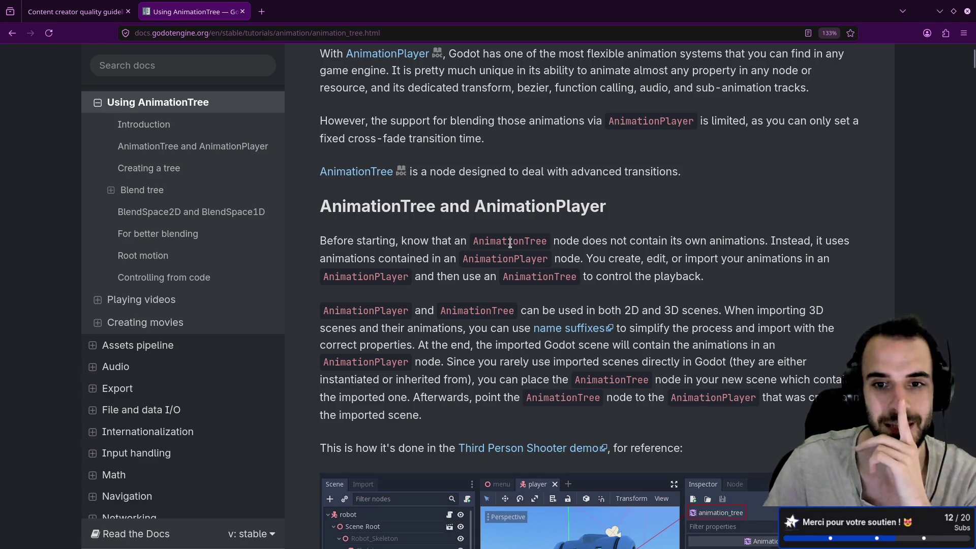
pyautogui.moveTo(473, 240)
pyautogui.mouseDown()
pyautogui.moveTo(547, 241)
pyautogui.moveTo(520, 259)
pyautogui.moveTo(462, 259)
pyautogui.moveTo(547, 259)
pyautogui.mouseUp()
pyautogui.click(464, 260)
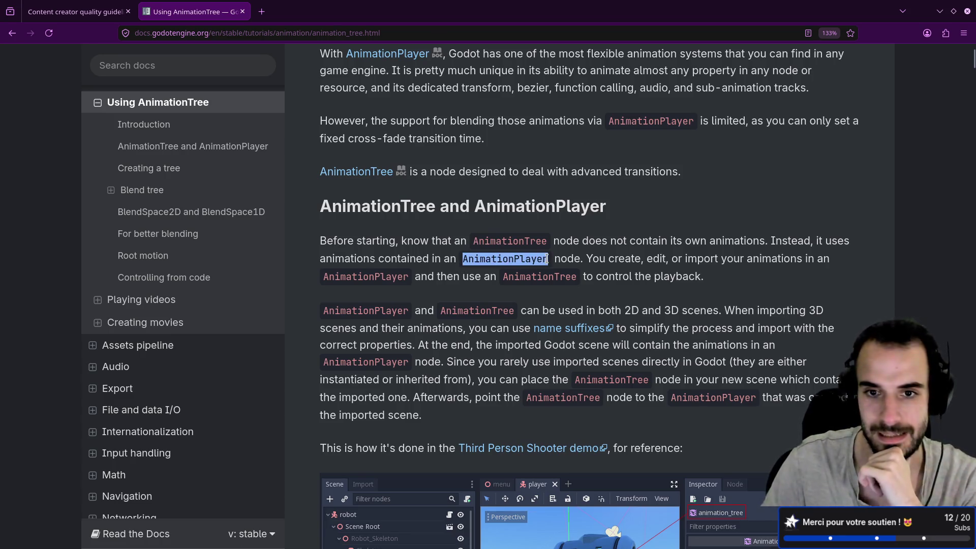
pyautogui.click(561, 239)
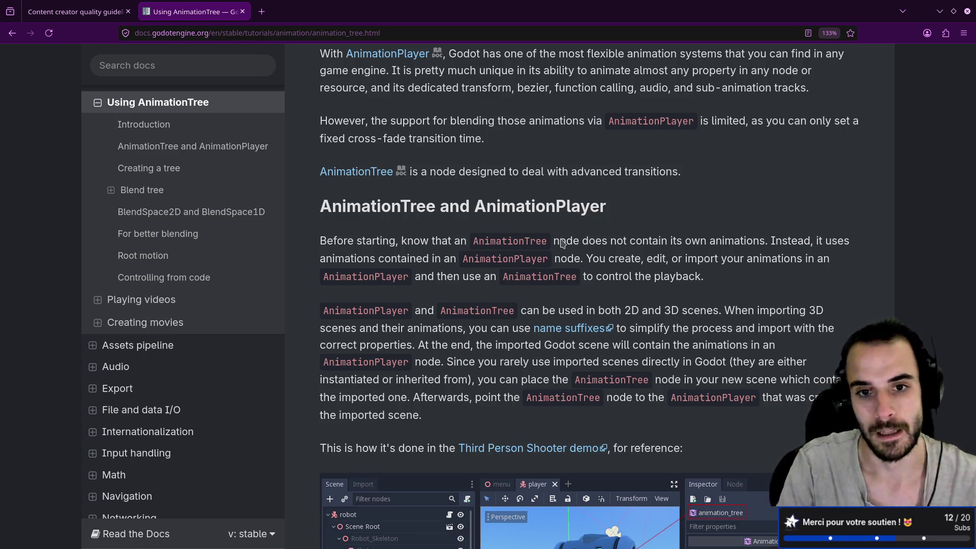
pyautogui.hotkey('alt', 'Tab')
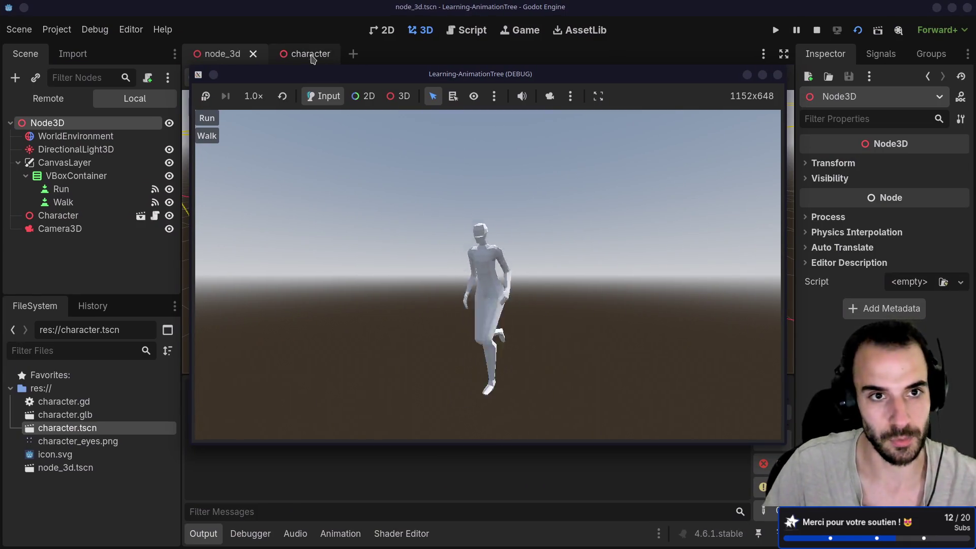
# - Stop the game and add an AnimationTree child node under Character in character.tscn
pyautogui.click(778, 75)
pyautogui.click(315, 59)
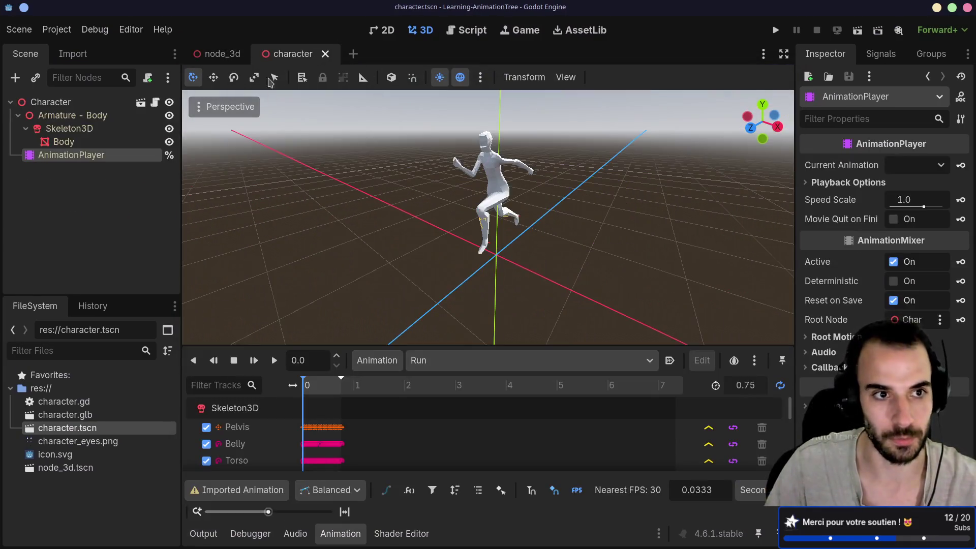
pyautogui.click(53, 103)
pyautogui.hotkey('ctrl', 'a')
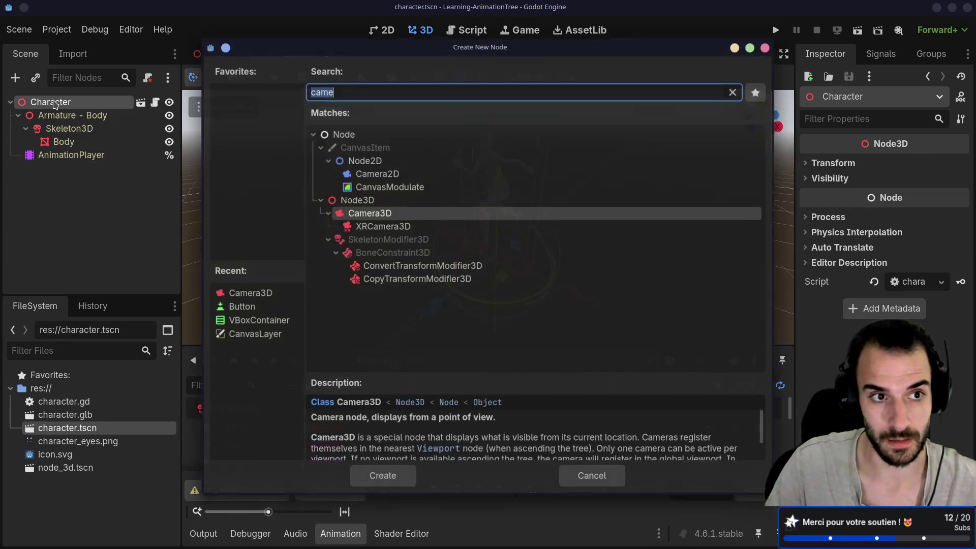
pyautogui.write('anima')
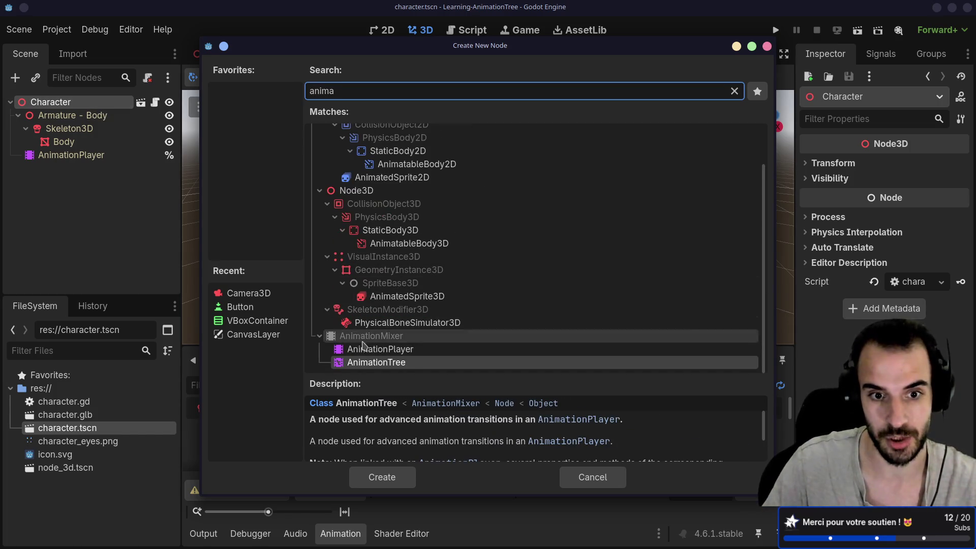
pyautogui.doubleClick(376, 362)
# - Check the Armature, Skeleton3D and AnimationPlayer nodes, then reselect the AnimationTree
pyautogui.click(65, 236)
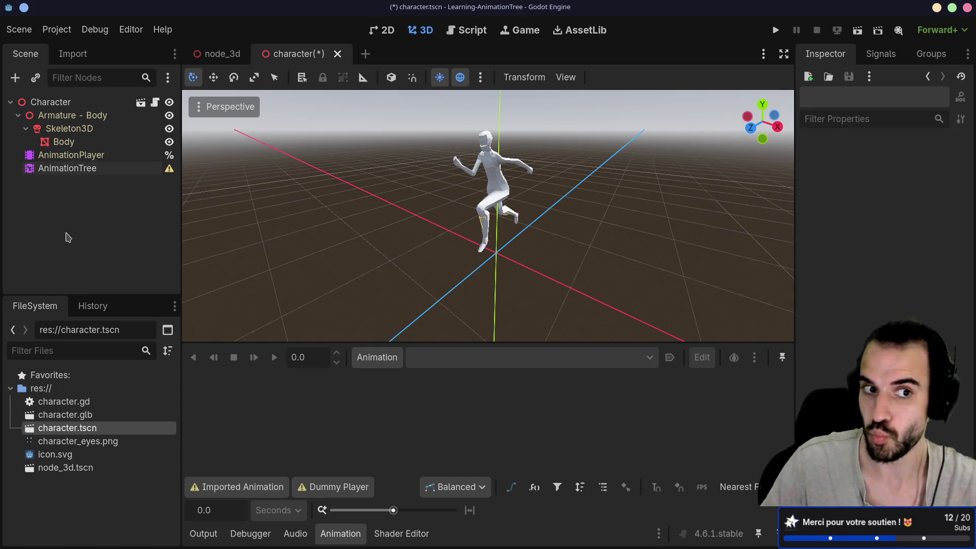
pyautogui.click(95, 172)
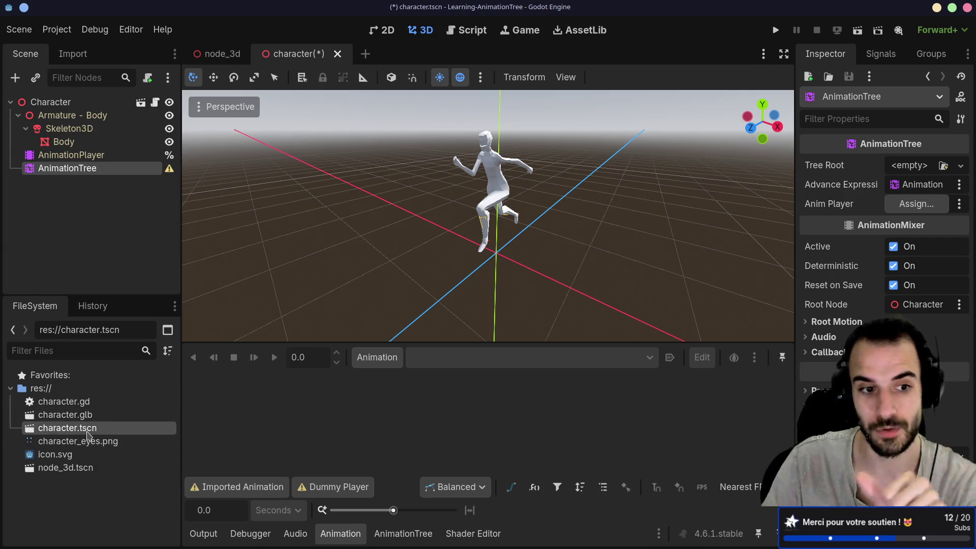
pyautogui.click(71, 115)
pyautogui.click(70, 128)
pyautogui.click(72, 155)
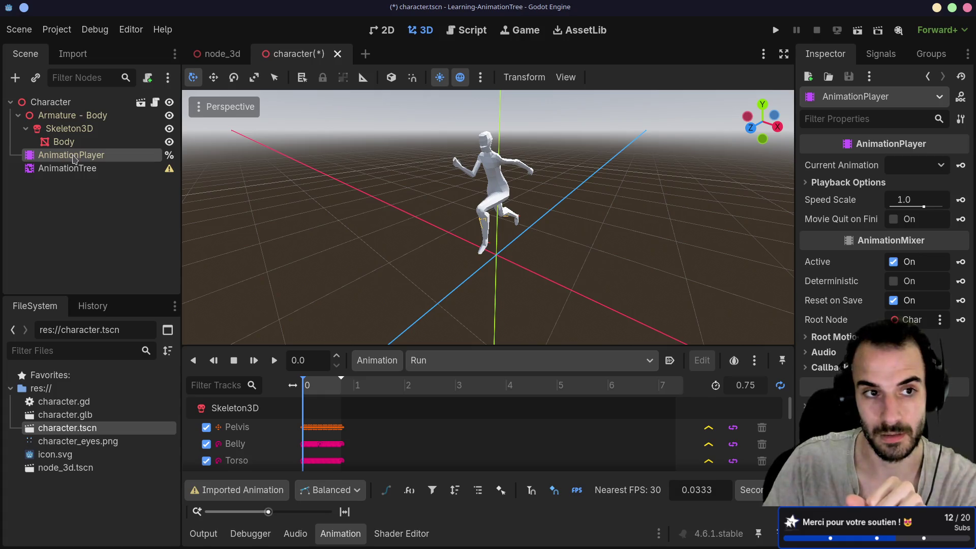
pyautogui.click(73, 168)
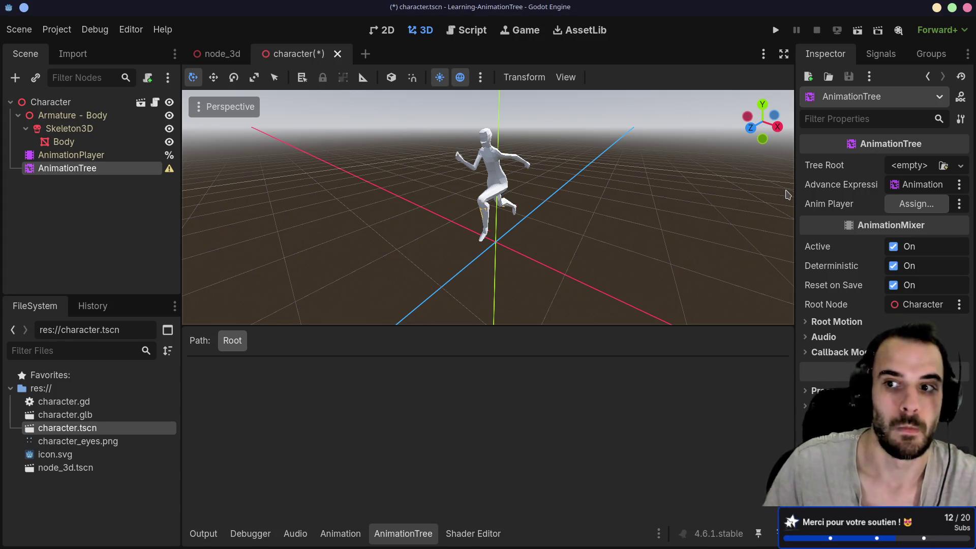
# - Assign the character's AnimationPlayer as the AnimationTree's Anim Player
pyautogui.click(917, 203)
pyautogui.click(437, 149)
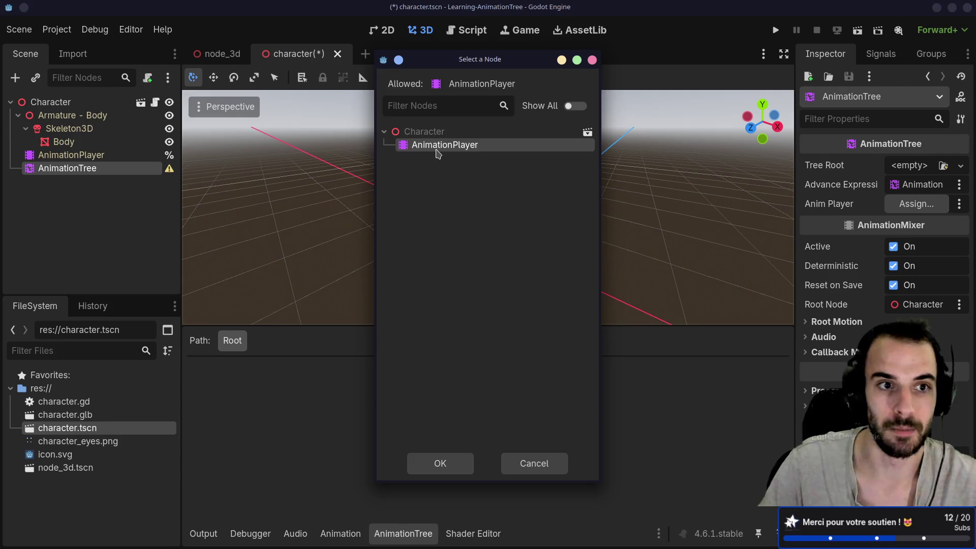
pyautogui.doubleClick(436, 152)
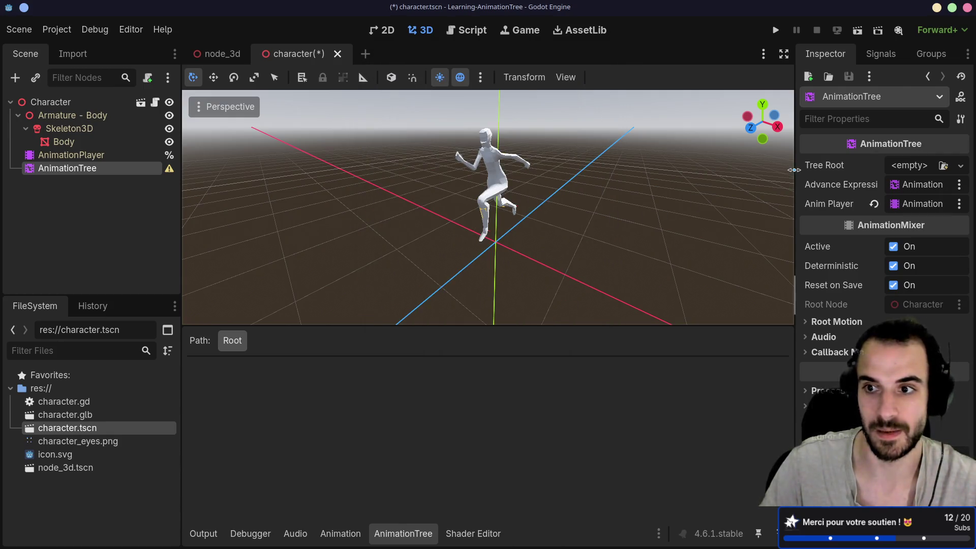
# - Set the AnimationTree's Tree Root to a new AnimationRootNode, widening the Inspector temporarily
pyautogui.moveTo(793, 170); pyautogui.dragTo(599, 174)
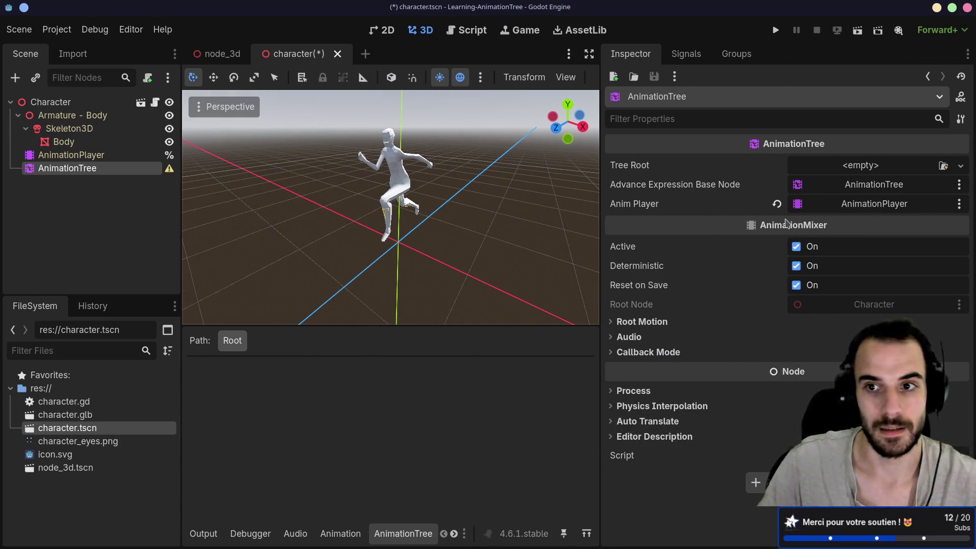
pyautogui.moveTo(170, 172)
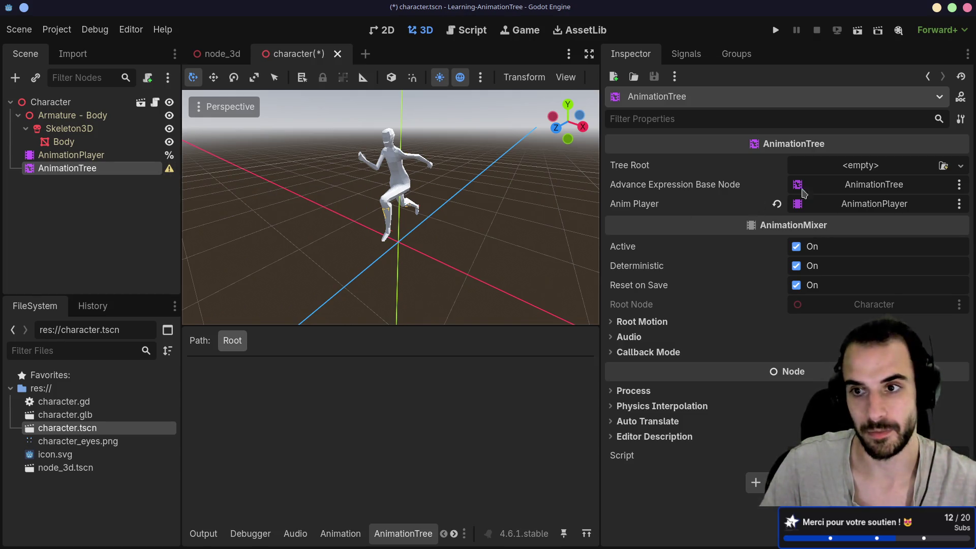
pyautogui.click(866, 168)
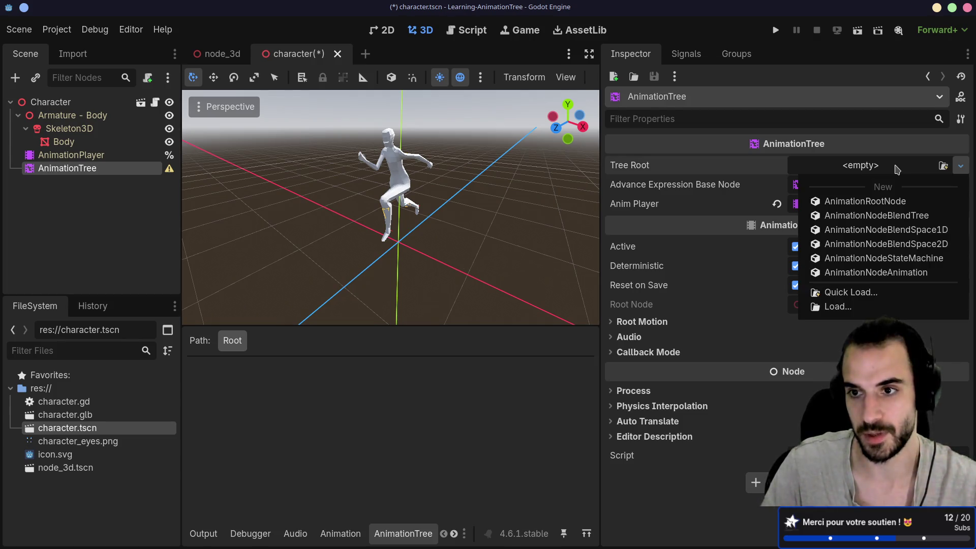
pyautogui.click(887, 204)
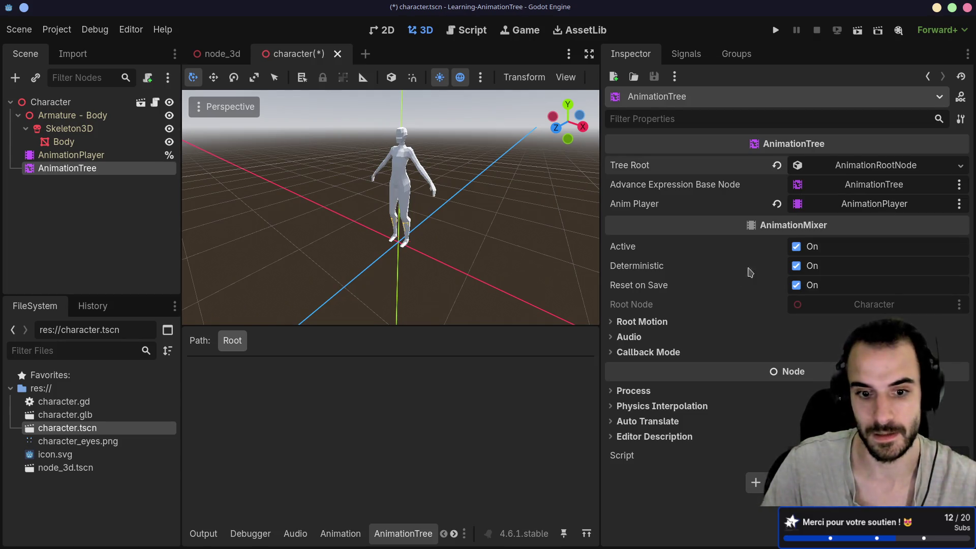
pyautogui.moveTo(600, 317); pyautogui.dragTo(708, 317)
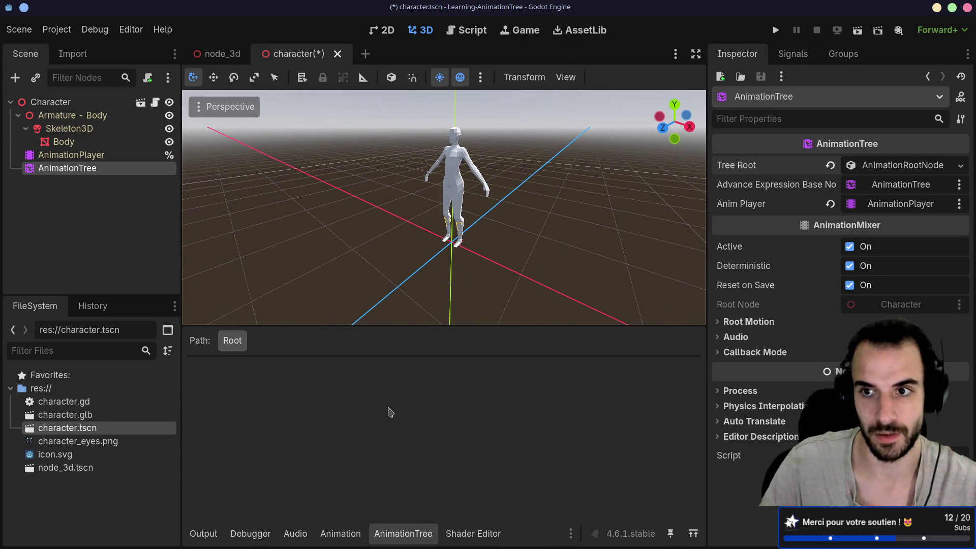
# - Collapse the AnimationTree panel, show the Shader Editor, and adjust dock widths around the character view
pyautogui.click(407, 534)
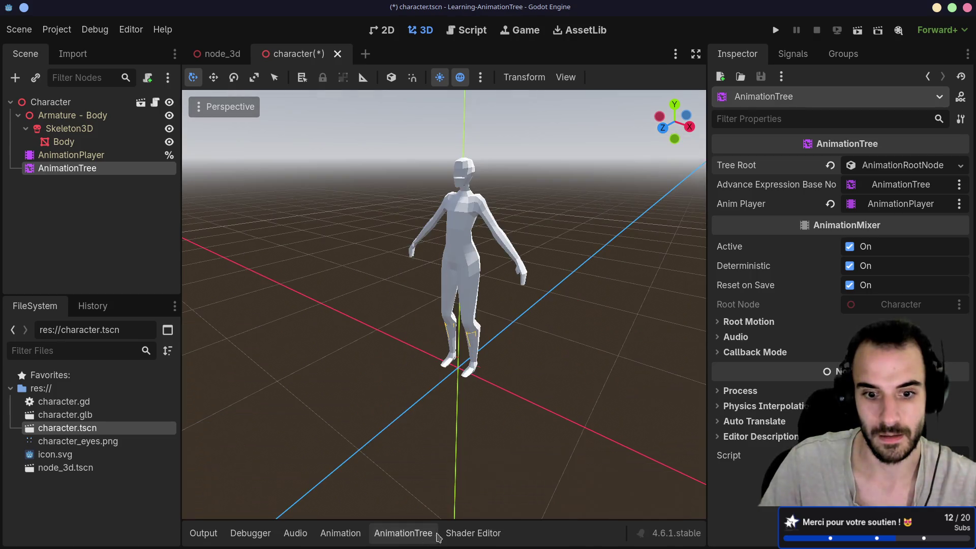
pyautogui.click(459, 535)
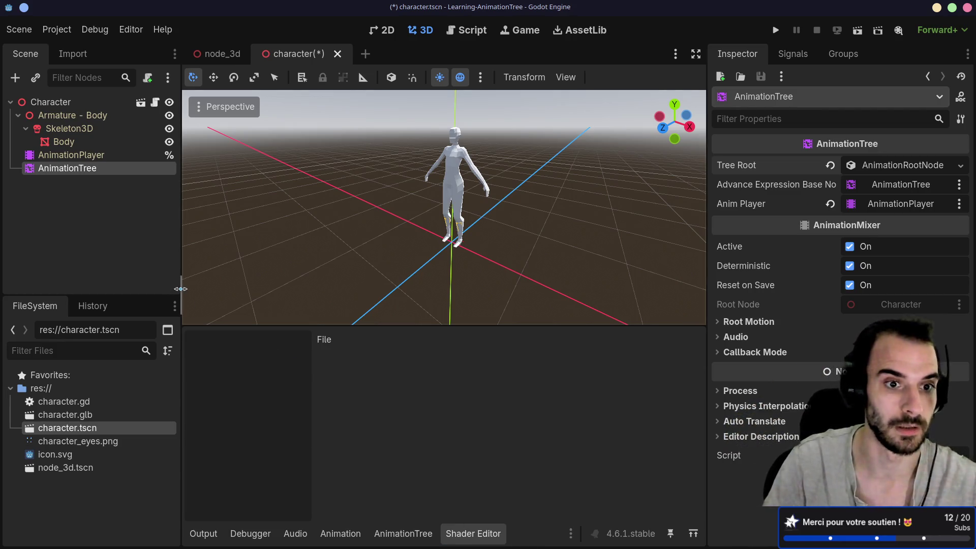
pyautogui.moveTo(182, 286); pyautogui.dragTo(164, 285)
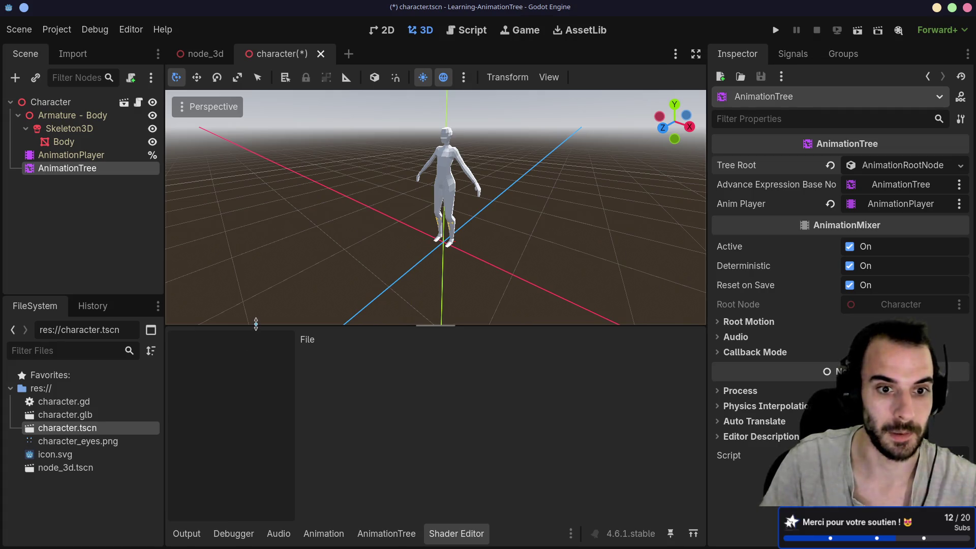
pyautogui.moveTo(389, 246)
pyautogui.mouseDown()
pyautogui.moveTo(446, 212)
pyautogui.moveTo(603, 198)
pyautogui.moveTo(422, 198)
pyautogui.mouseUp()
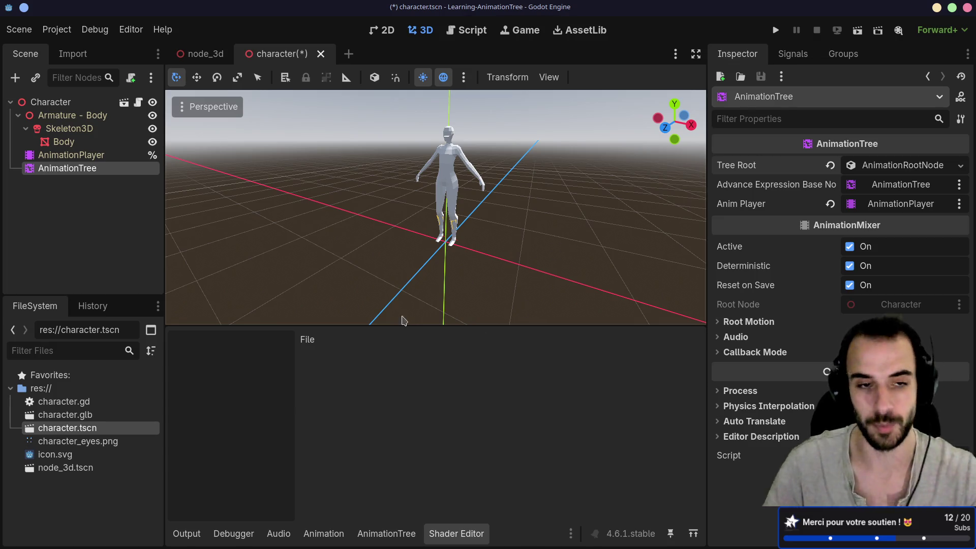
pyautogui.moveTo(165, 256); pyautogui.dragTo(178, 256)
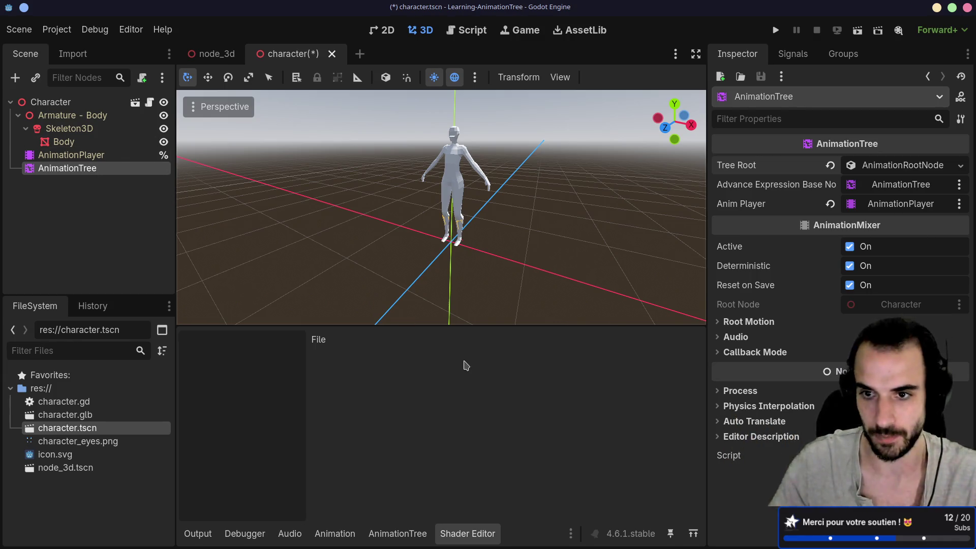
# - Back in the Using AnimationTree docs, scroll down to the 'Creating a tree' section
pyautogui.hotkey('alt', 'Tab')
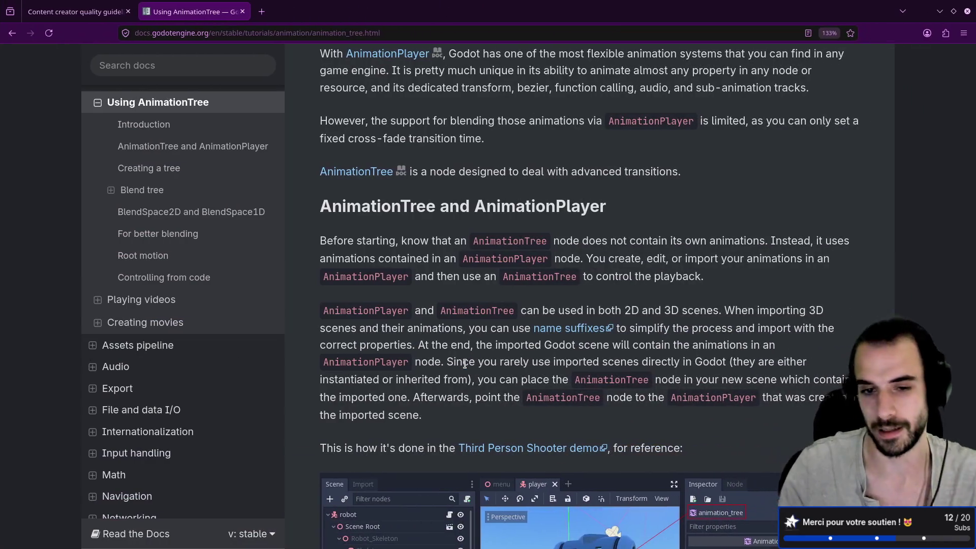
pyautogui.scroll(-3, 519, 276)
pyautogui.scroll(-3, 520, 276)
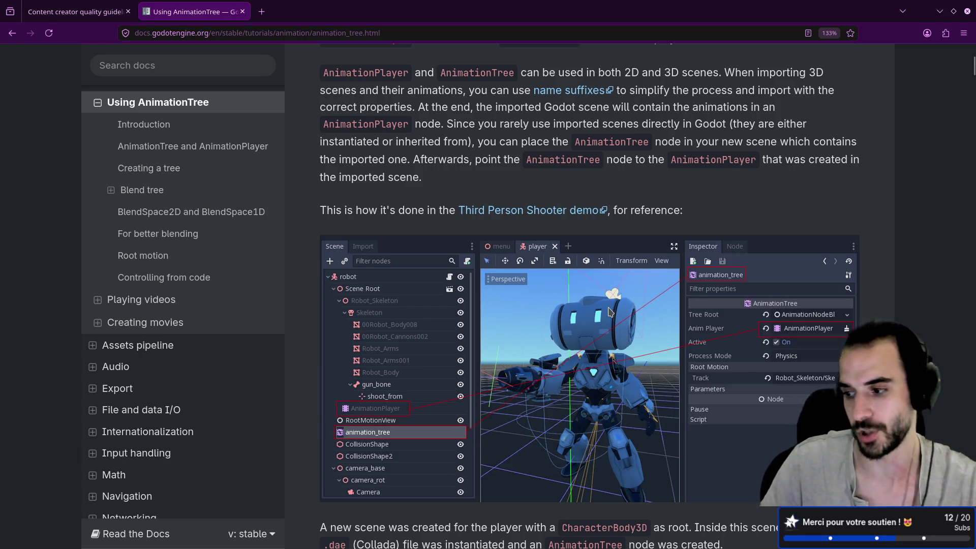
pyautogui.press('alt')
pyautogui.scroll(-5, 608, 307)
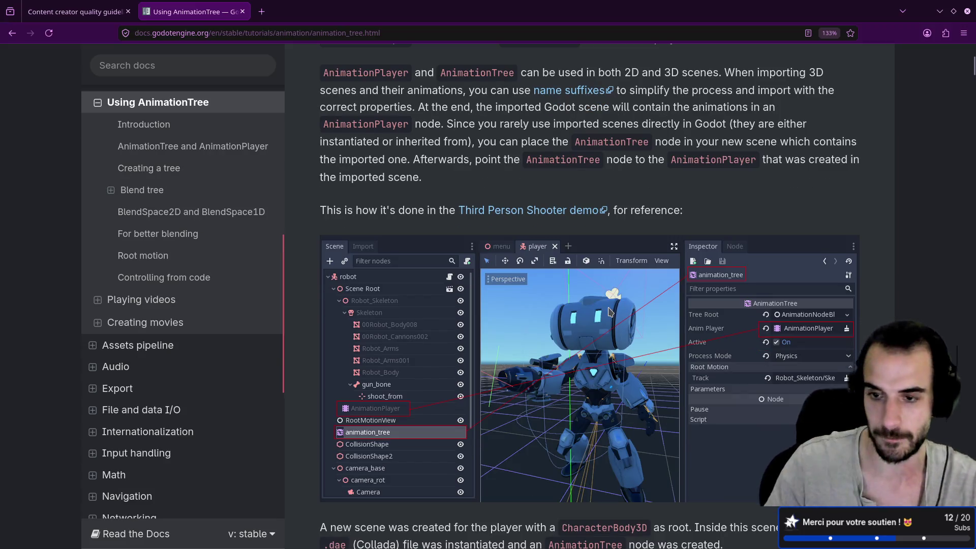
pyautogui.scroll(-1, 601, 326)
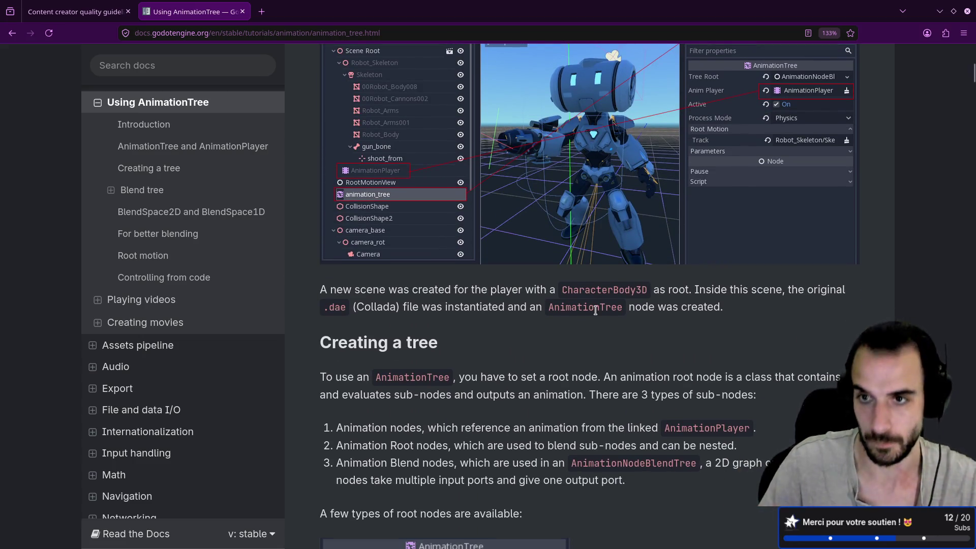
pyautogui.scroll(3, 596, 322)
pyautogui.scroll(-8, 596, 315)
pyautogui.scroll(-3, 596, 310)
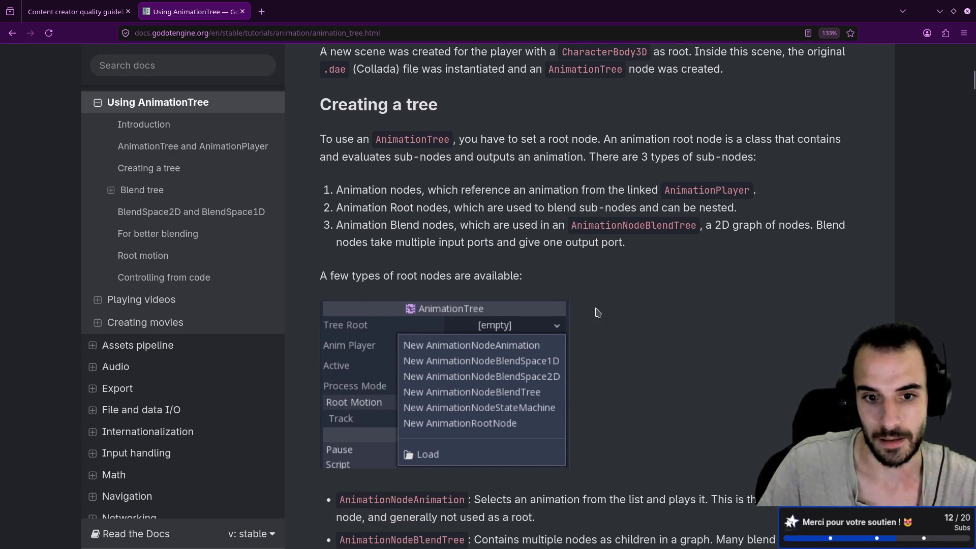
pyautogui.scroll(20, 480, 226)
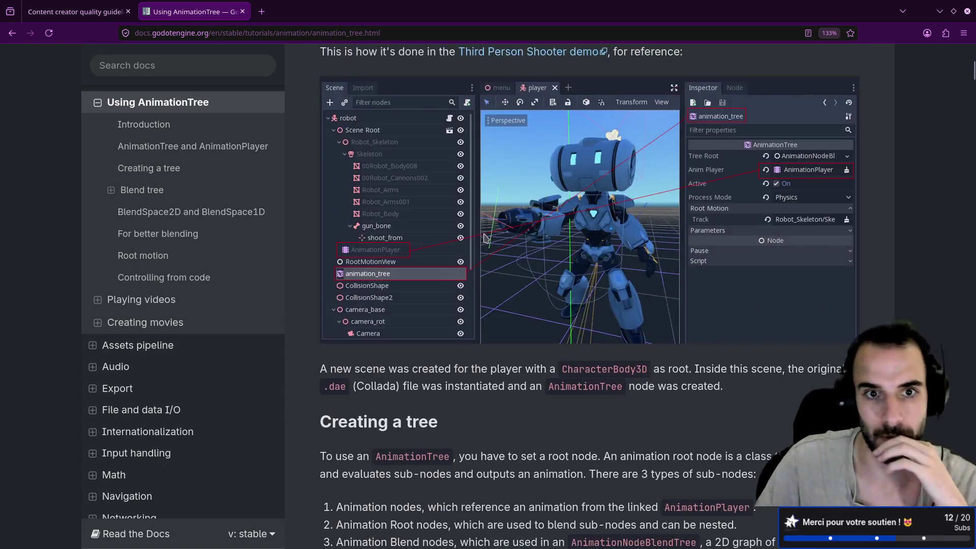
pyautogui.scroll(6, 484, 234)
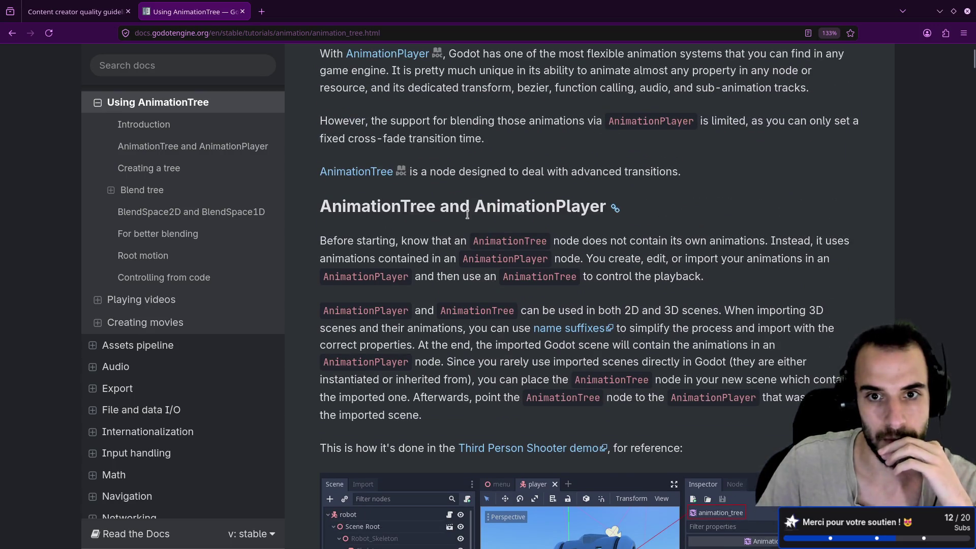
pyautogui.scroll(-3, 426, 251)
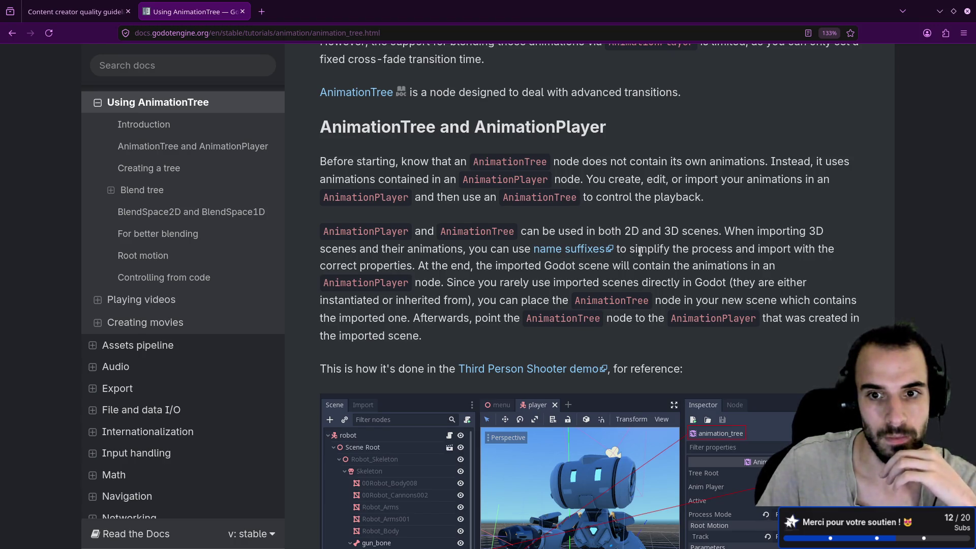
pyautogui.scroll(-2, 639, 251)
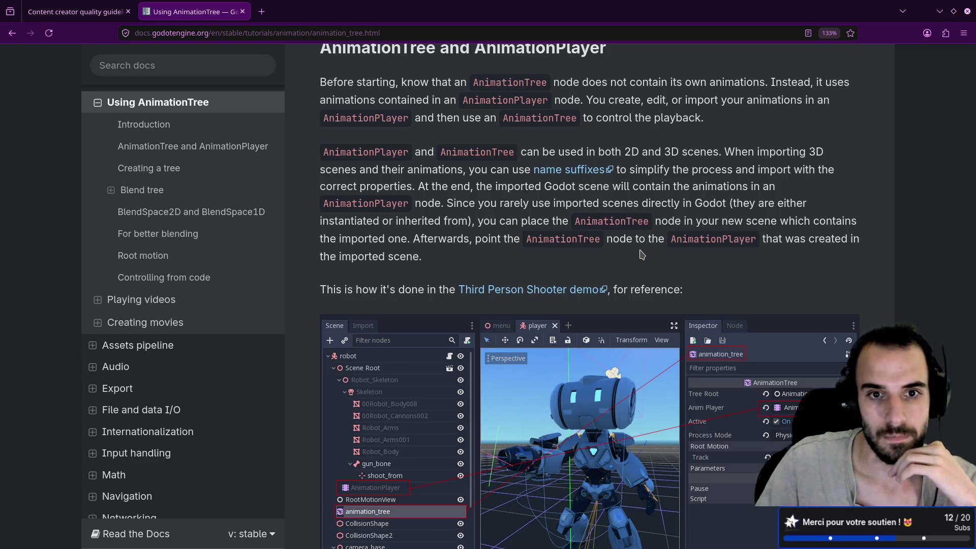
pyautogui.scroll(-5, 641, 254)
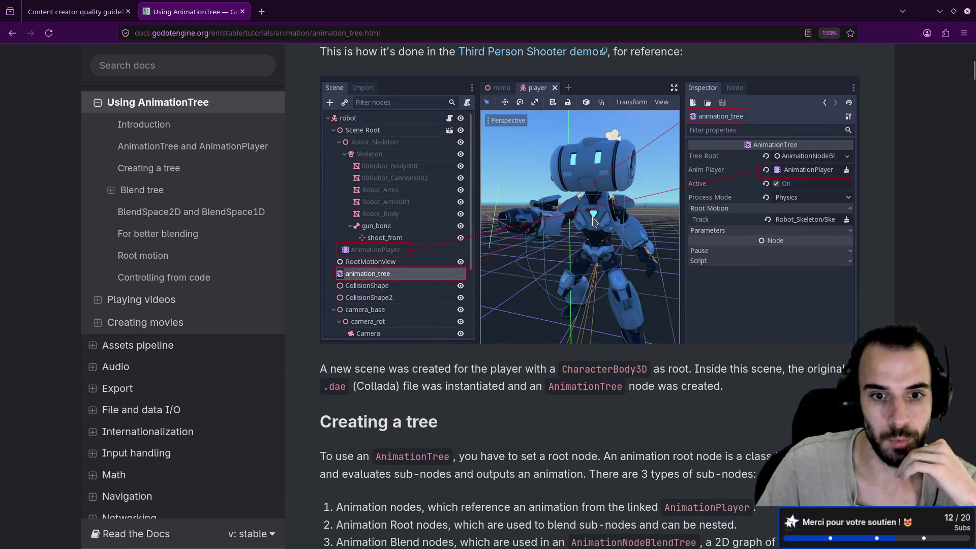
pyautogui.scroll(-5, 594, 218)
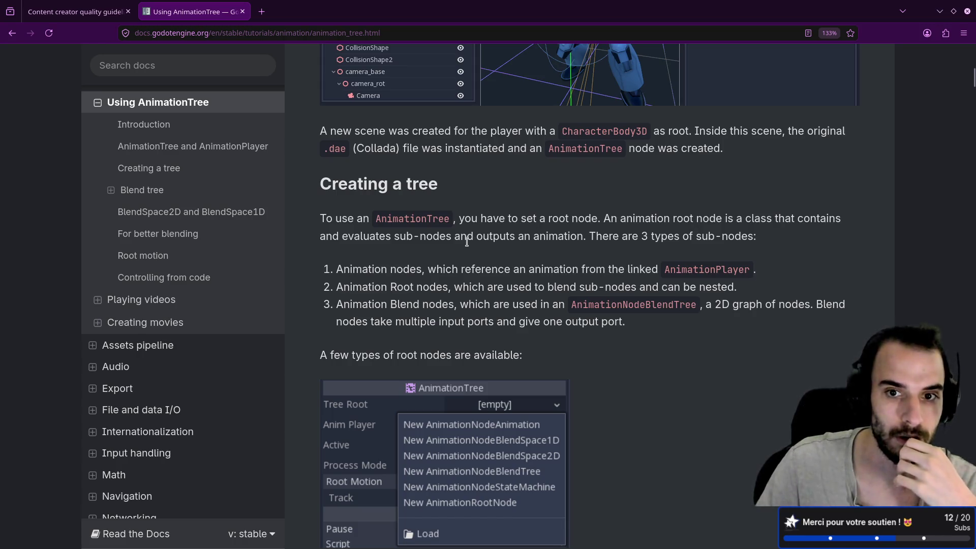
pyautogui.moveTo(476, 236); pyautogui.dragTo(580, 240)
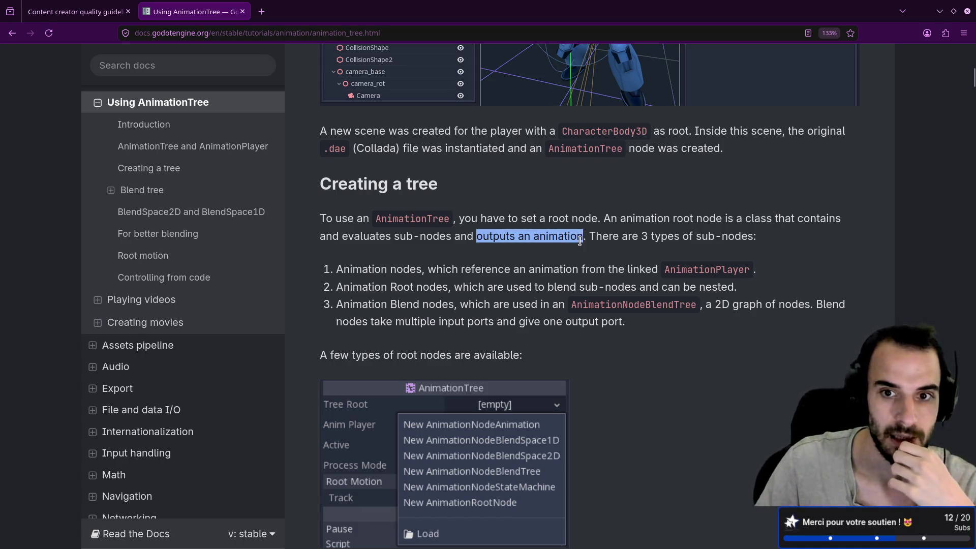
pyautogui.click(580, 240)
pyautogui.moveTo(394, 237); pyautogui.dragTo(452, 238)
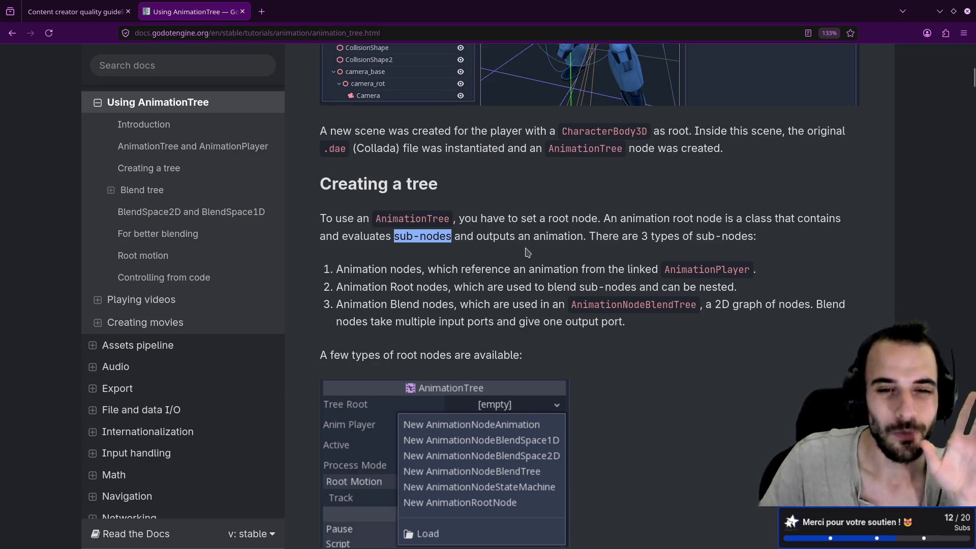
pyautogui.scroll(-3, 528, 253)
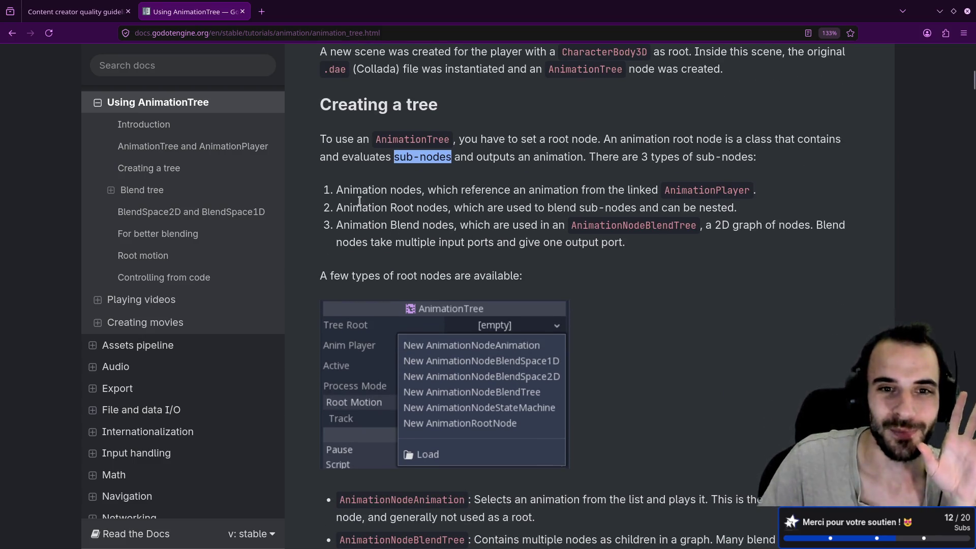
pyautogui.click(351, 203)
pyautogui.moveTo(543, 191); pyautogui.dragTo(576, 208)
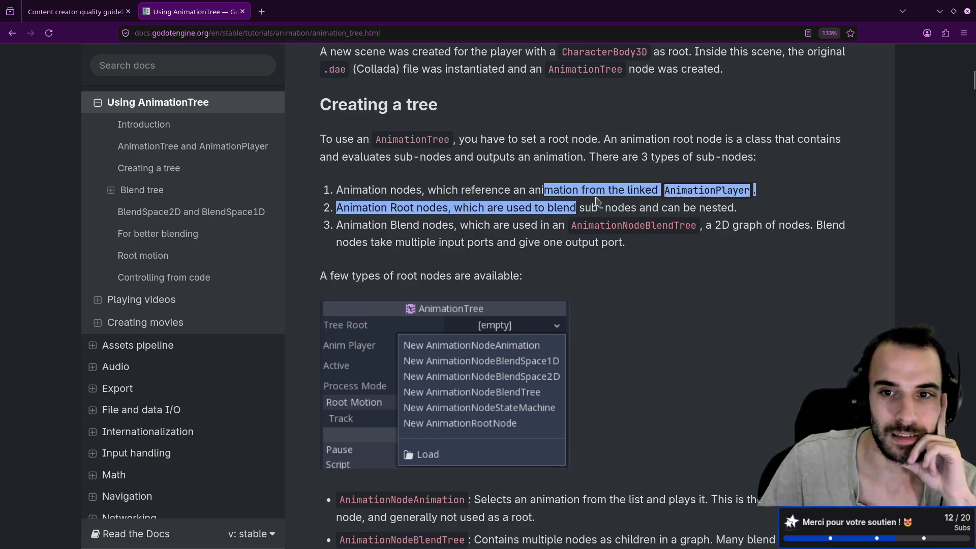
pyautogui.click(648, 203)
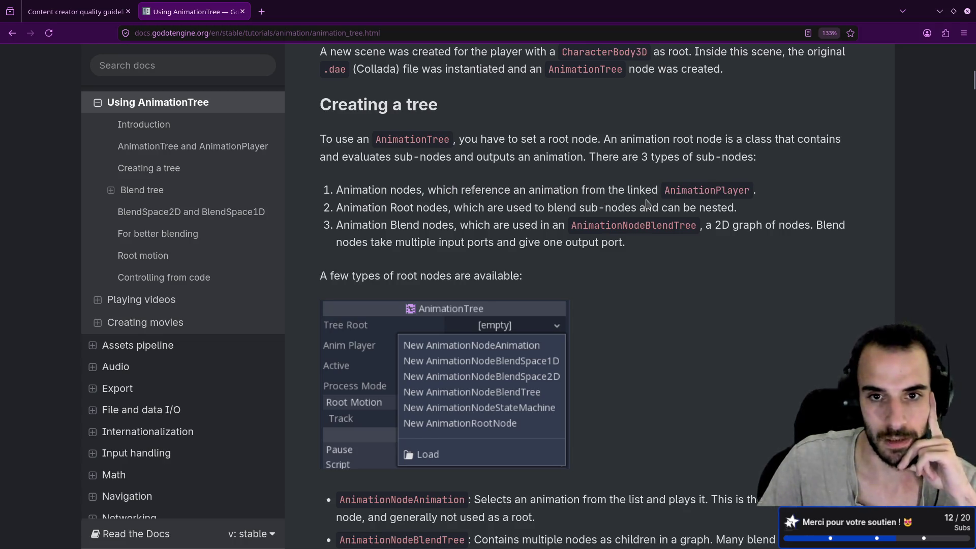
pyautogui.moveTo(658, 190); pyautogui.dragTo(720, 190)
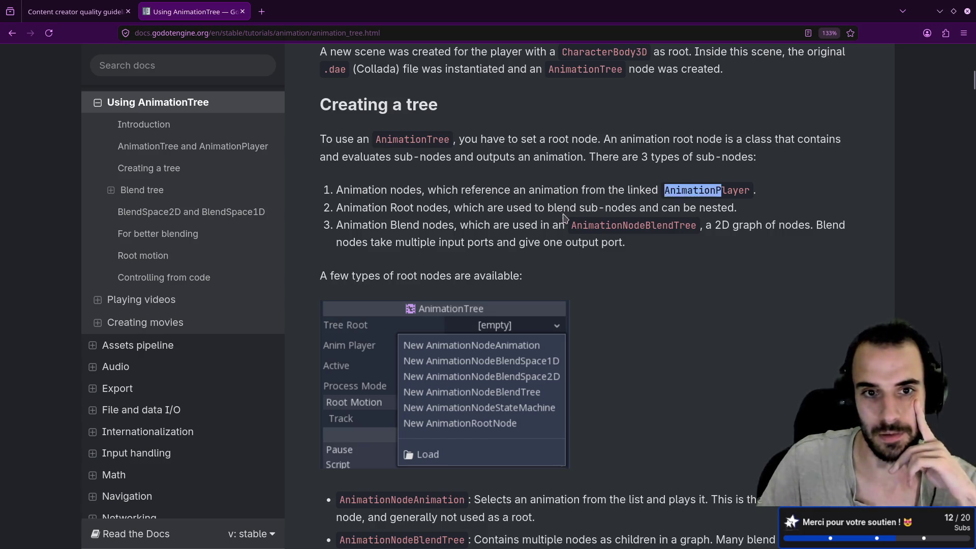
pyautogui.click(564, 218)
pyautogui.moveTo(391, 208); pyautogui.dragTo(448, 207)
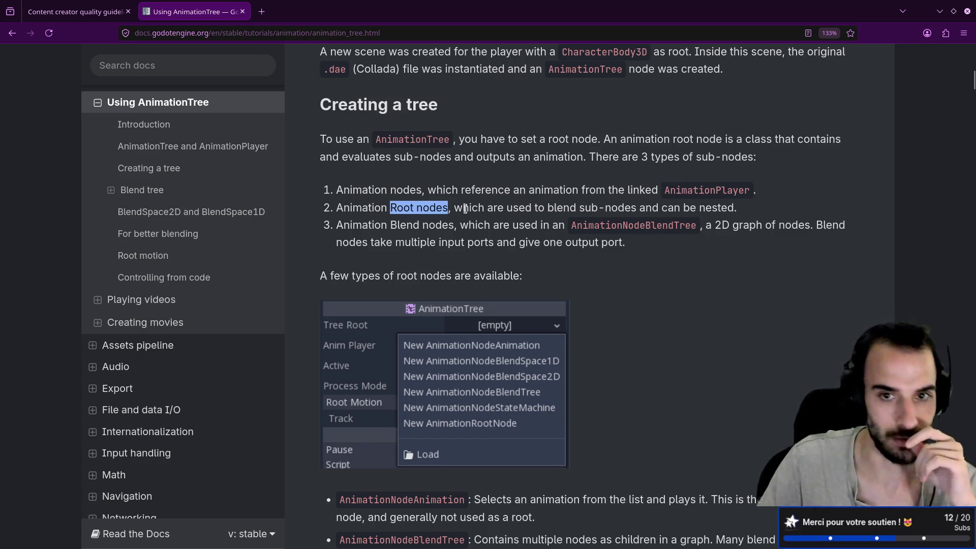
pyautogui.moveTo(578, 208); pyautogui.dragTo(732, 207)
pyautogui.click(614, 218)
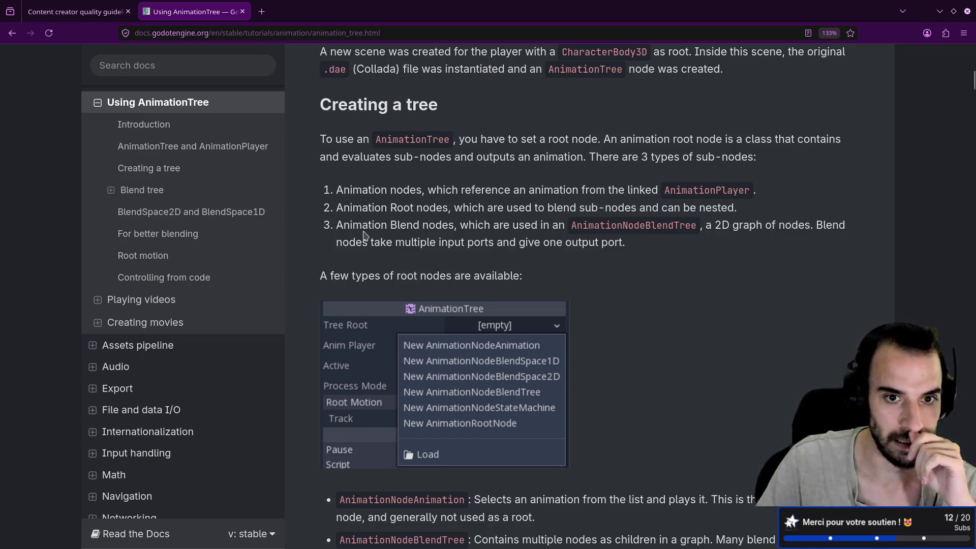
pyautogui.doubleClick(434, 226)
pyautogui.click(402, 207)
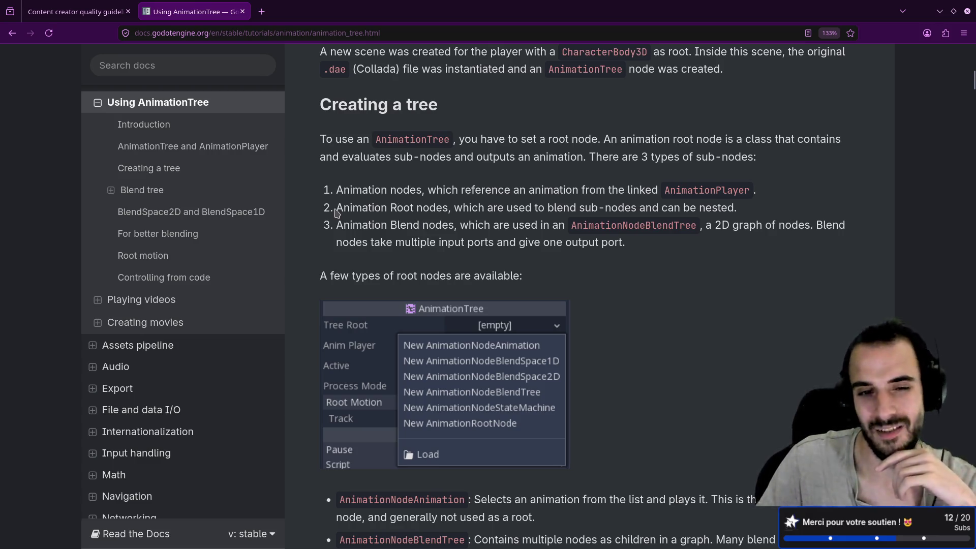
pyautogui.moveTo(343, 214); pyautogui.dragTo(443, 209)
pyautogui.click(519, 220)
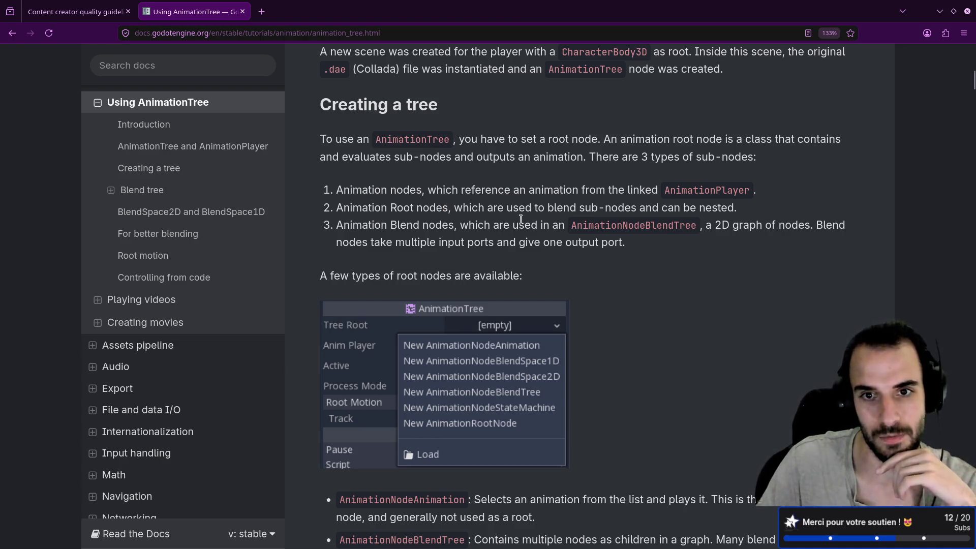
pyautogui.moveTo(539, 207); pyautogui.dragTo(649, 208)
pyautogui.click(699, 208)
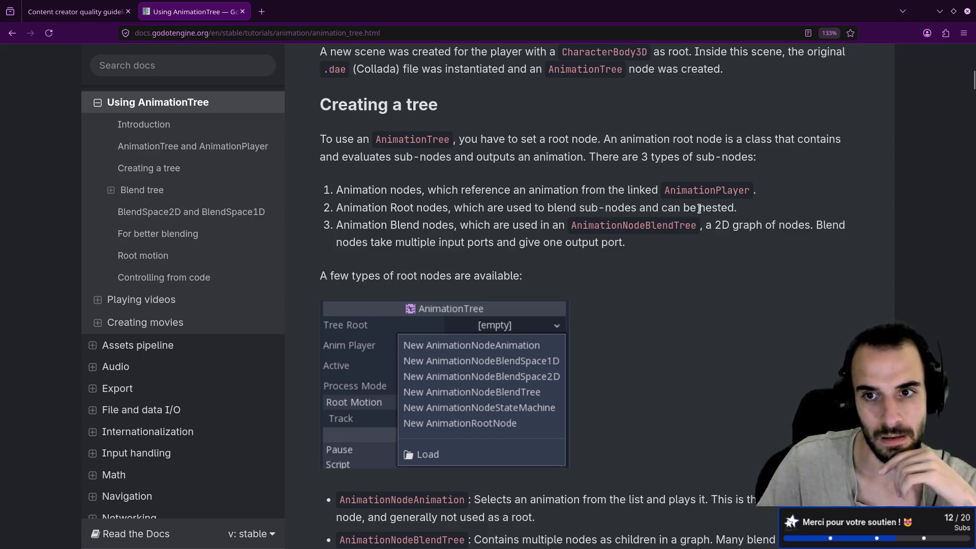
pyautogui.doubleClick(700, 208)
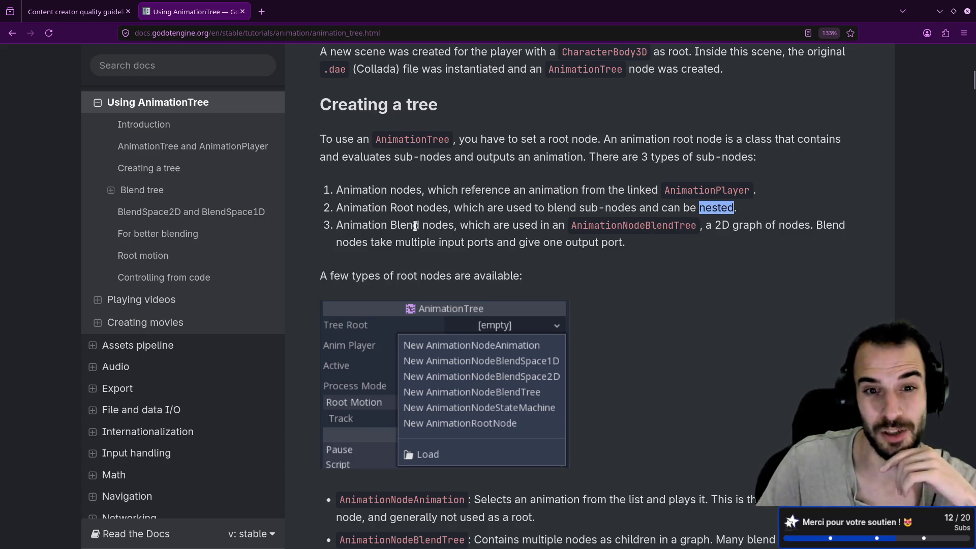
pyautogui.moveTo(460, 225); pyautogui.dragTo(382, 225)
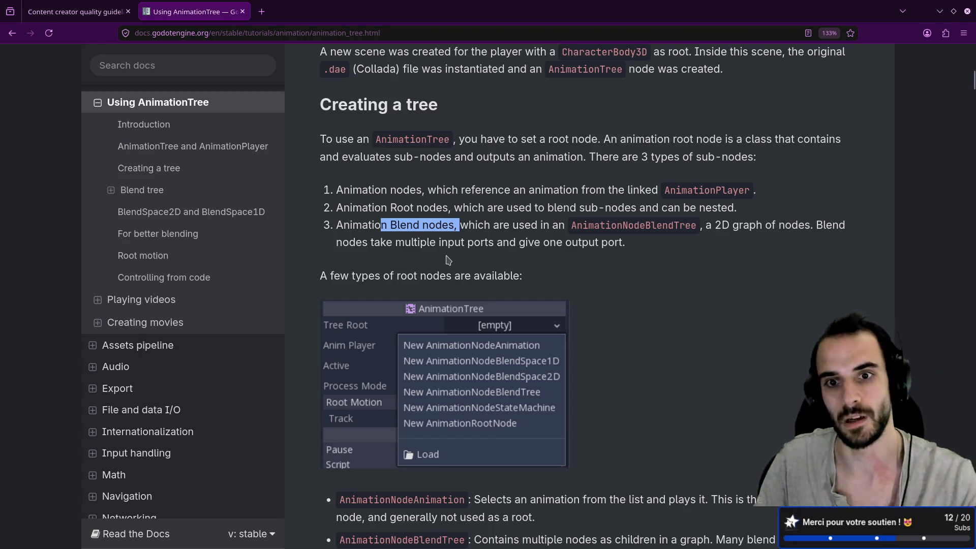
pyautogui.click(632, 247)
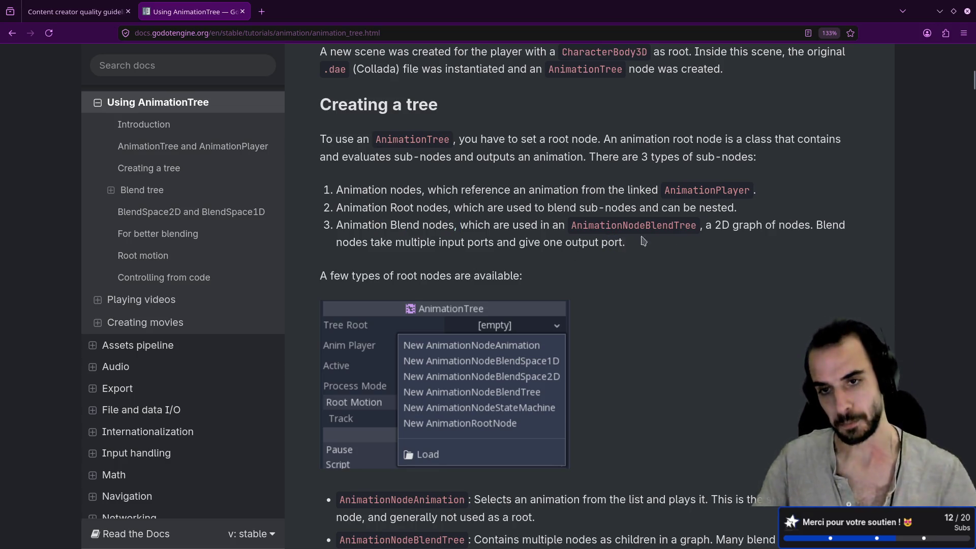
pyautogui.moveTo(642, 241)
pyautogui.mouseDown()
pyautogui.moveTo(712, 229)
pyautogui.moveTo(710, 238)
pyautogui.mouseUp()
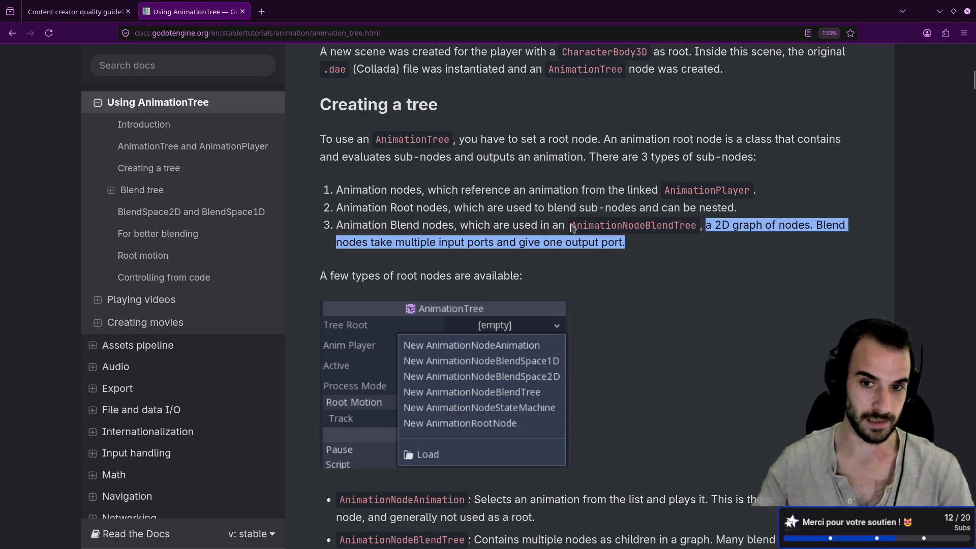
pyautogui.moveTo(572, 225); pyautogui.dragTo(696, 225)
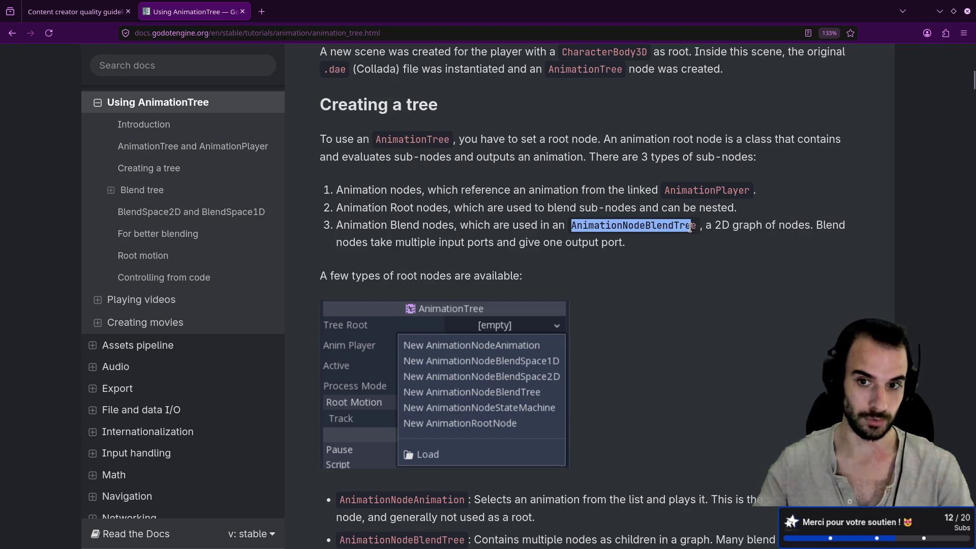
pyautogui.click(697, 248)
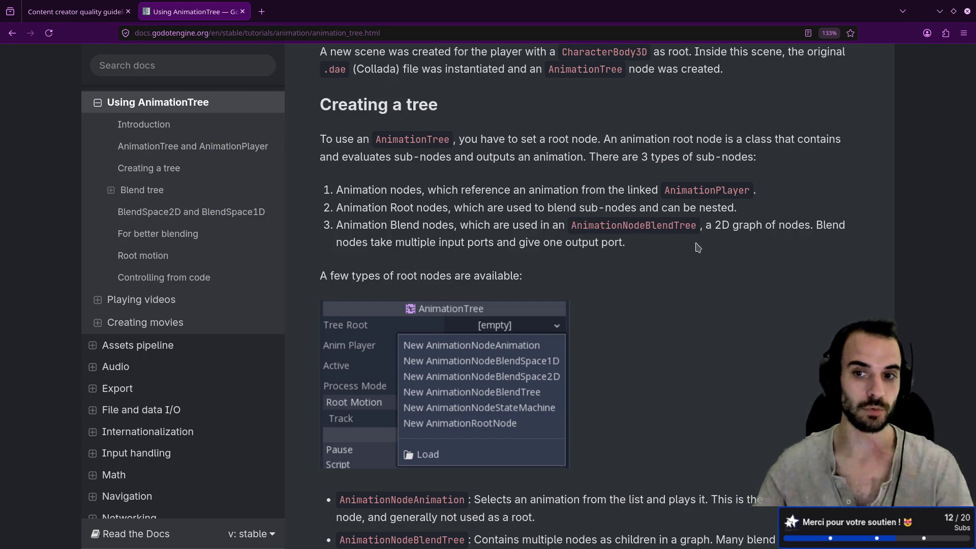
pyautogui.scroll(-5, 698, 248)
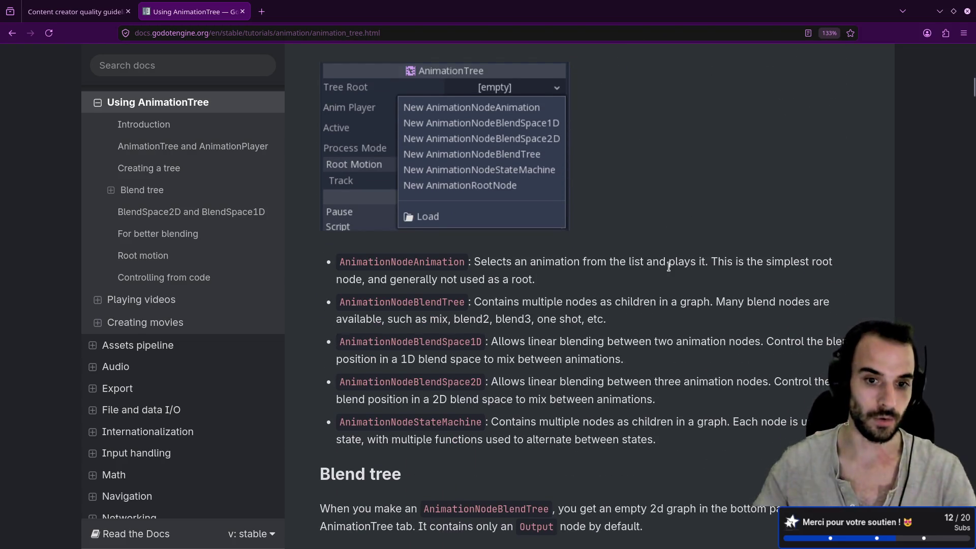
pyautogui.scroll(-3, 668, 266)
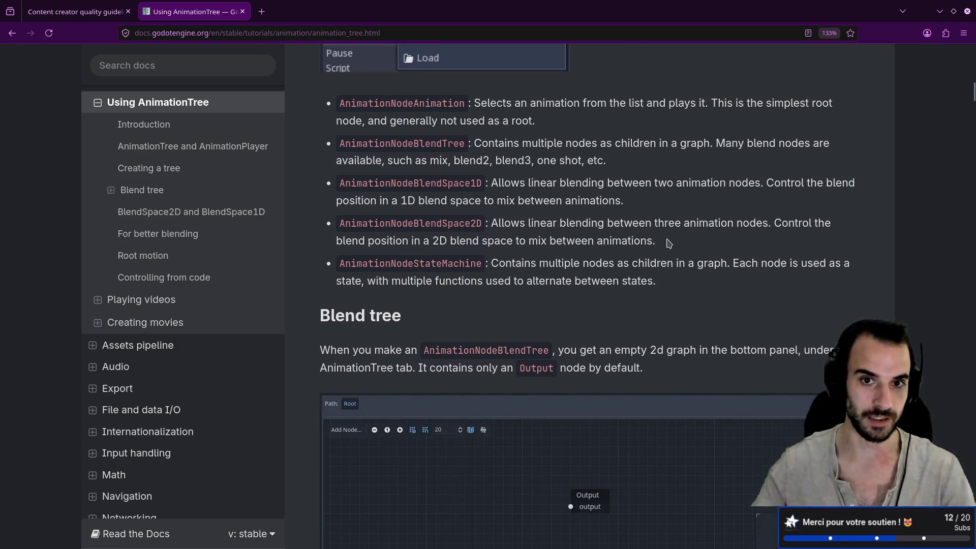
pyautogui.doubleClick(395, 102)
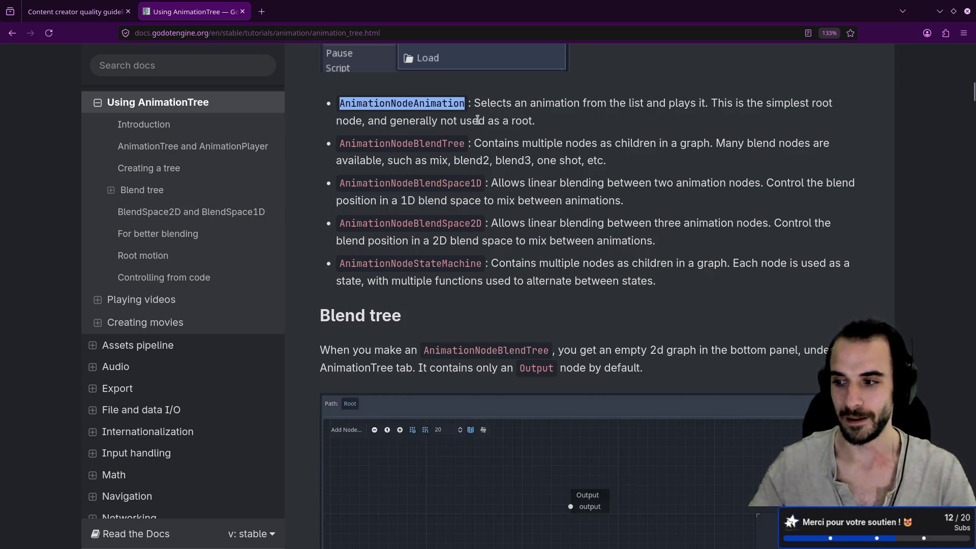
pyautogui.doubleClick(487, 104)
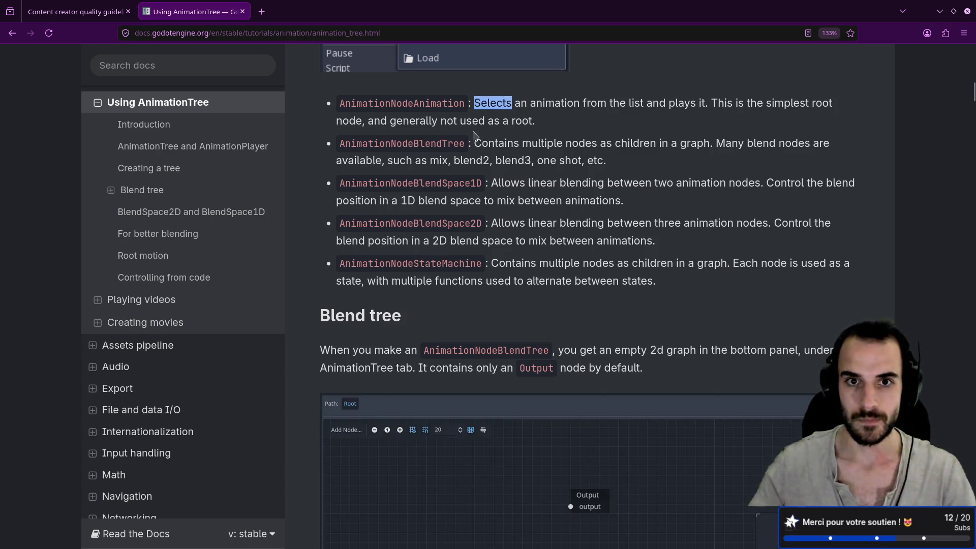
pyautogui.scroll(5, 478, 136)
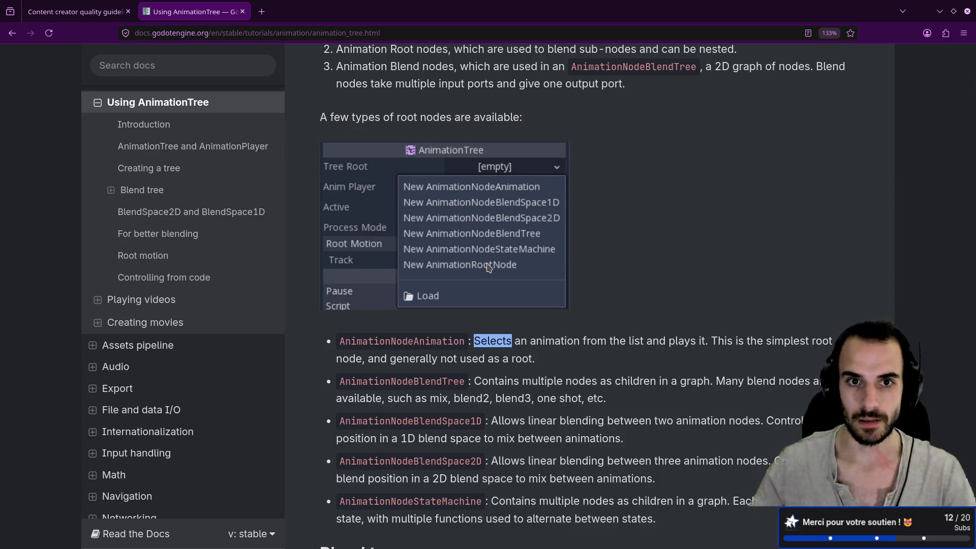
pyautogui.scroll(2, 488, 268)
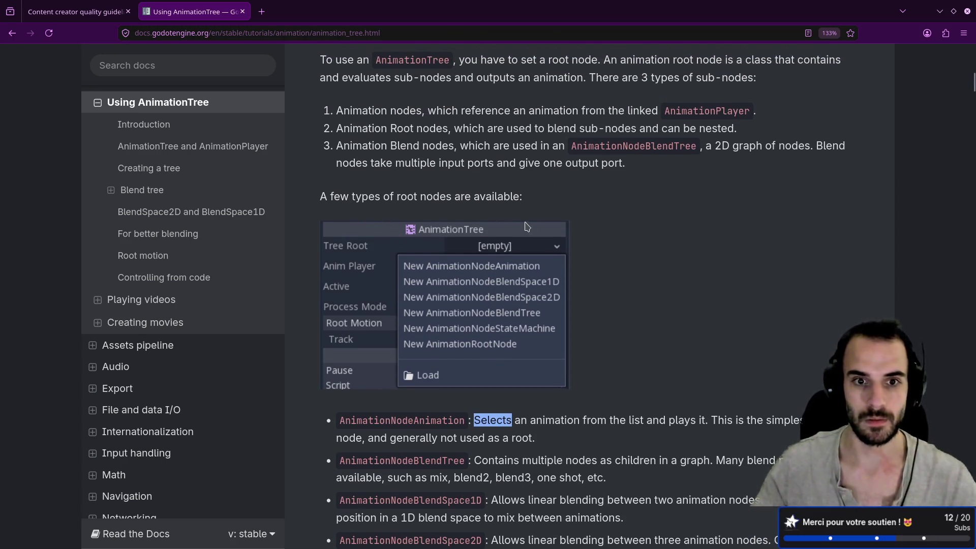
# - Back in Godot, review the Tree Root type list, then show the AnimationTree graph editor
pyautogui.hotkey('alt', 'Tab')
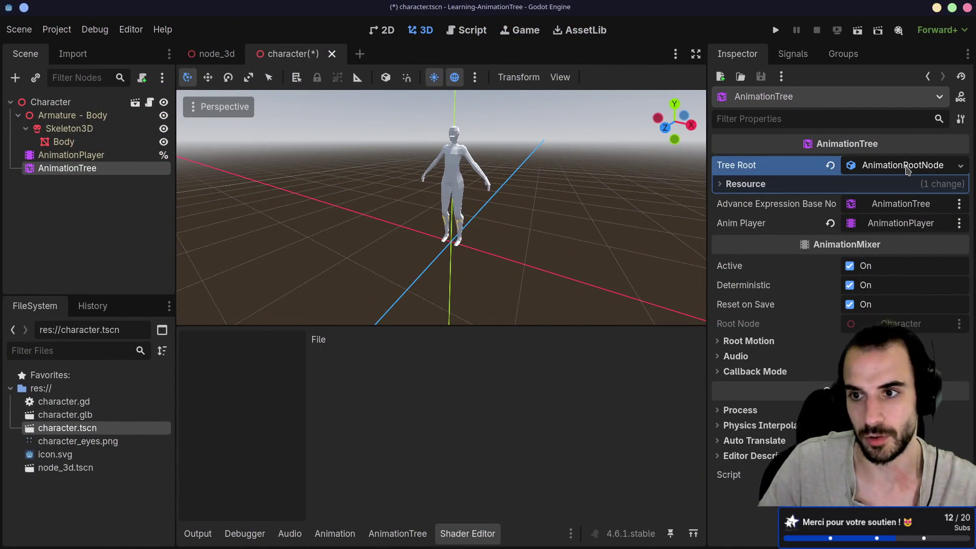
pyautogui.click(957, 166)
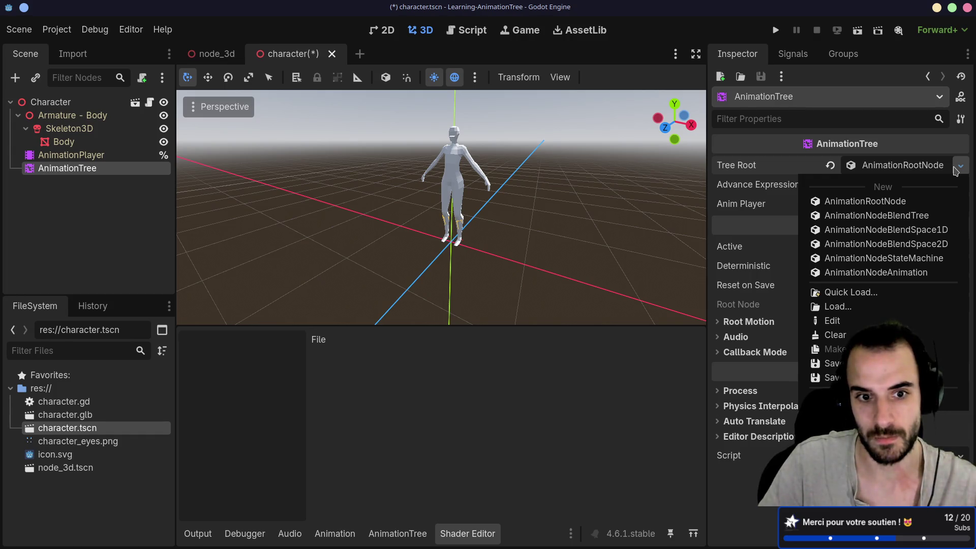
pyautogui.click(546, 419)
pyautogui.click(419, 534)
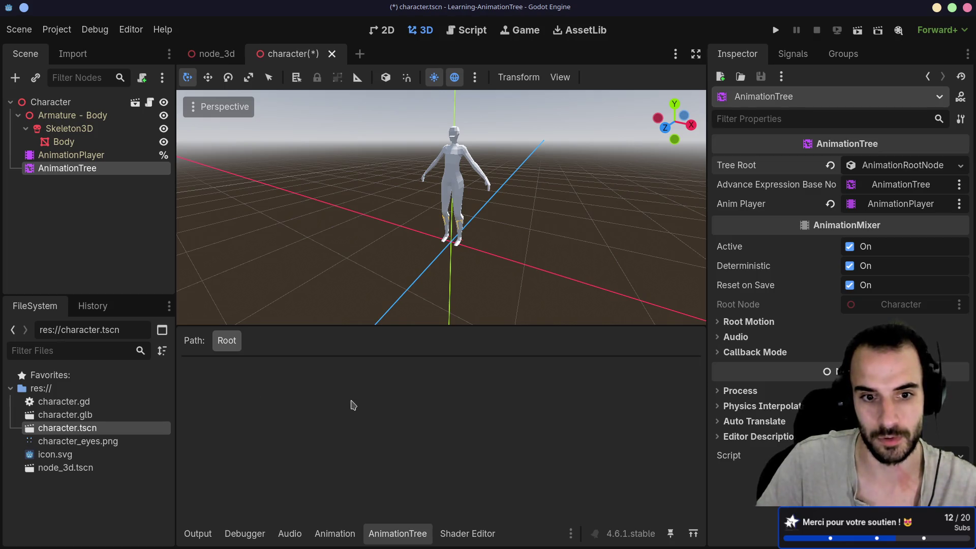
# - Expand and collapse the tree root resource's properties in the Inspector
pyautogui.click(902, 165)
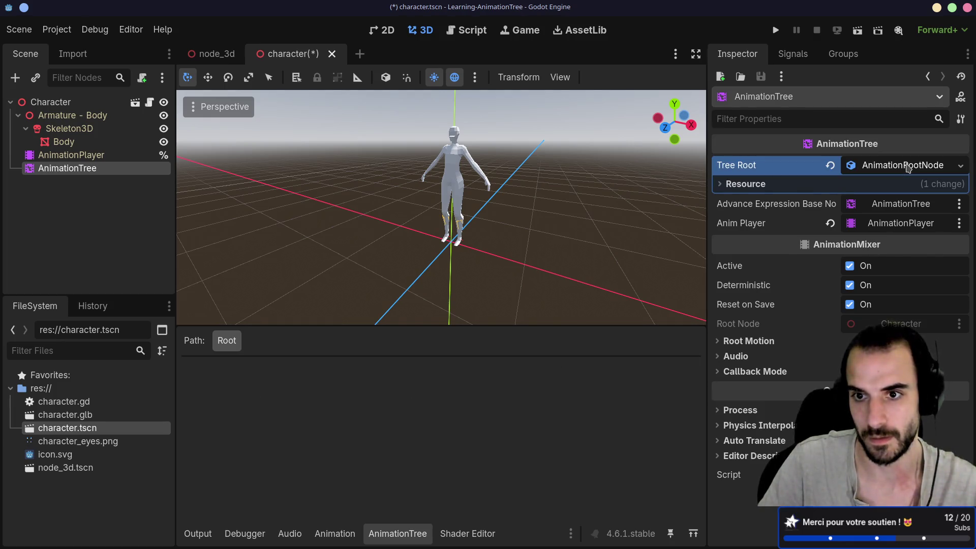
pyautogui.click(723, 184)
pyautogui.click(747, 184)
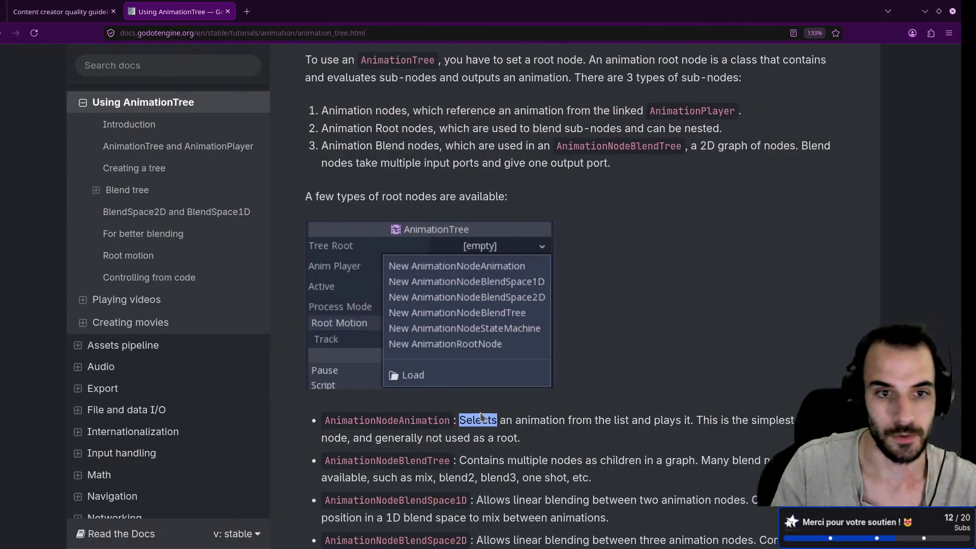
# - Read the Using AnimationTree docs' root node types and Blend tree sections
pyautogui.scroll(-5, 540, 312)
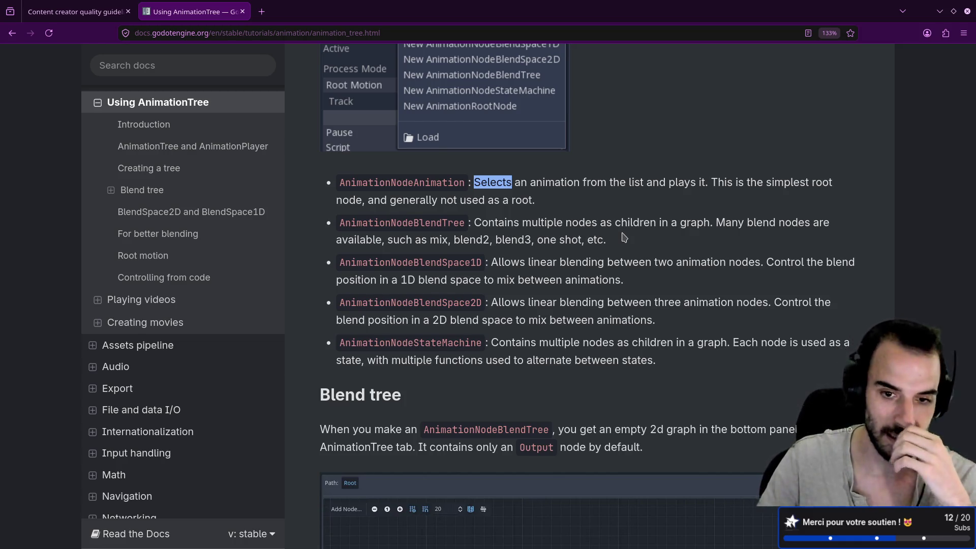
pyautogui.scroll(-3, 624, 237)
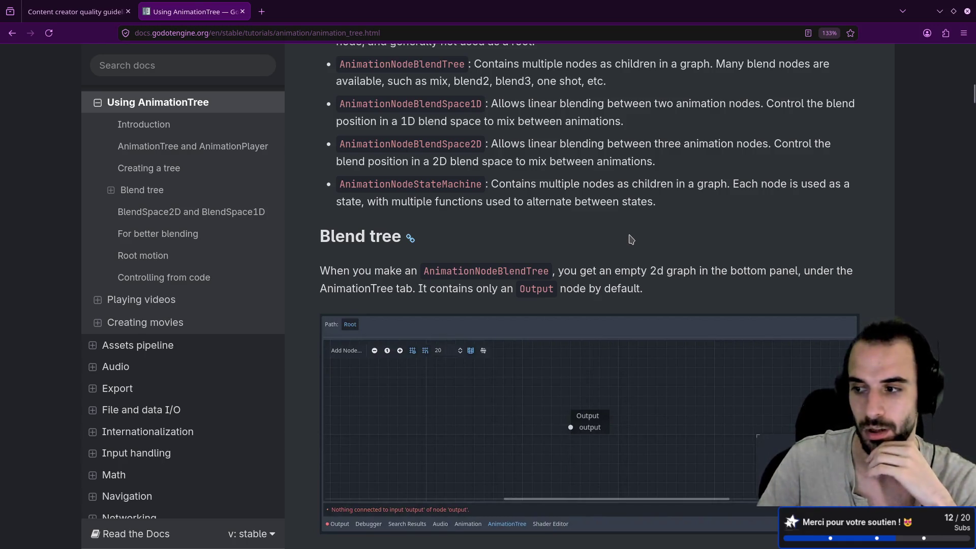
pyautogui.scroll(-2, 630, 239)
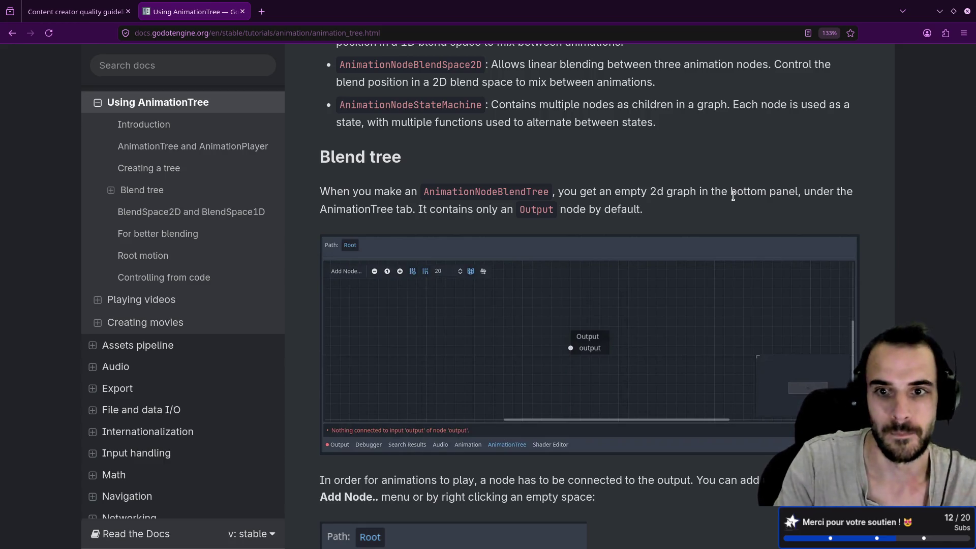
pyautogui.scroll(3, 733, 196)
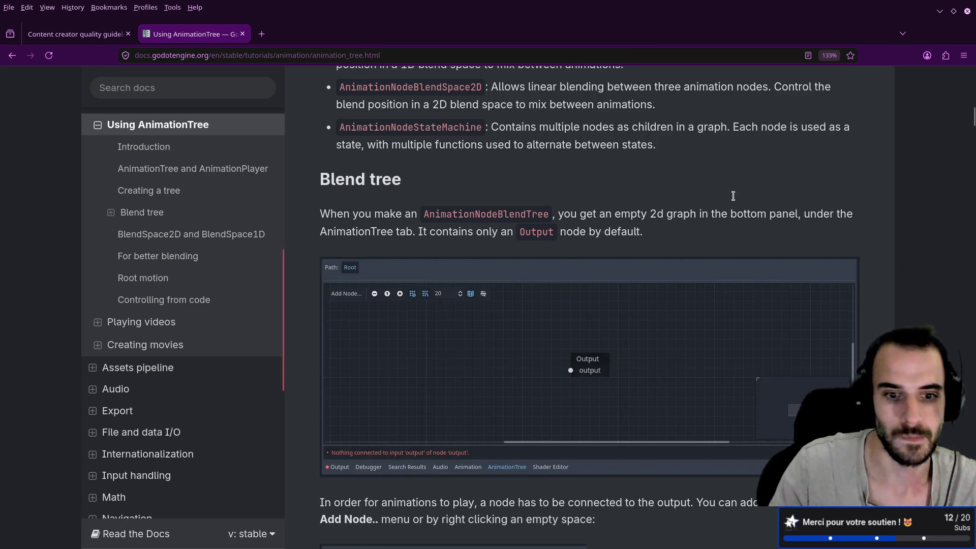
pyautogui.scroll(-10, 702, 200)
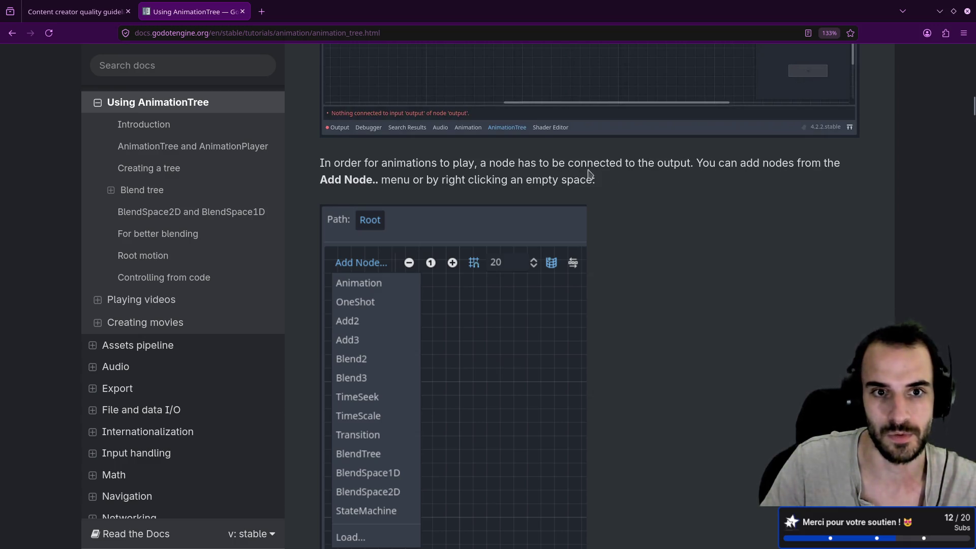
pyautogui.scroll(-5, 617, 185)
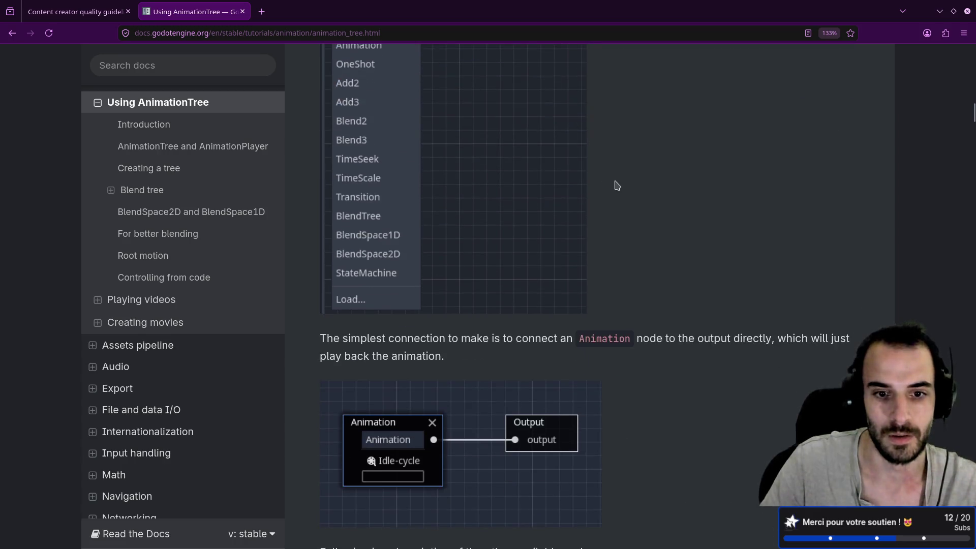
pyautogui.scroll(-5, 616, 185)
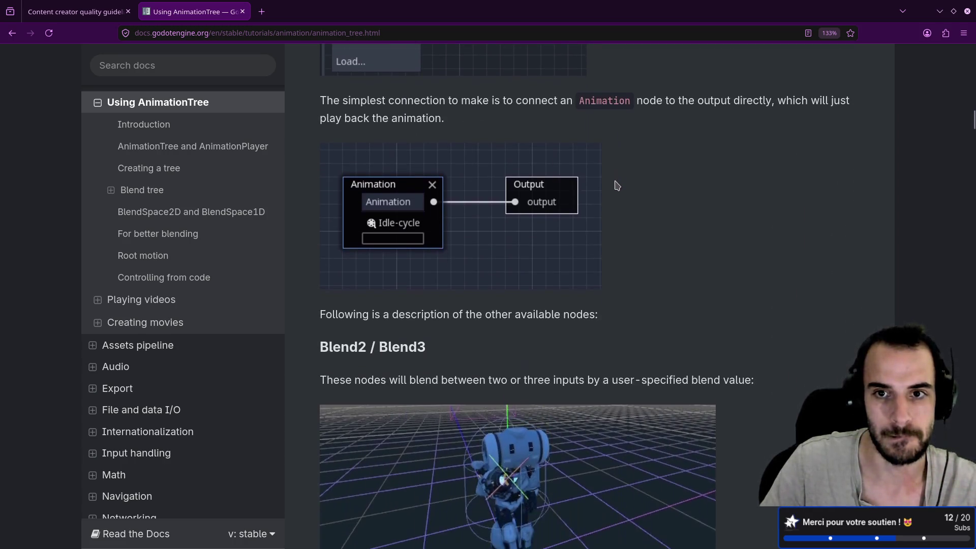
pyautogui.scroll(-3, 616, 185)
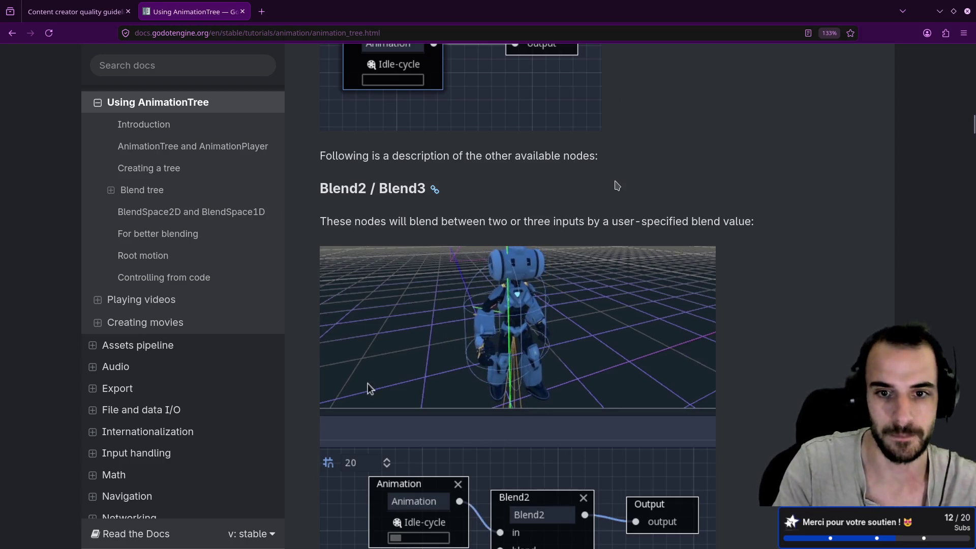
# - Finish the Blend2/Blend3 section after glancing at the editor, then return to Godot
pyautogui.press('super+Right')
pyautogui.press('super+Left')
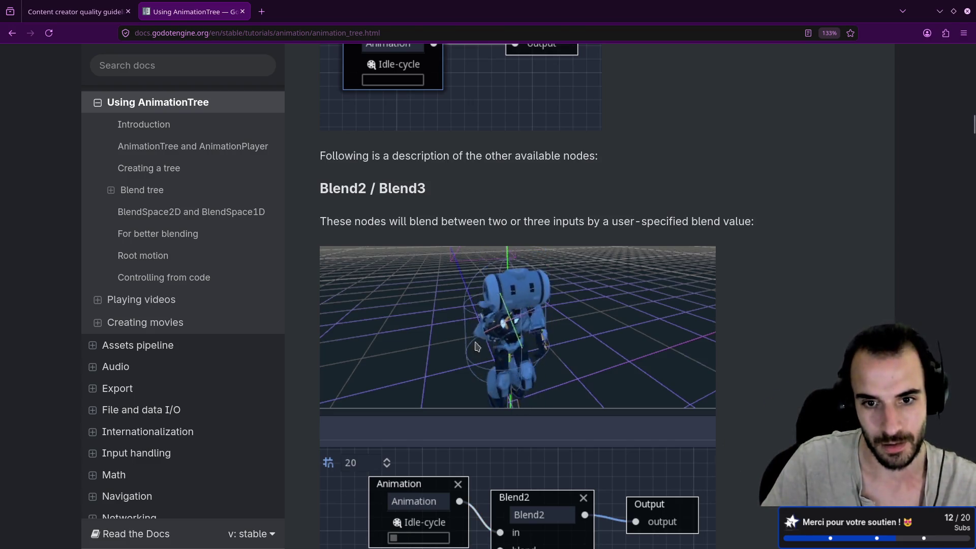
pyautogui.scroll(-3, 503, 343)
pyautogui.scroll(2, 514, 353)
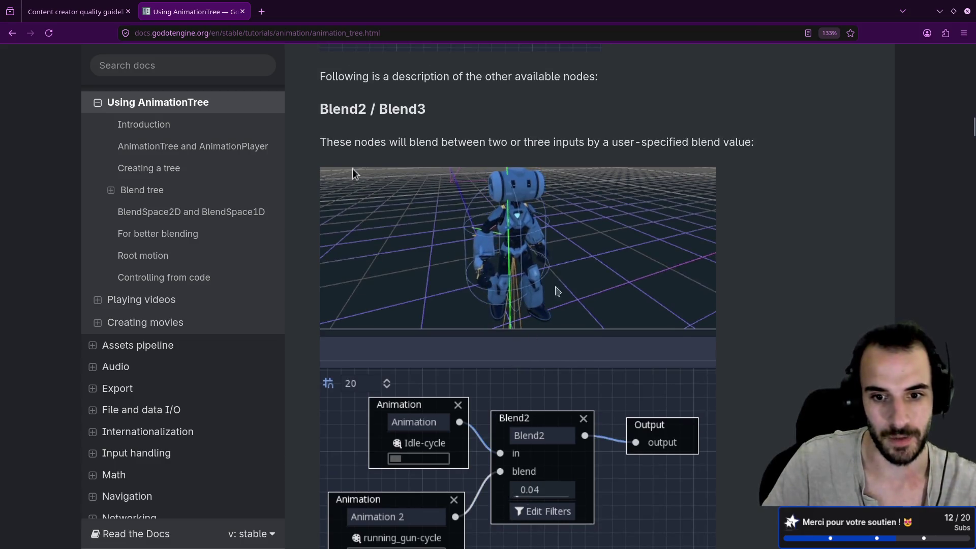
pyautogui.scroll(-2, 498, 385)
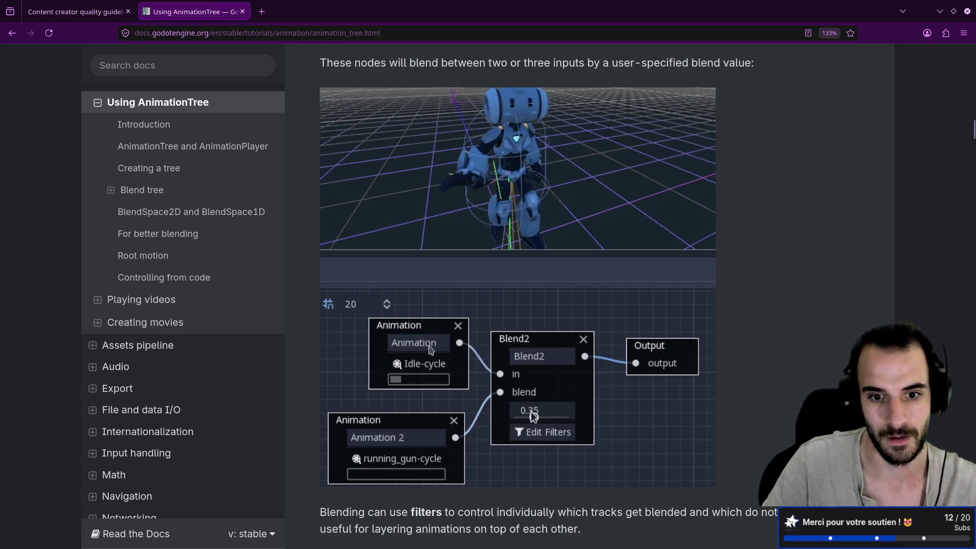
pyautogui.hotkey('ctrl', 'alt', 'Right')
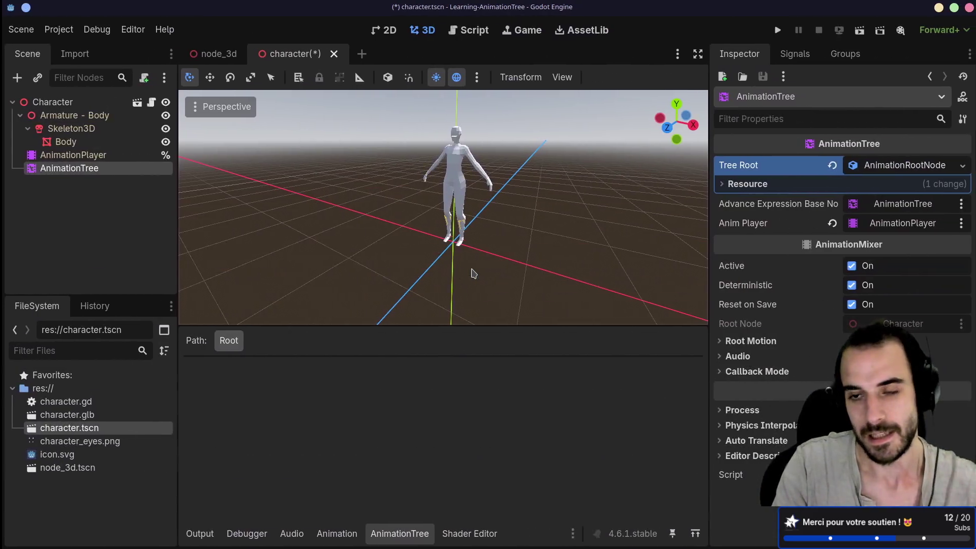
# - Clear the Tree Root and replace it with a new AnimationNodeBlendTree
pyautogui.click(872, 174)
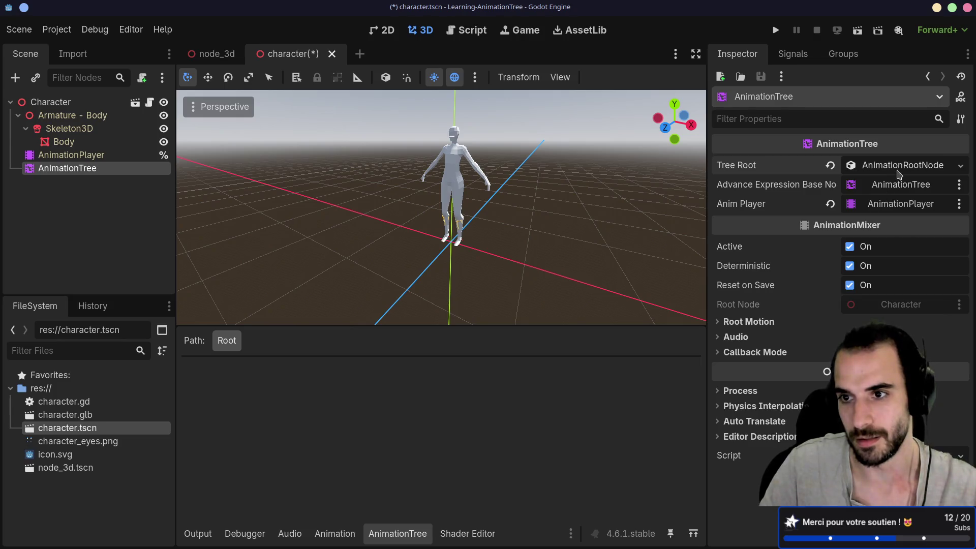
pyautogui.click(884, 167)
pyautogui.click(831, 165)
pyautogui.click(908, 165)
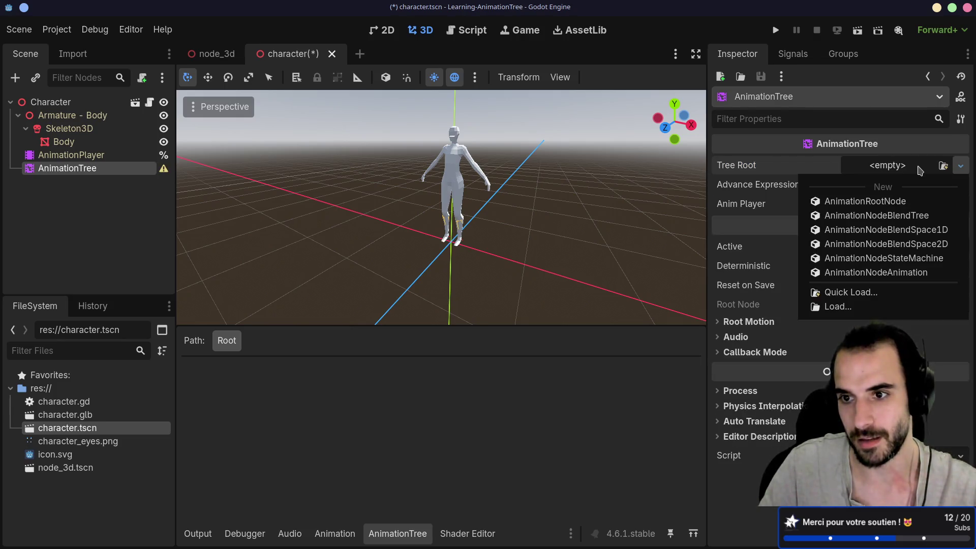
pyautogui.click(901, 217)
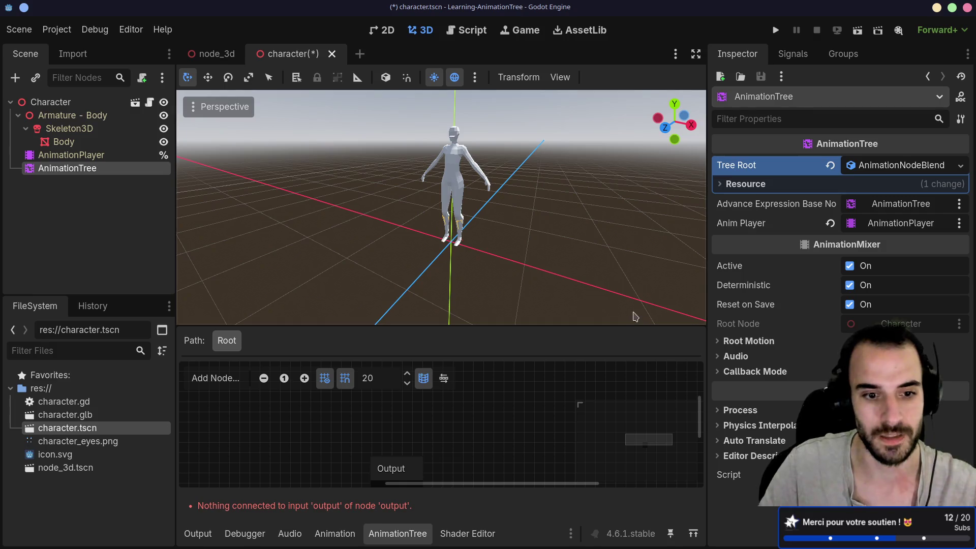
# - Enlarge the blend tree graph, move Output right, and drag a connection from its input
pyautogui.moveTo(468, 327); pyautogui.dragTo(469, 212)
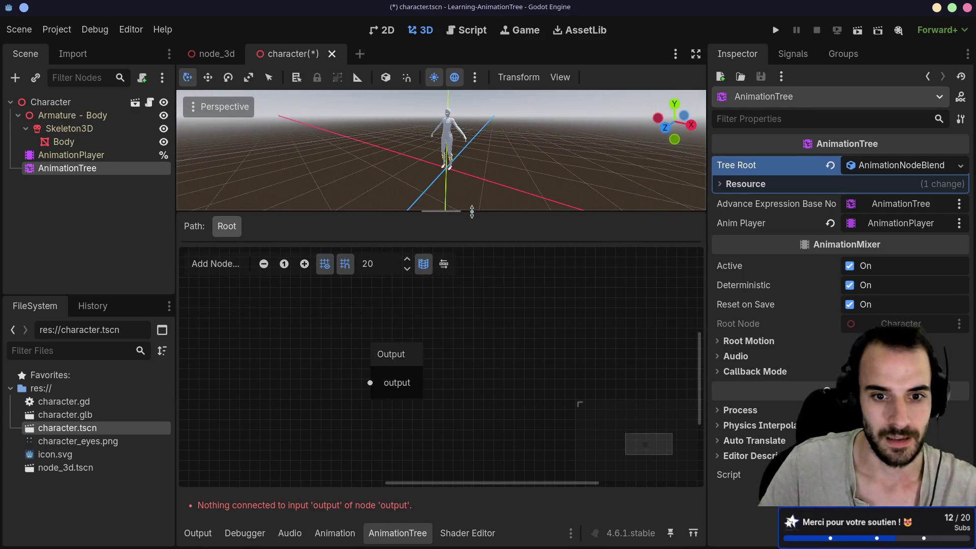
pyautogui.moveTo(403, 350); pyautogui.dragTo(514, 341)
pyautogui.moveTo(485, 380); pyautogui.dragTo(288, 304)
# - Add an Animation node wired to Output, set it to play Run, and reposition it
pyautogui.click(361, 331)
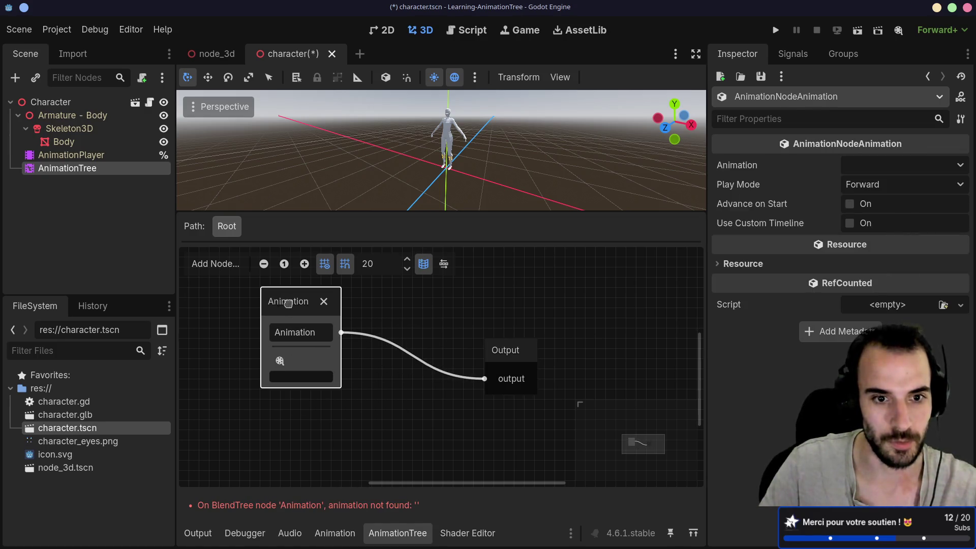
pyautogui.click(297, 376)
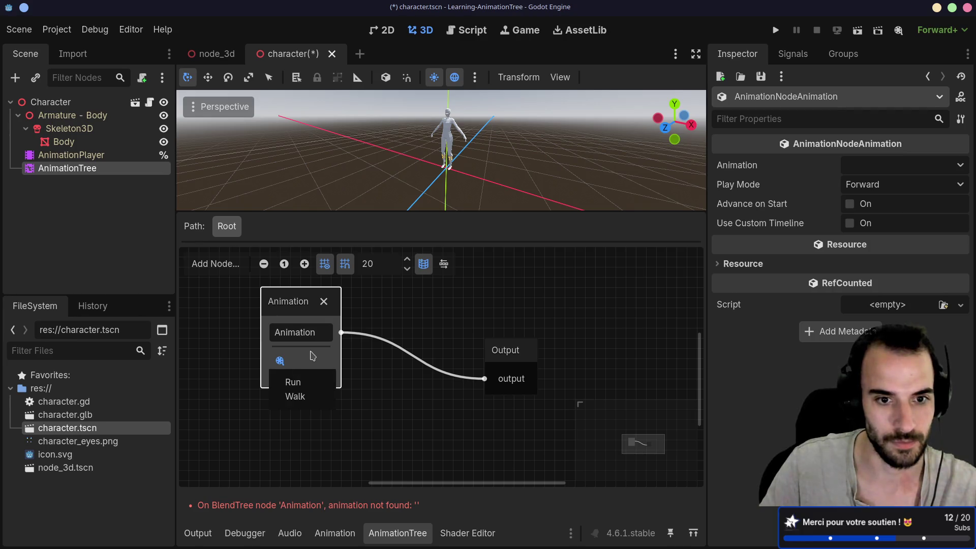
pyautogui.click(300, 384)
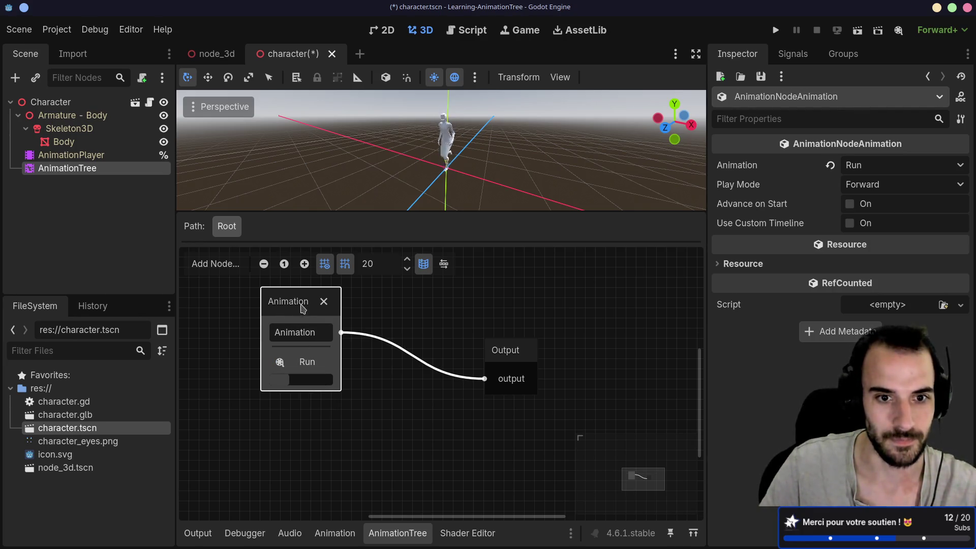
pyautogui.moveTo(305, 307)
pyautogui.mouseDown()
pyautogui.moveTo(297, 337)
pyautogui.moveTo(285, 337)
pyautogui.mouseUp()
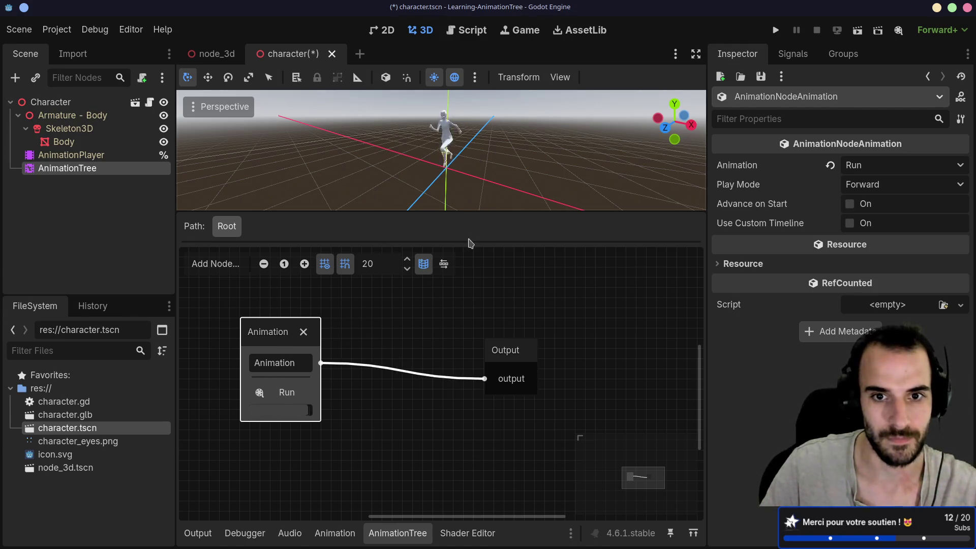
# - Make the 3D viewport taller, orbit around the running character, and recentre the graph
pyautogui.moveTo(465, 214); pyautogui.dragTo(461, 294)
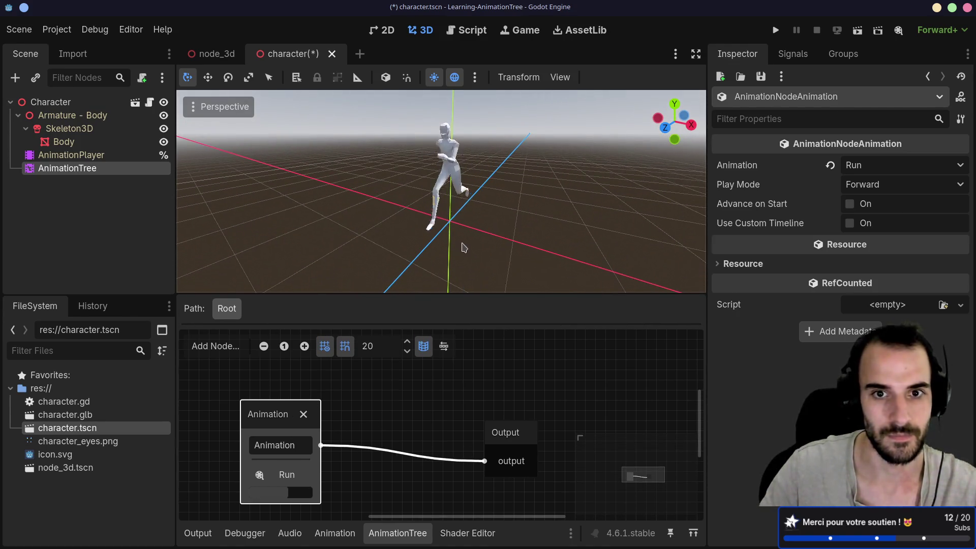
pyautogui.moveTo(464, 247)
pyautogui.mouseDown()
pyautogui.moveTo(558, 211)
pyautogui.moveTo(449, 214)
pyautogui.mouseUp()
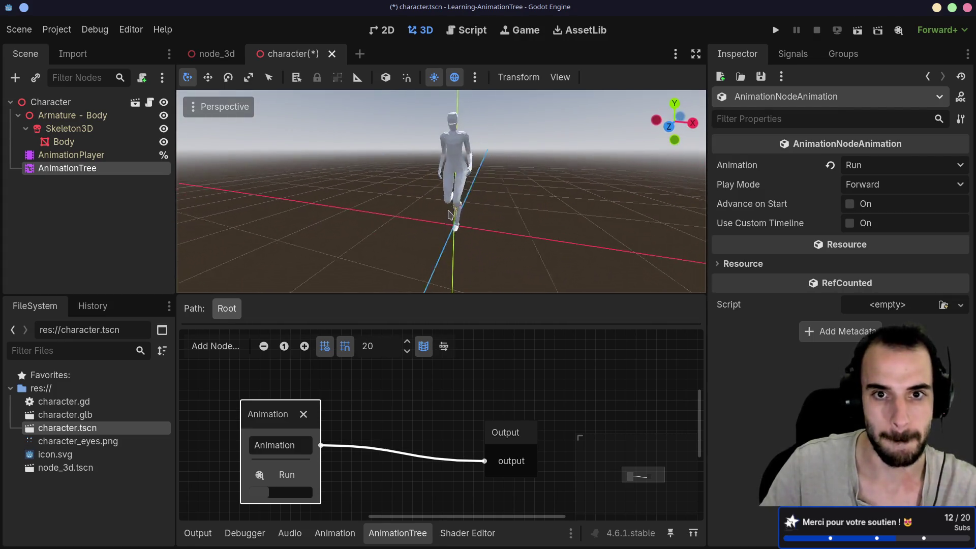
pyautogui.moveTo(393, 406); pyautogui.dragTo(454, 372)
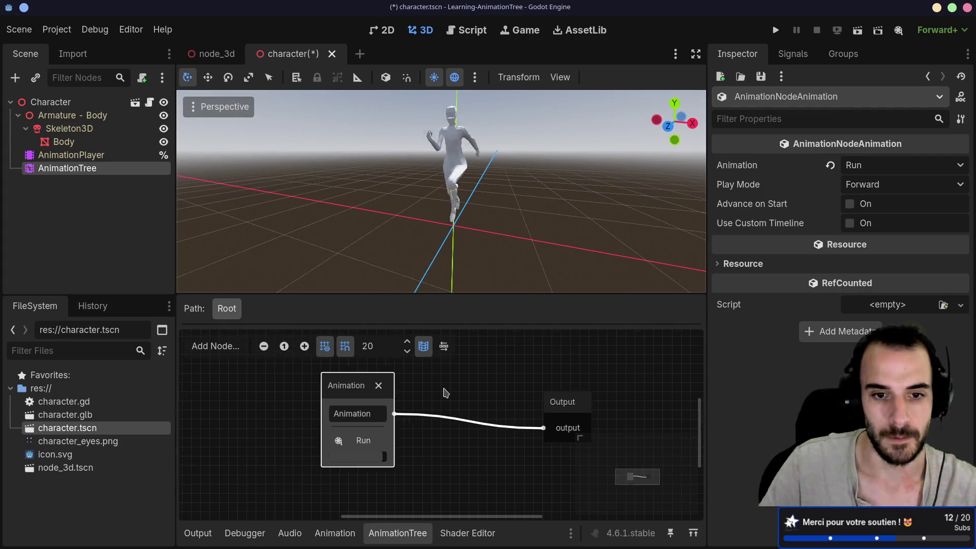
pyautogui.scroll(-1, 445, 392)
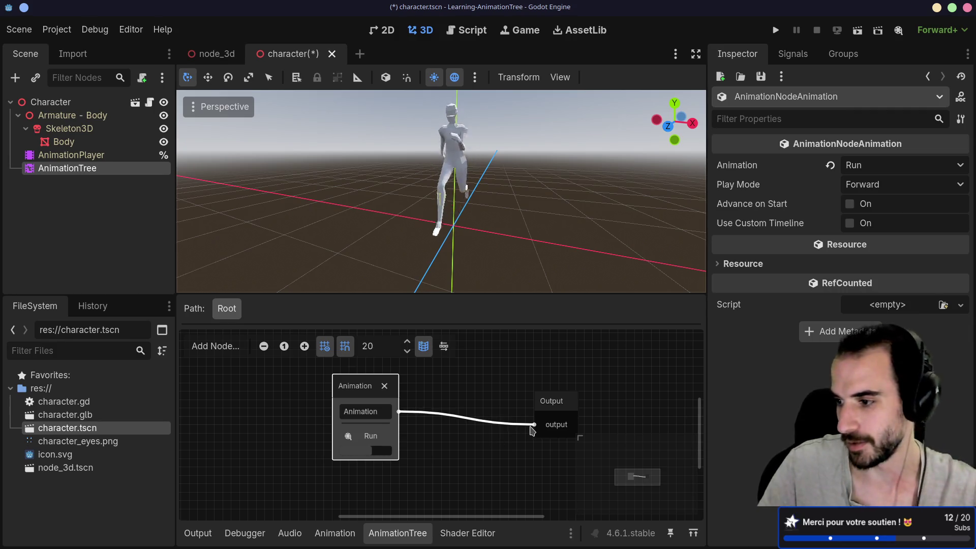
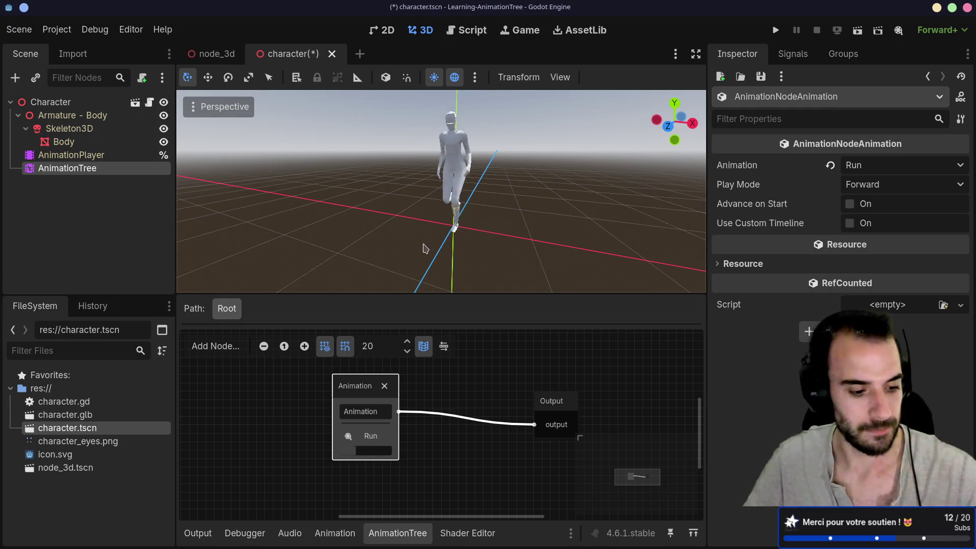
# - Orbit around the running character, check the Body's animation tracks, then enlarge the AnimationTree graph
pyautogui.moveTo(506, 174); pyautogui.dragTo(457, 176)
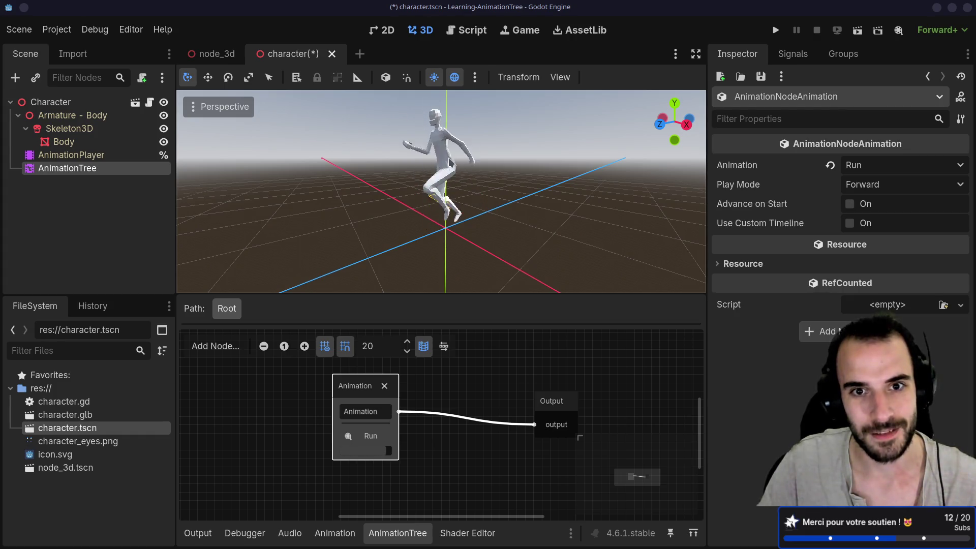
pyautogui.click(445, 153)
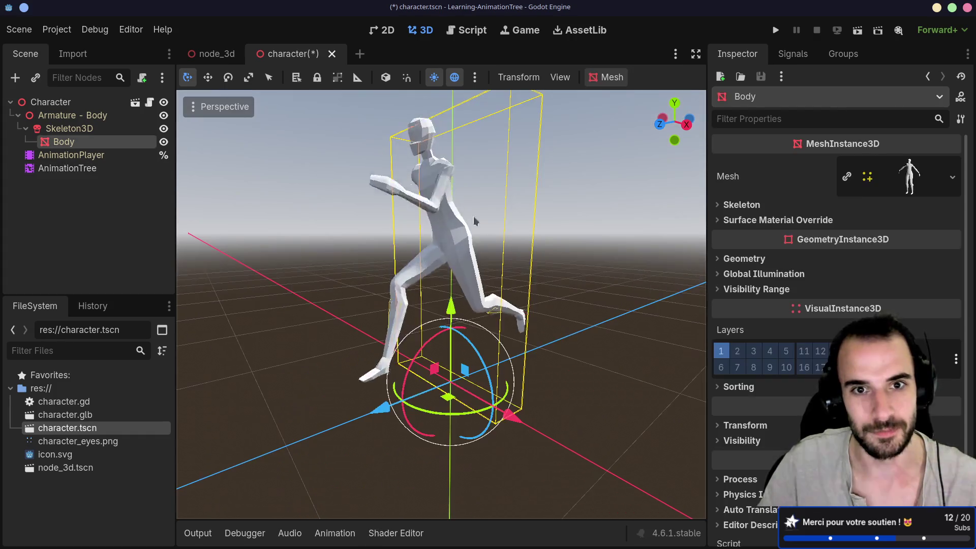
pyautogui.click(335, 533)
pyautogui.click(76, 169)
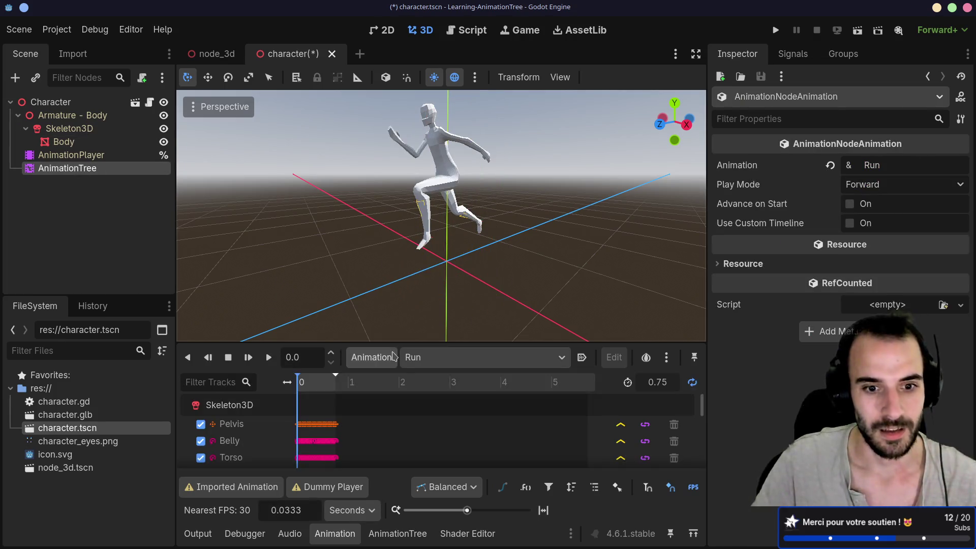
pyautogui.click(406, 534)
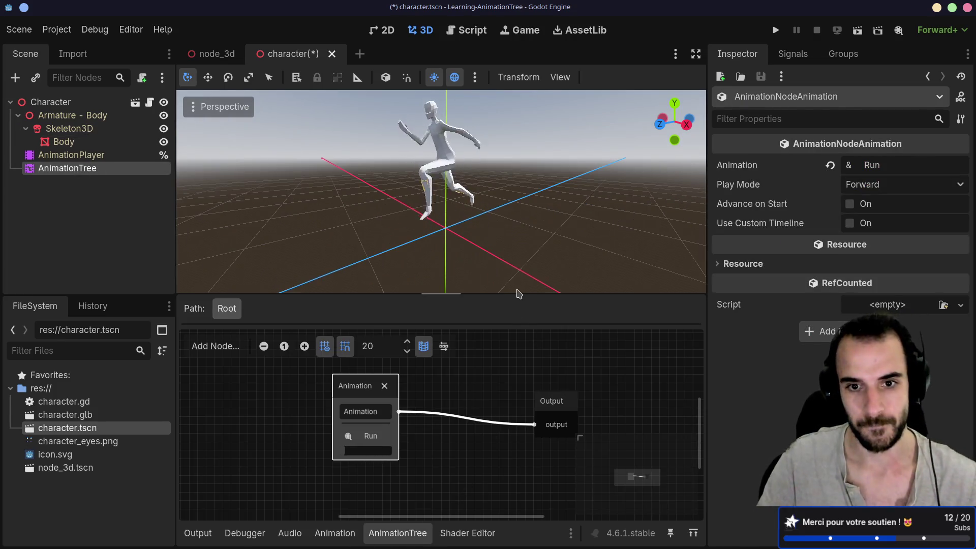
pyautogui.moveTo(516, 293)
pyautogui.mouseDown()
pyautogui.moveTo(516, 176)
pyautogui.moveTo(559, 235)
pyautogui.mouseUp()
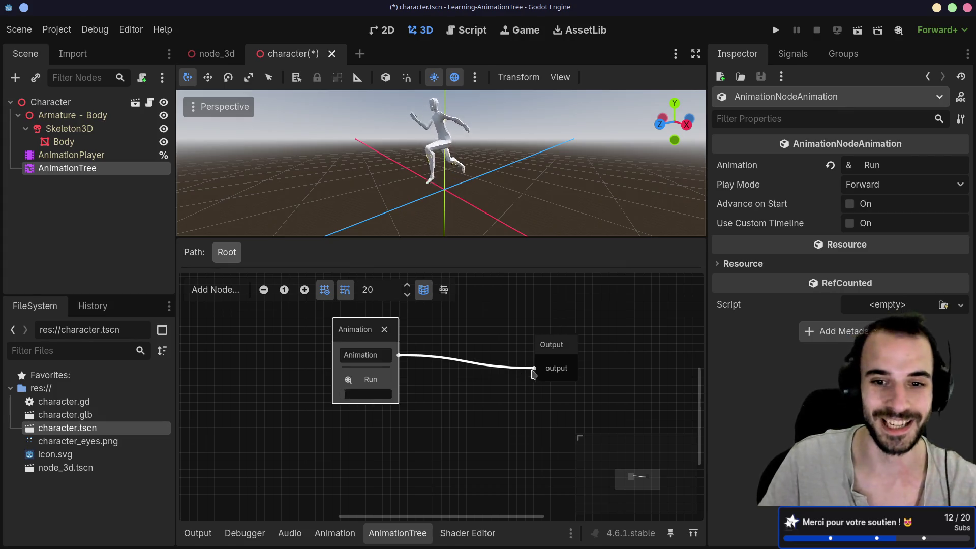
# - Disconnect Run from the output and add a new Animation node feeding the output
pyautogui.moveTo(534, 368)
pyautogui.mouseDown()
pyautogui.moveTo(398, 475)
pyautogui.moveTo(419, 433)
pyautogui.mouseUp()
pyautogui.moveTo(534, 368); pyautogui.dragTo(406, 440)
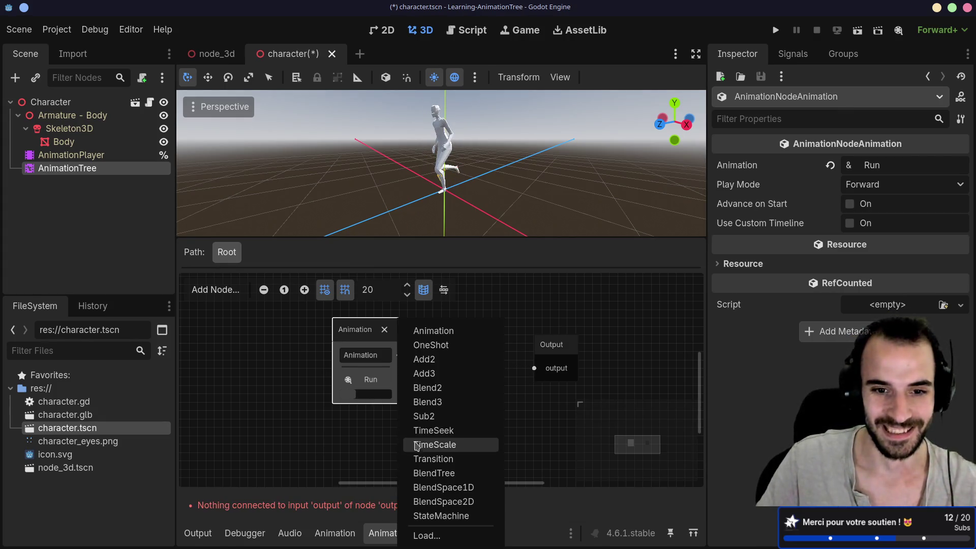
pyautogui.click(432, 331)
pyautogui.scroll(-3, 457, 387)
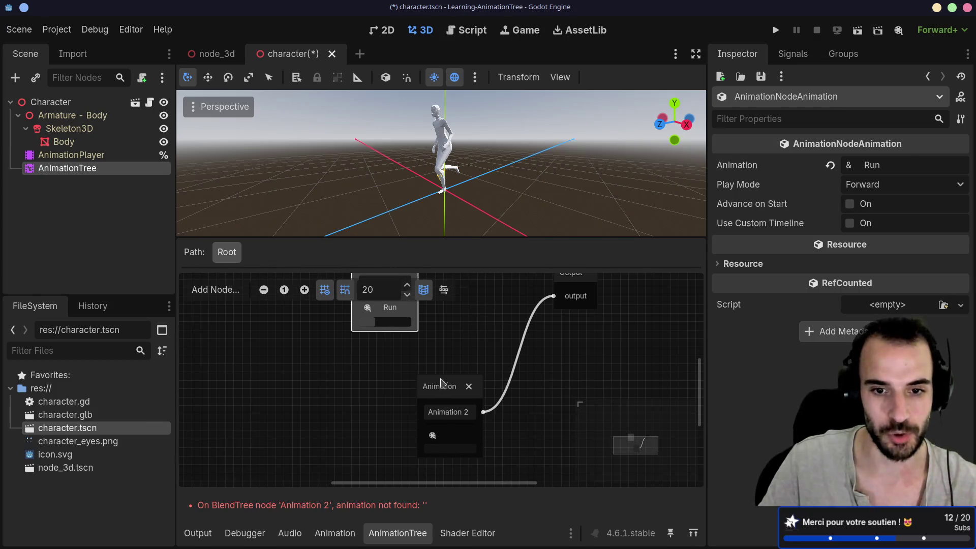
pyautogui.moveTo(436, 397); pyautogui.dragTo(380, 385)
# - Set Animation 2 to play Walk and reconnect the Run node to the output
pyautogui.click(379, 429)
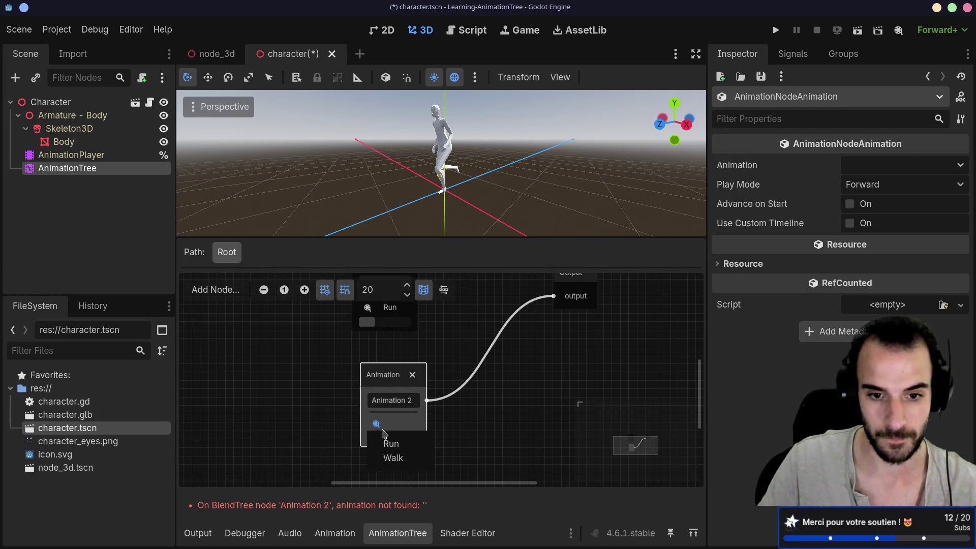
pyautogui.click(393, 457)
pyautogui.moveTo(390, 375); pyautogui.dragTo(375, 375)
pyautogui.scroll(3, 375, 375)
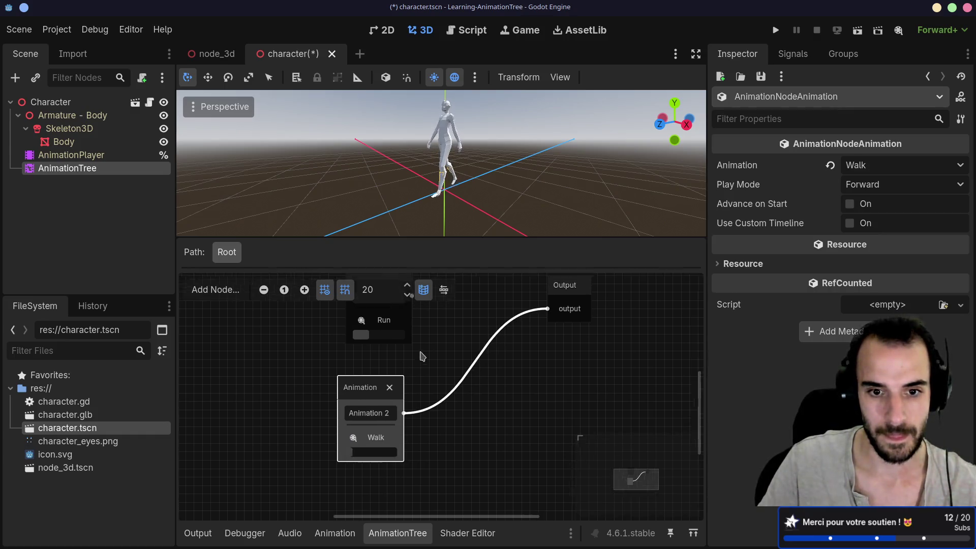
pyautogui.moveTo(388, 333)
pyautogui.mouseDown()
pyautogui.moveTo(529, 346)
pyautogui.moveTo(486, 364)
pyautogui.mouseUp()
# - Disconnect Run from the output and add a Transition node to the graph
pyautogui.click(471, 393)
pyautogui.rightClick(469, 386)
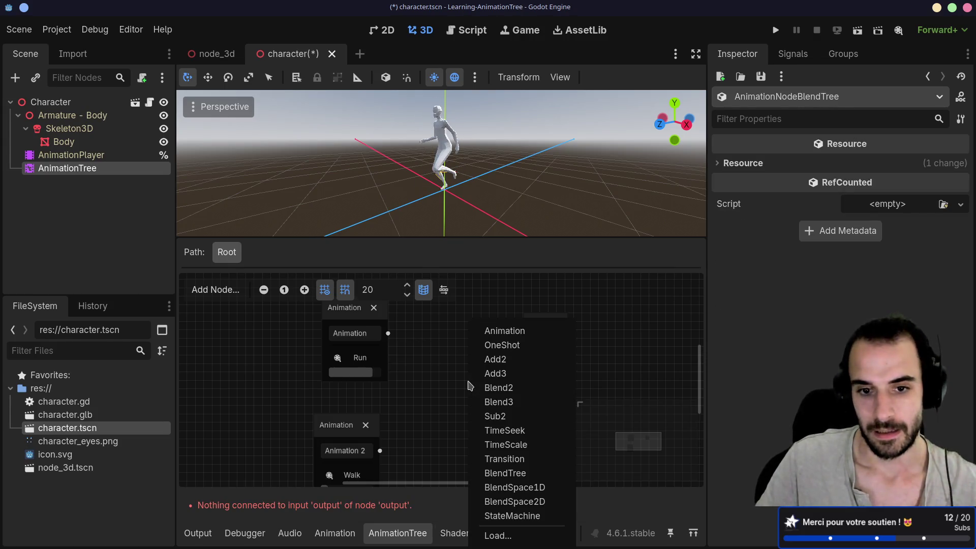
pyautogui.rightClick(447, 381)
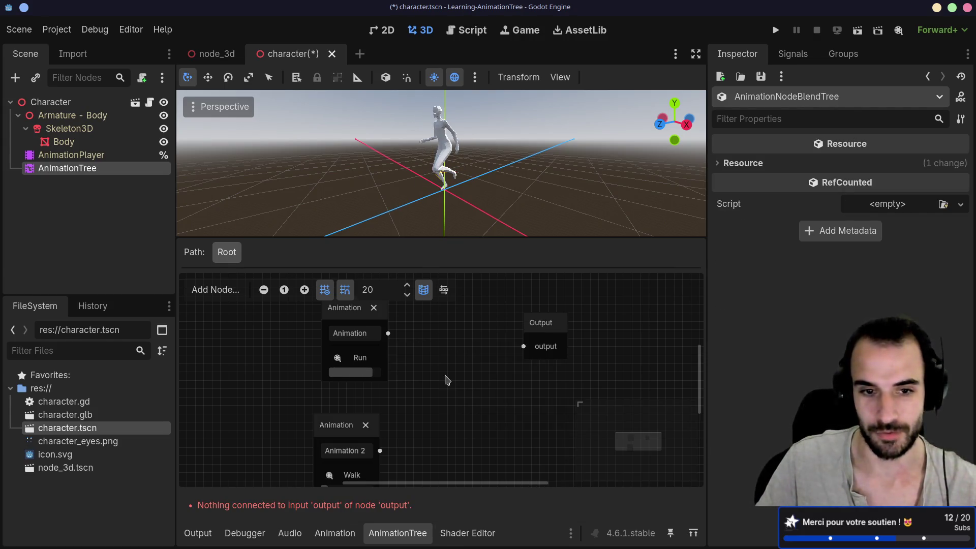
pyautogui.rightClick(444, 369)
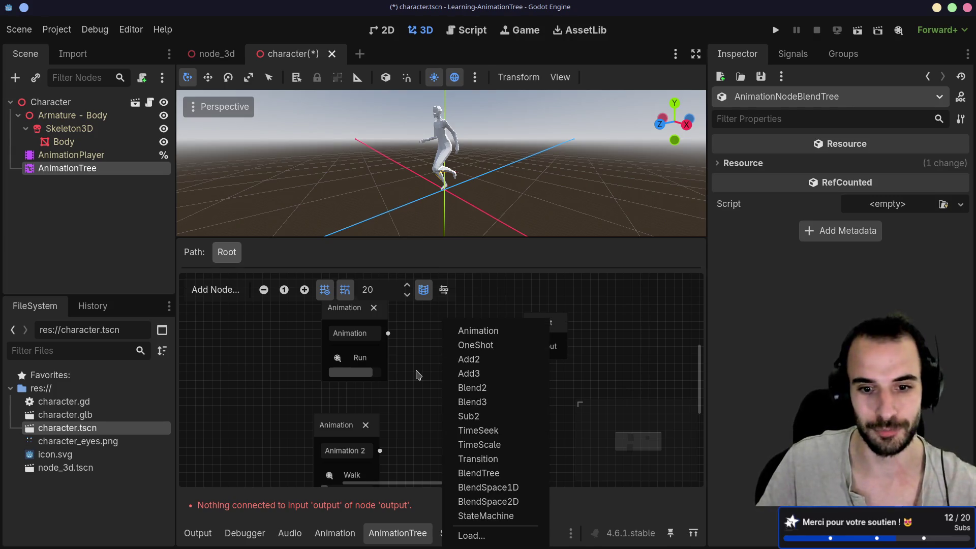
pyautogui.click(475, 459)
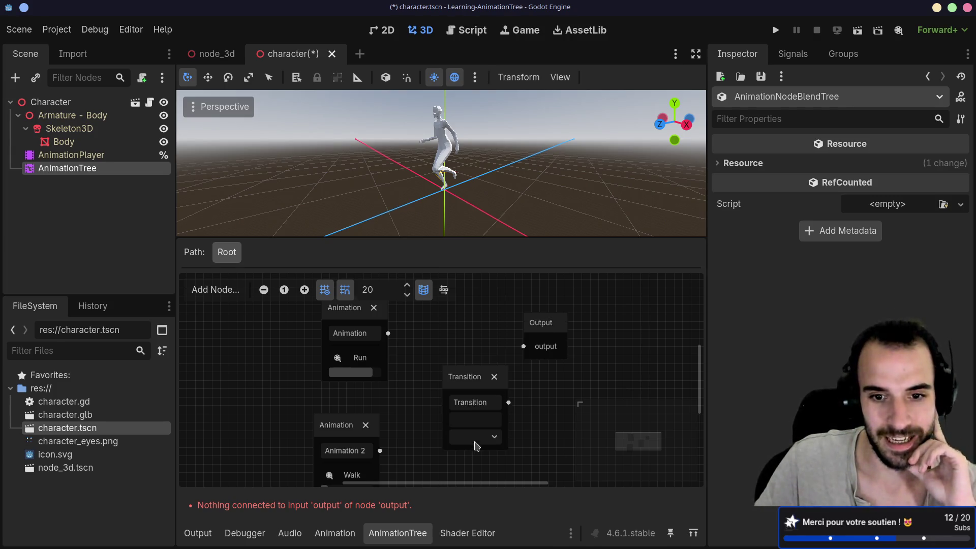
pyautogui.moveTo(468, 396); pyautogui.dragTo(466, 385)
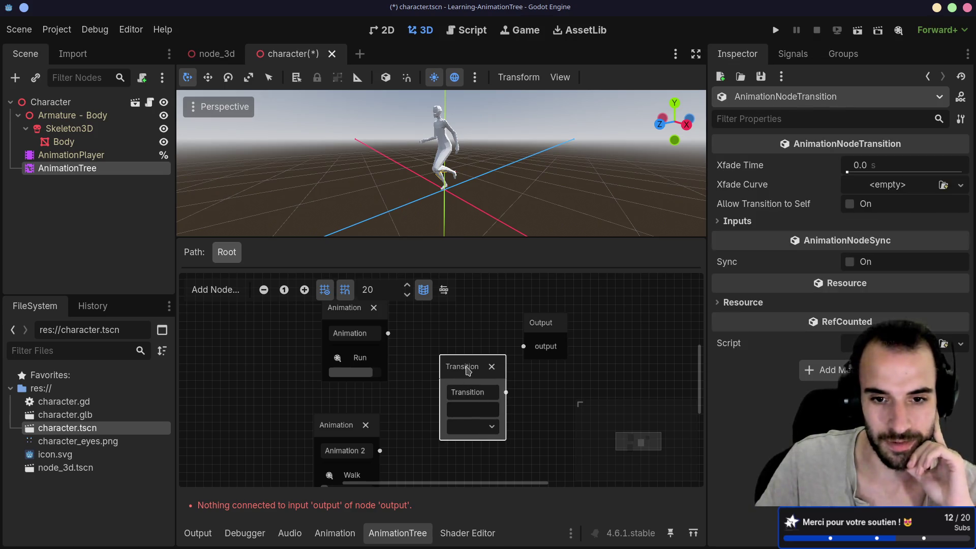
# - Delete the Transition node and drag a connection from Run's output into empty space
pyautogui.rightClick(466, 370)
pyautogui.click(463, 373)
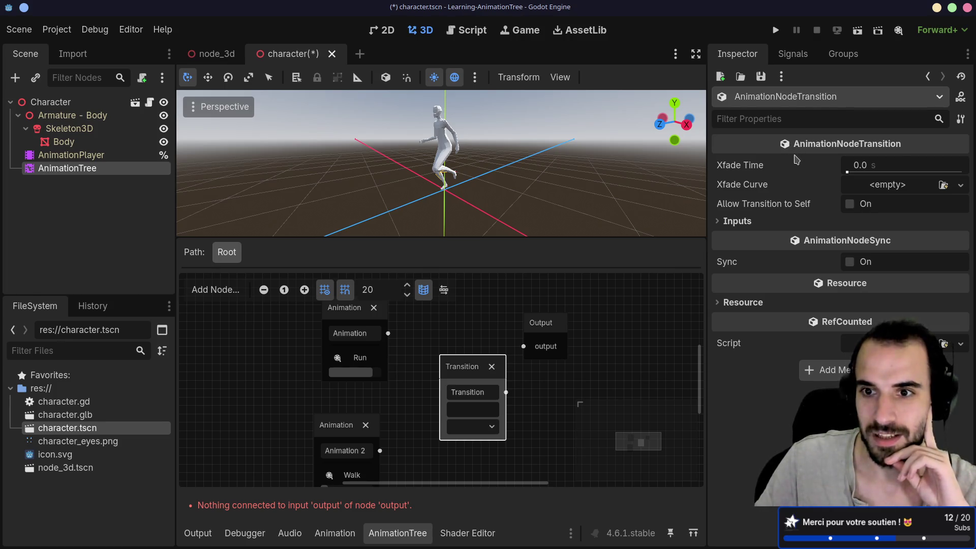
pyautogui.moveTo(461, 371); pyautogui.dragTo(461, 362)
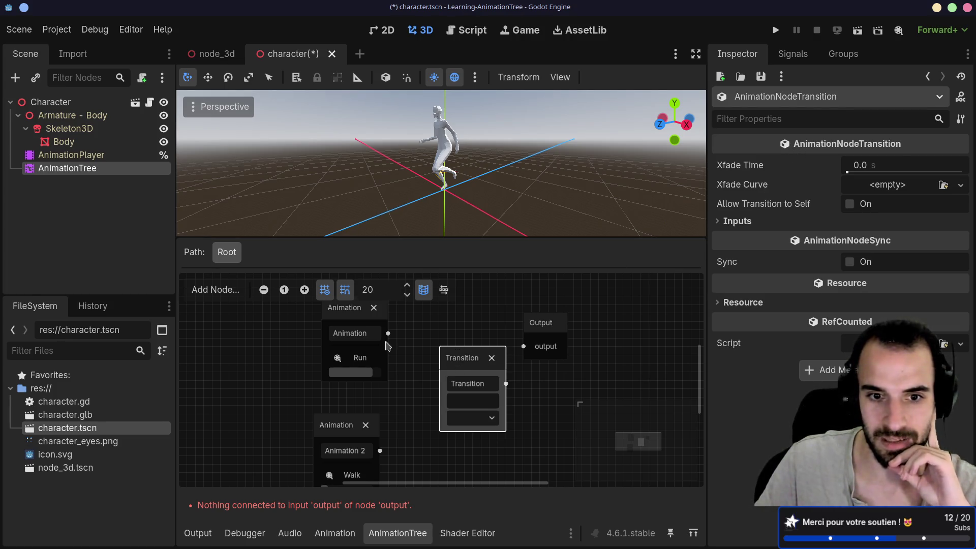
pyautogui.moveTo(387, 333); pyautogui.dragTo(450, 408)
pyautogui.click(441, 404)
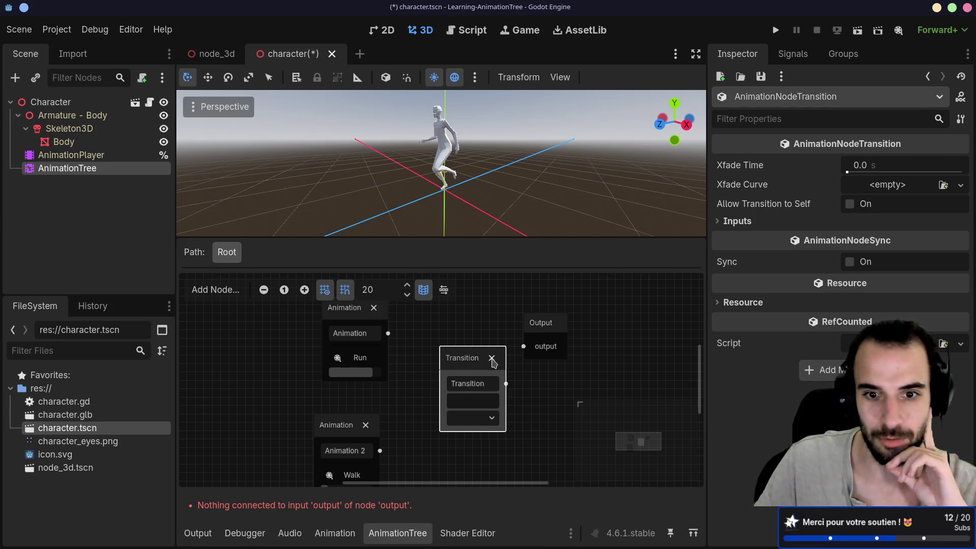
pyautogui.click(491, 358)
pyautogui.moveTo(387, 334); pyautogui.dragTo(441, 351)
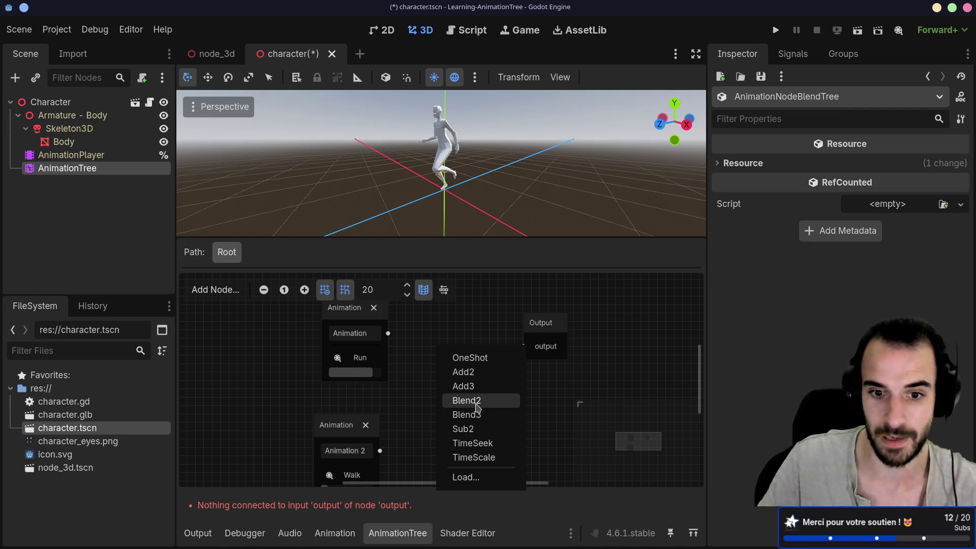
# - Add a Blend2 fed by Run and Walk, wire it to the output, and set blend to 1.0
pyautogui.click(467, 400)
pyautogui.moveTo(461, 363); pyautogui.dragTo(456, 347)
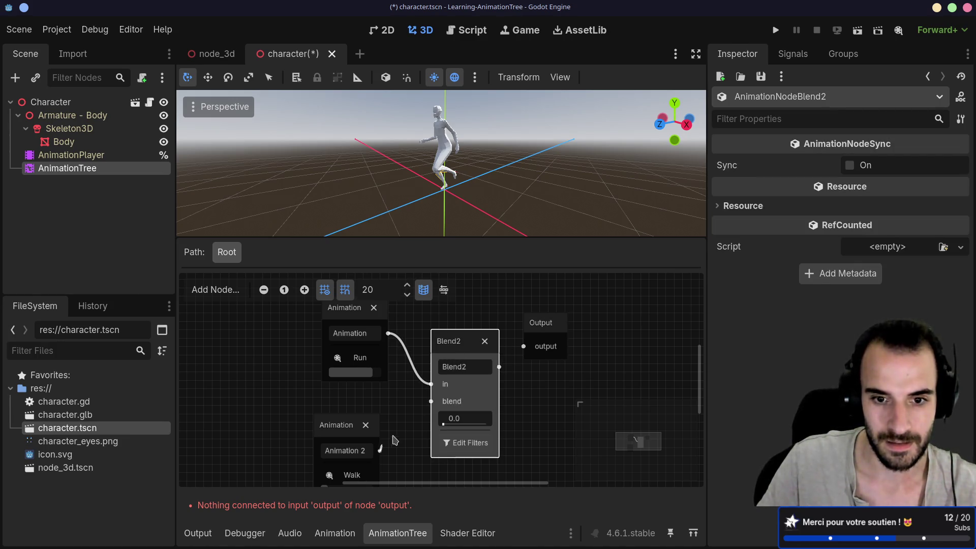
pyautogui.moveTo(380, 450); pyautogui.dragTo(431, 401)
pyautogui.moveTo(453, 352)
pyautogui.mouseDown()
pyautogui.moveTo(445, 343)
pyautogui.moveTo(524, 346)
pyautogui.mouseUp()
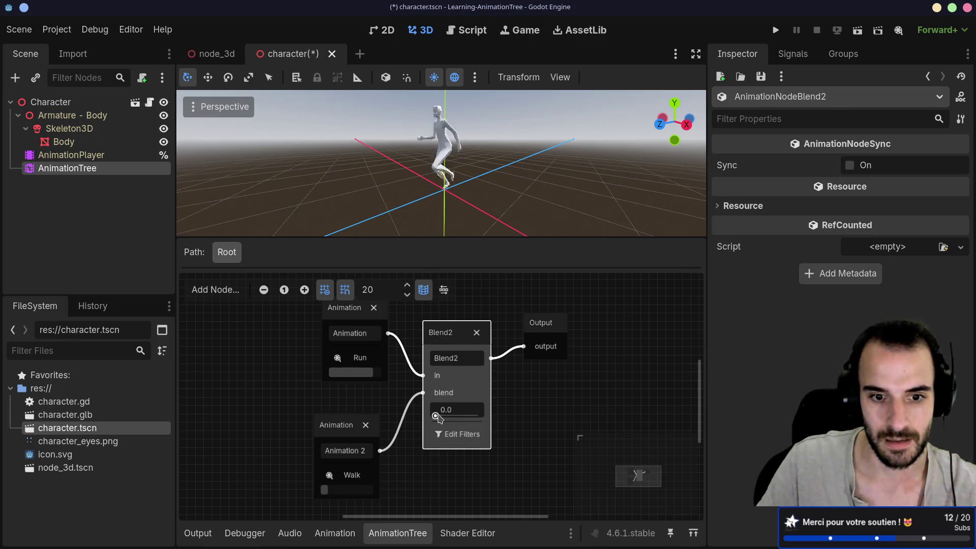
pyautogui.moveTo(438, 417); pyautogui.dragTo(497, 418)
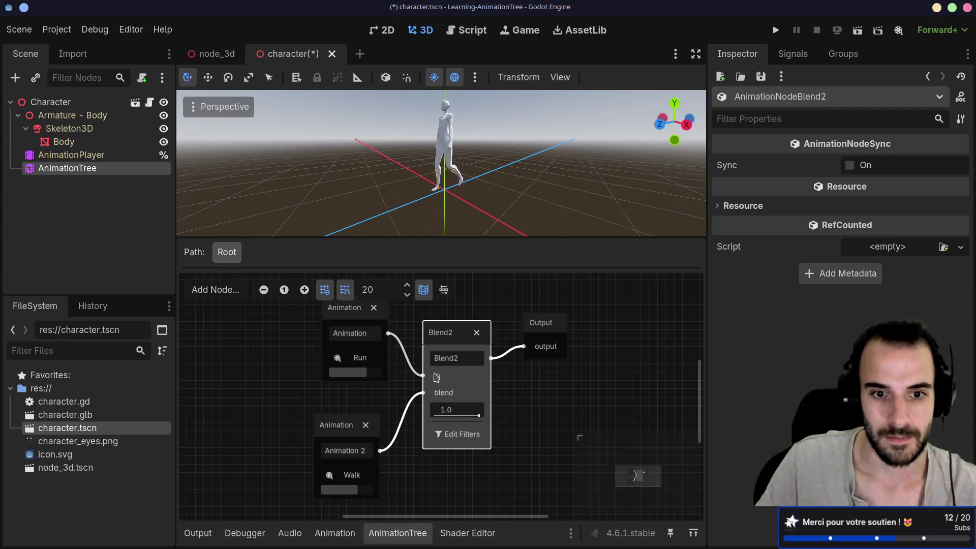
pyautogui.moveTo(338, 428)
pyautogui.mouseDown()
pyautogui.moveTo(355, 412)
pyautogui.moveTo(346, 420)
pyautogui.mouseUp()
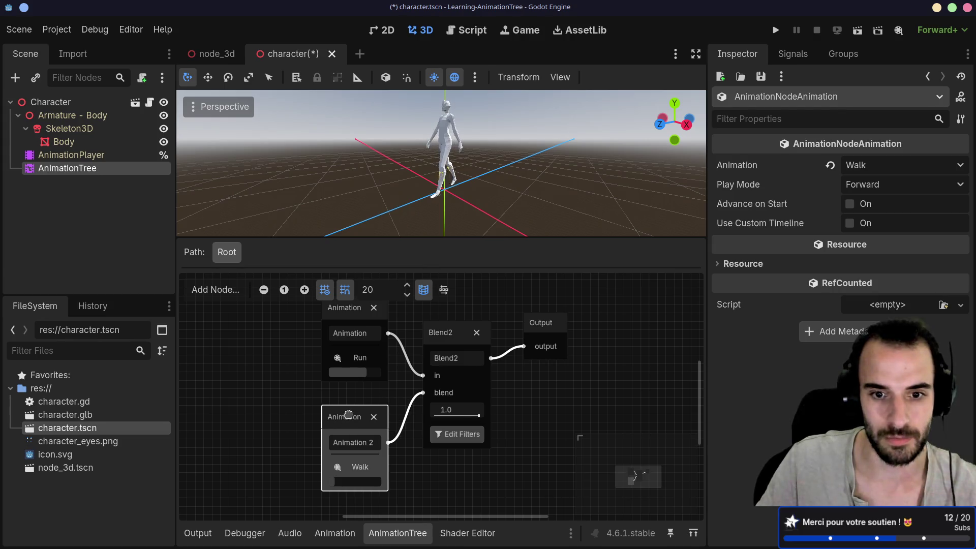
pyautogui.moveTo(479, 416)
pyautogui.mouseDown()
pyautogui.moveTo(438, 414)
pyautogui.moveTo(503, 409)
pyautogui.moveTo(405, 409)
pyautogui.moveTo(492, 409)
pyautogui.mouseUp()
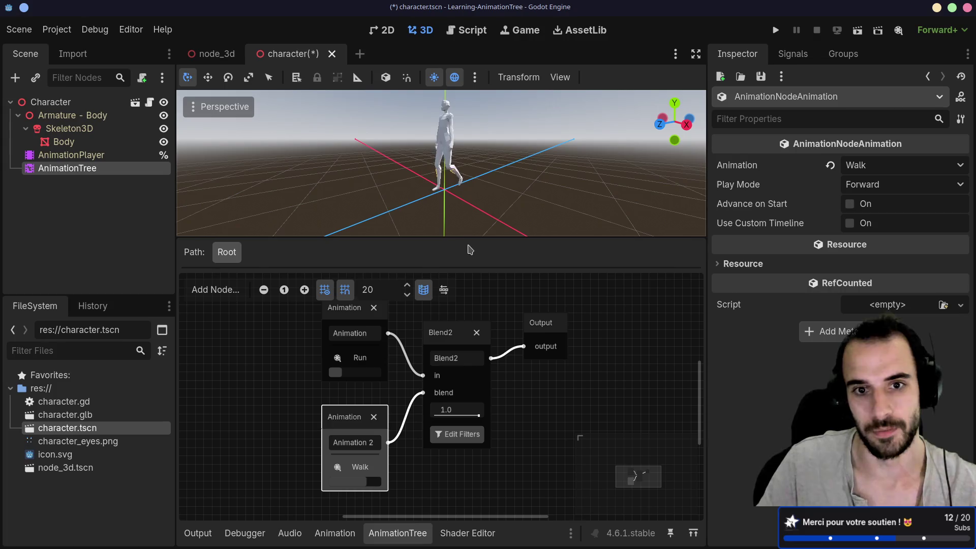
pyautogui.moveTo(470, 239); pyautogui.dragTo(468, 390)
pyautogui.click(449, 403)
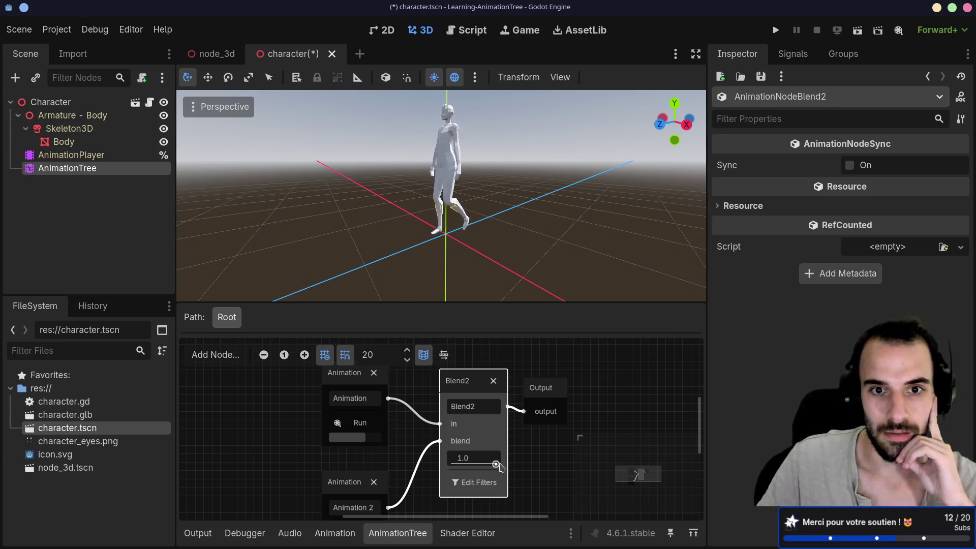
pyautogui.moveTo(496, 463)
pyautogui.mouseDown()
pyautogui.moveTo(434, 463)
pyautogui.moveTo(508, 469)
pyautogui.mouseUp()
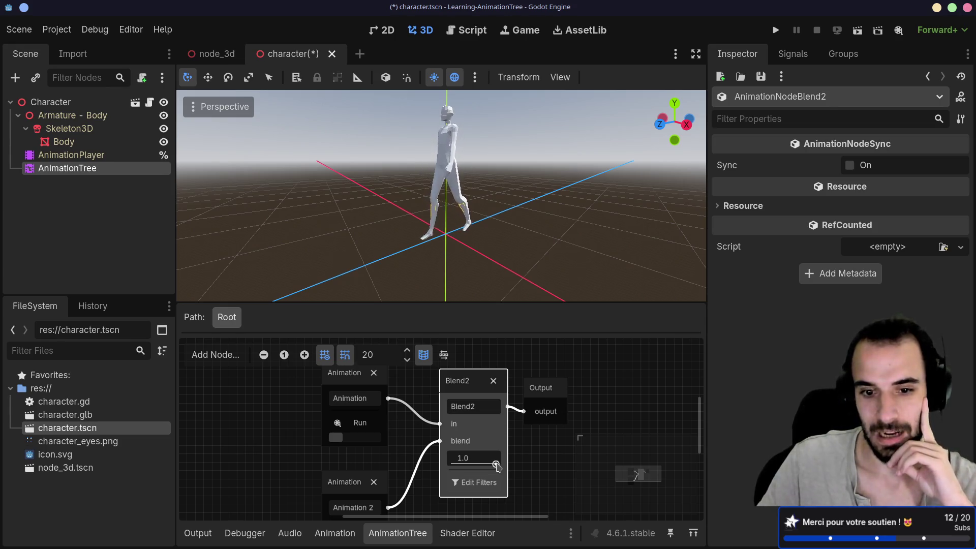
pyautogui.moveTo(497, 467)
pyautogui.mouseDown()
pyautogui.moveTo(450, 462)
pyautogui.moveTo(479, 461)
pyautogui.mouseUp()
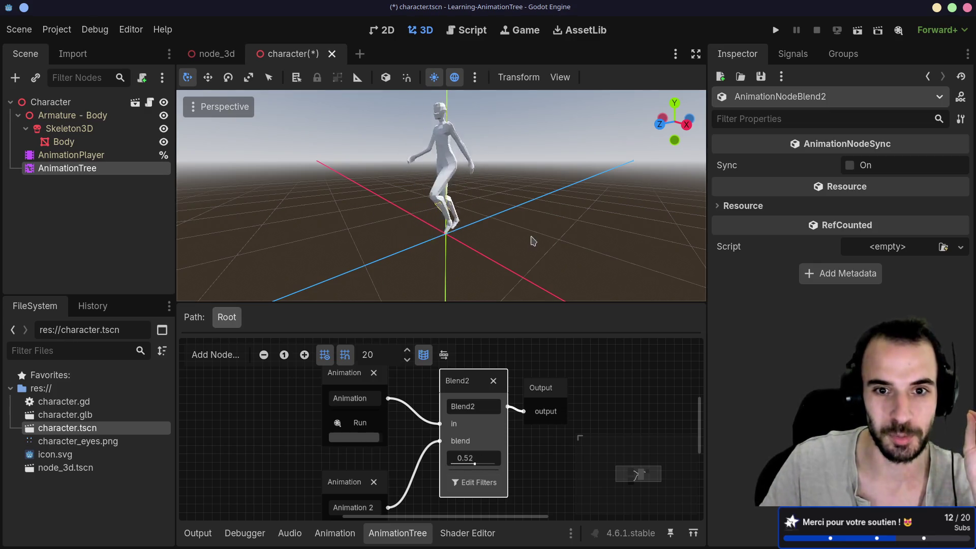
pyautogui.moveTo(532, 240); pyautogui.dragTo(358, 224)
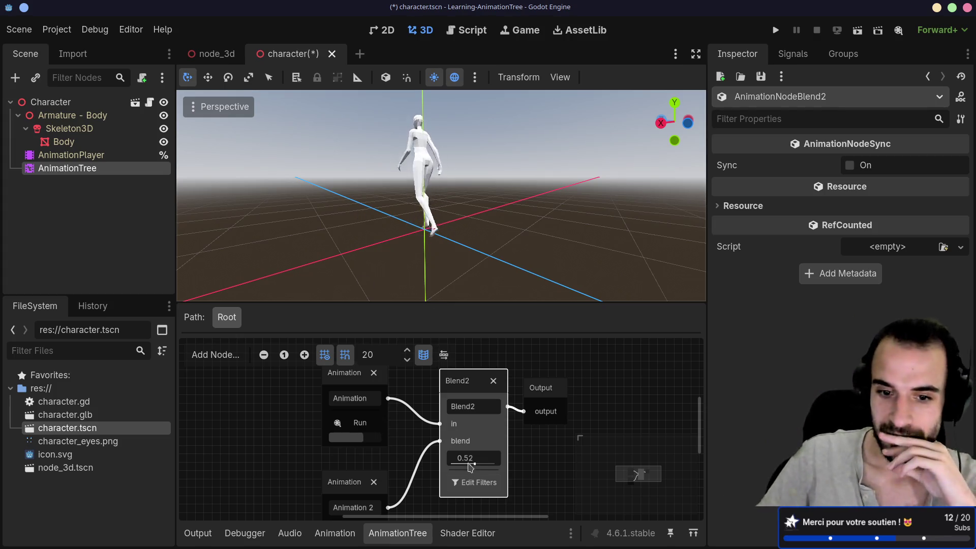
pyautogui.moveTo(474, 464)
pyautogui.mouseDown()
pyautogui.moveTo(451, 465)
pyautogui.moveTo(489, 469)
pyautogui.mouseUp()
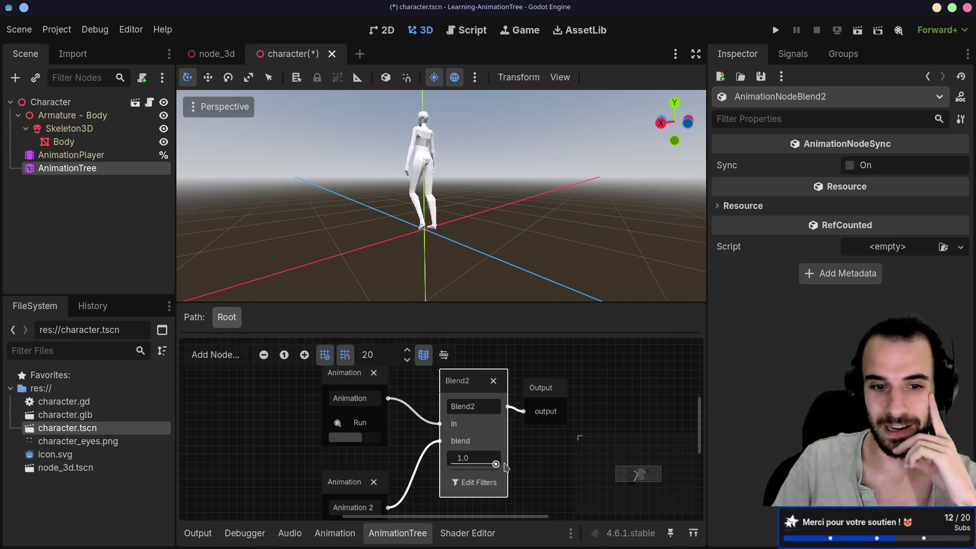
pyautogui.moveTo(444, 300); pyautogui.dragTo(443, 245)
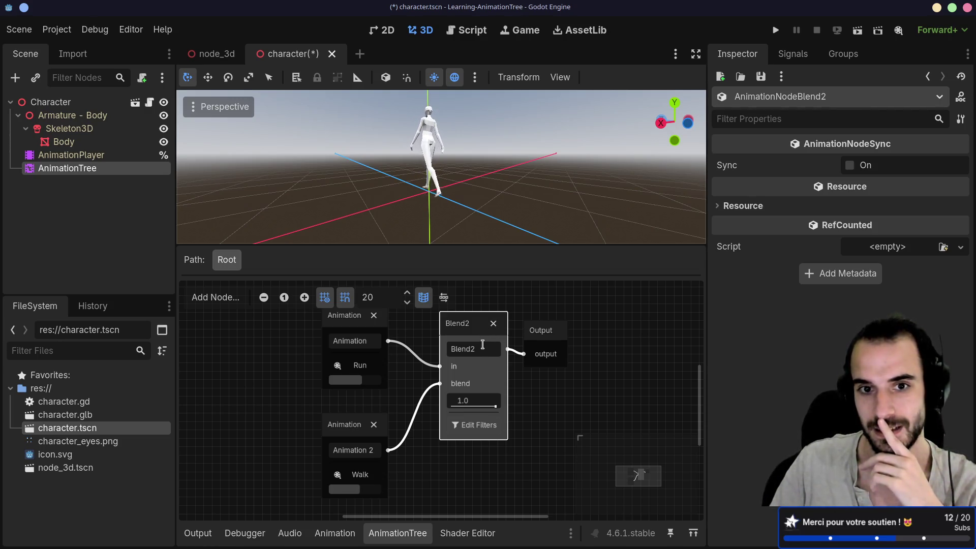
# - Preview the Run–Walk blend, orbit behind and beside the walking character, and select the Output node
pyautogui.moveTo(495, 406); pyautogui.dragTo(441, 404)
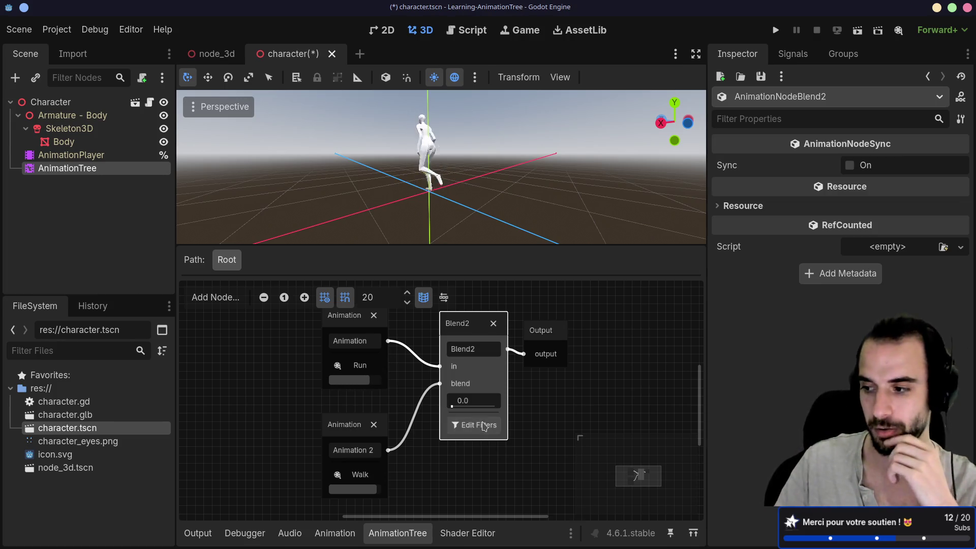
pyautogui.moveTo(456, 408)
pyautogui.mouseDown()
pyautogui.moveTo(498, 407)
pyautogui.moveTo(436, 409)
pyautogui.moveTo(533, 408)
pyautogui.moveTo(453, 405)
pyautogui.moveTo(496, 406)
pyautogui.mouseUp()
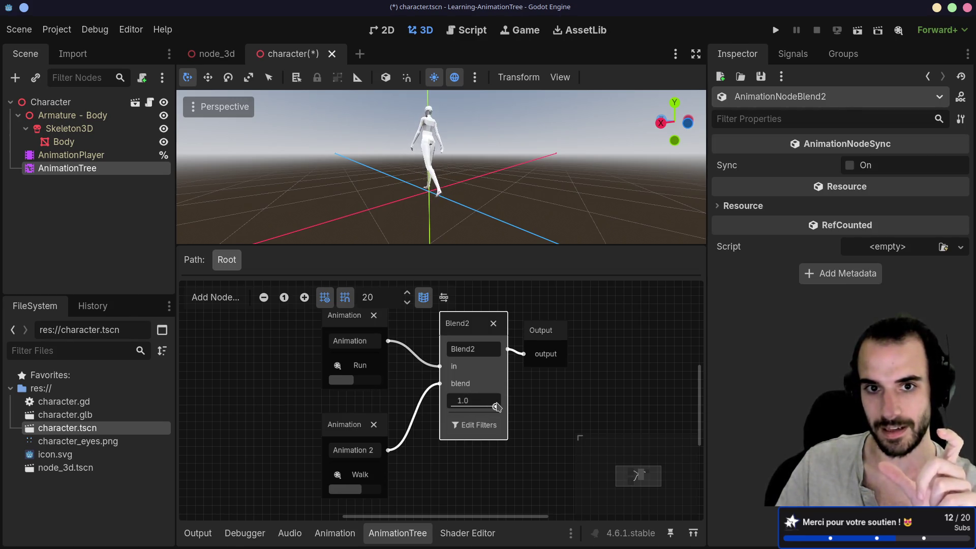
pyautogui.moveTo(503, 178); pyautogui.dragTo(446, 182)
pyautogui.scroll(3, 446, 182)
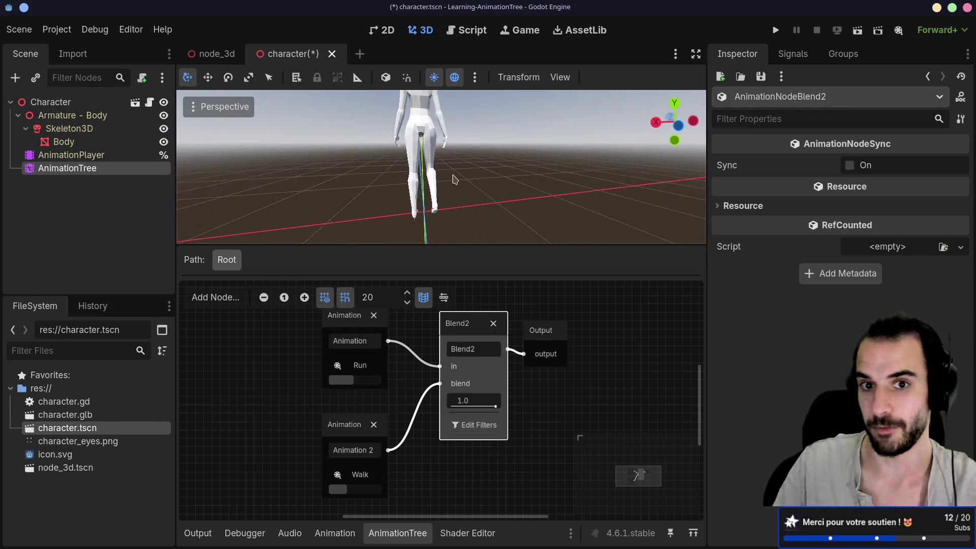
pyautogui.scroll(-2, 453, 179)
pyautogui.moveTo(453, 179)
pyautogui.mouseDown()
pyautogui.moveTo(384, 160)
pyautogui.moveTo(525, 154)
pyautogui.mouseUp()
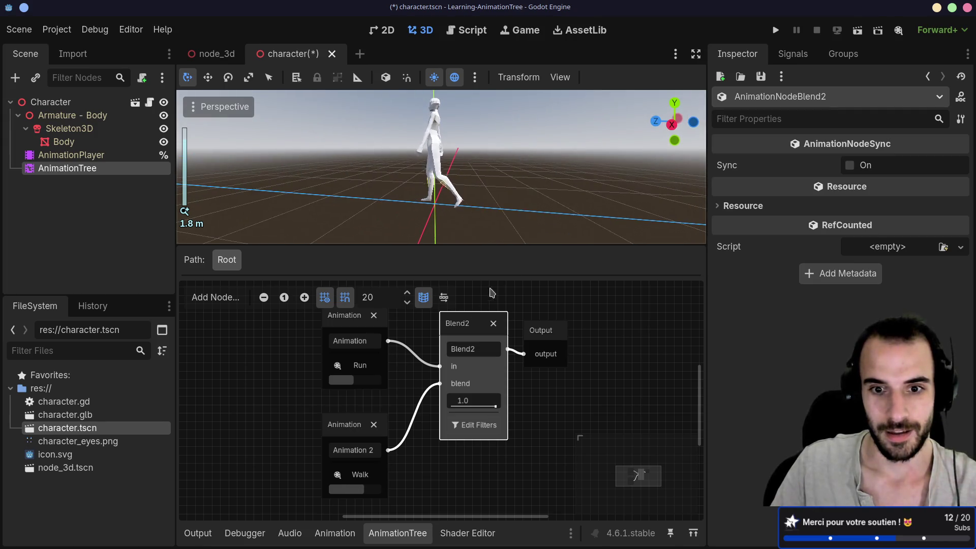
pyautogui.click(557, 329)
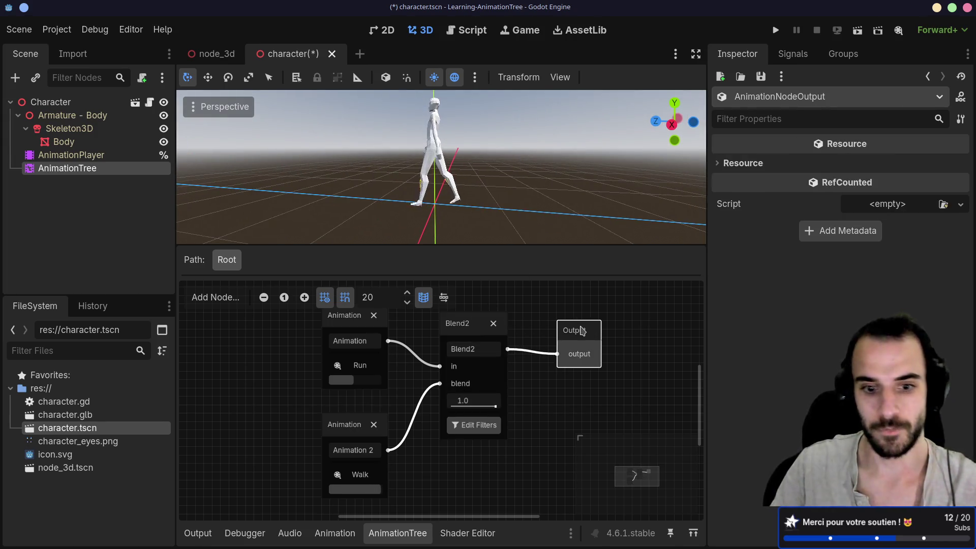
# - In the Using AnimationTree docs, read the Blend2 section's explanation of blend filters
pyautogui.hotkey('alt', 'Tab')
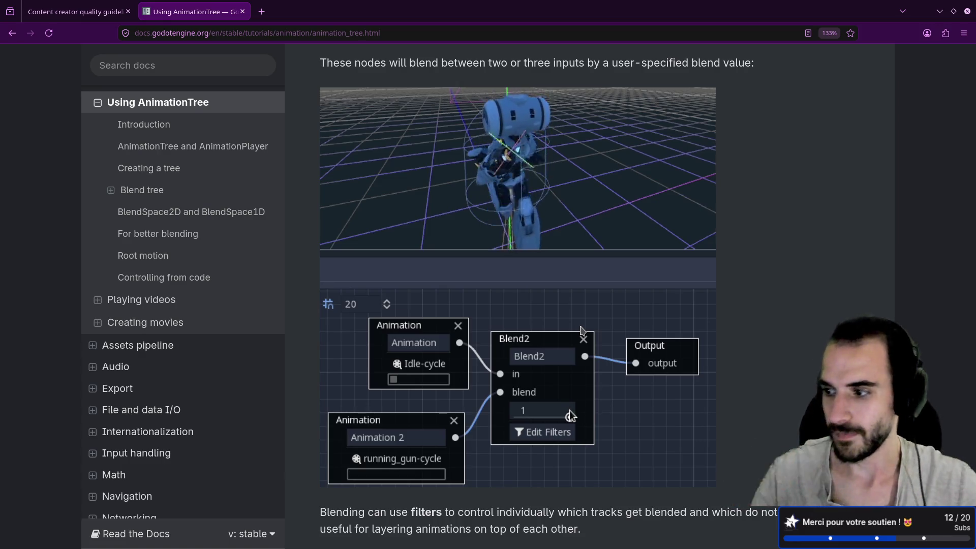
pyautogui.scroll(-3, 510, 343)
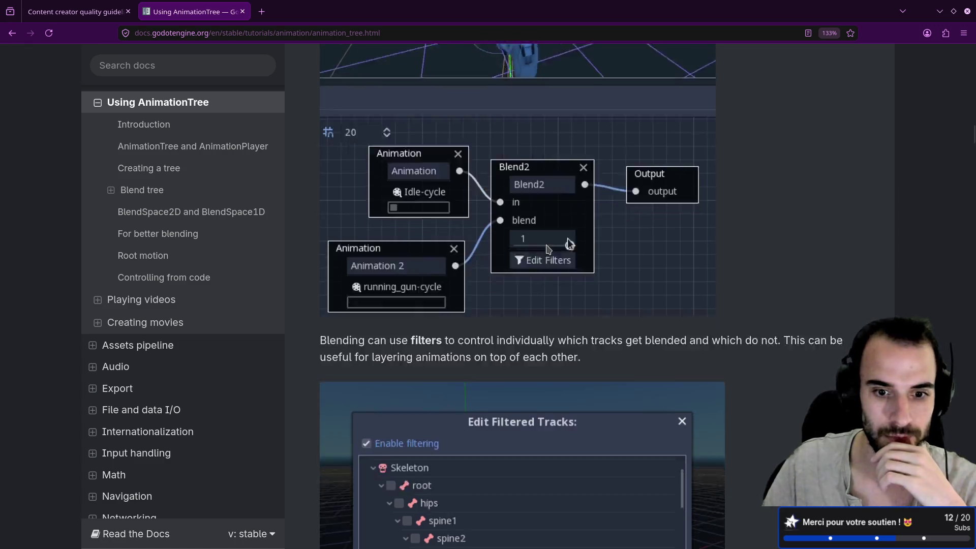
pyautogui.scroll(-5, 547, 249)
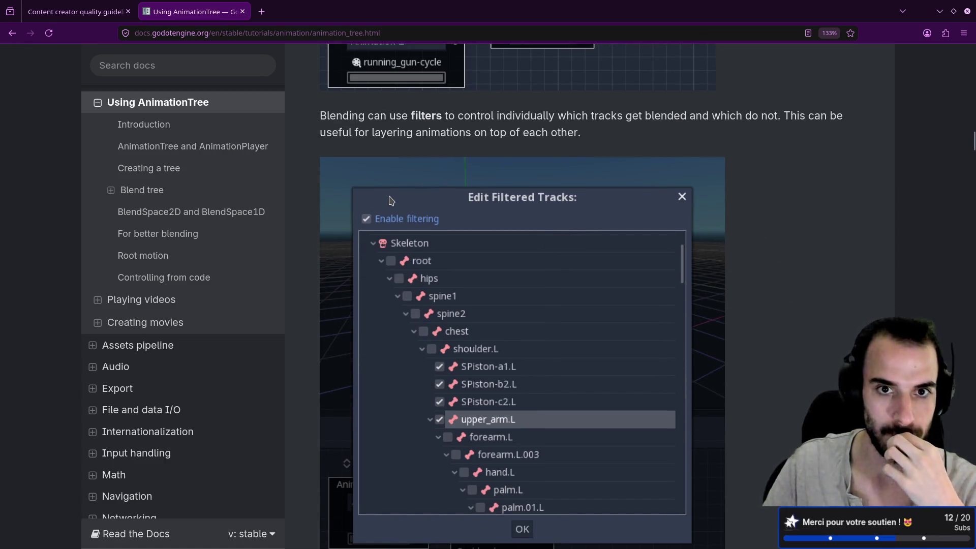
pyautogui.scroll(5, 391, 203)
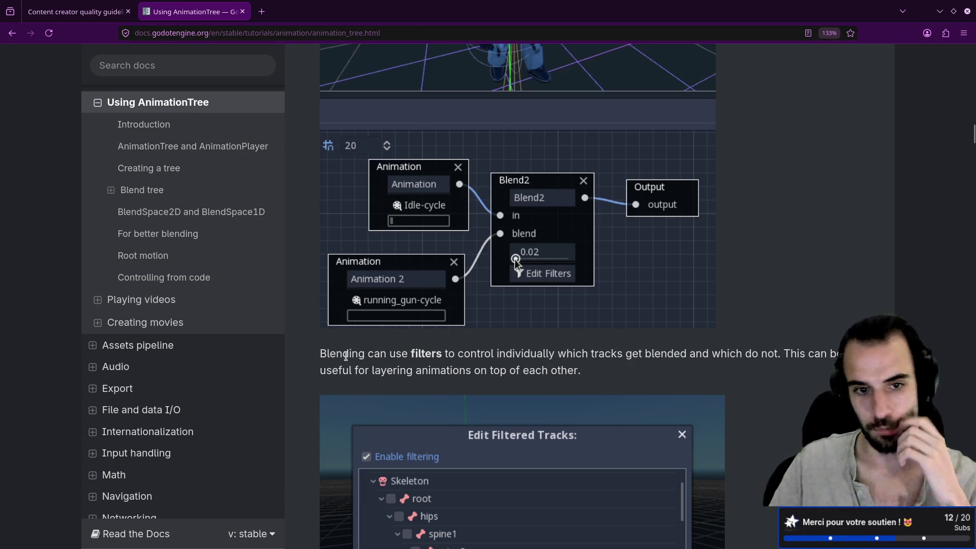
pyautogui.moveTo(322, 355); pyautogui.dragTo(458, 355)
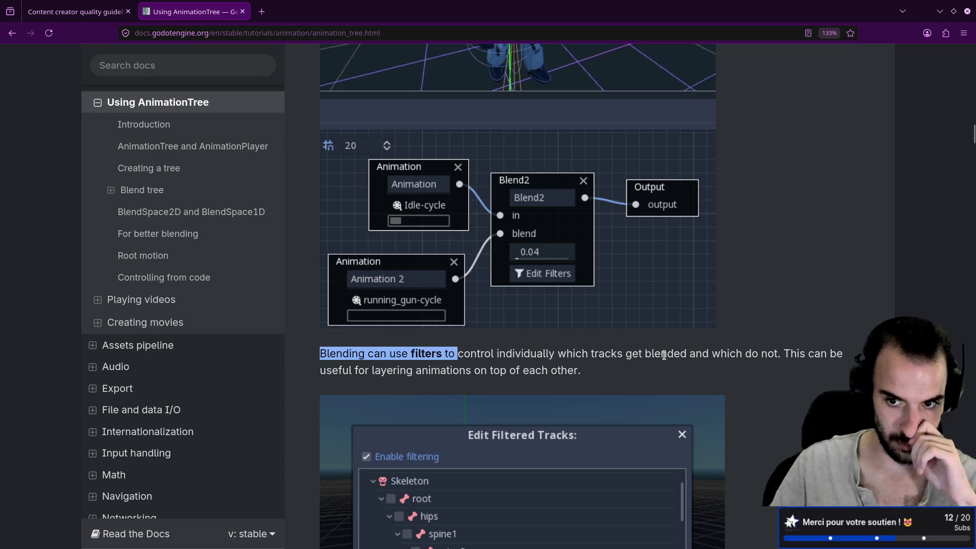
pyautogui.moveTo(743, 355); pyautogui.dragTo(790, 365)
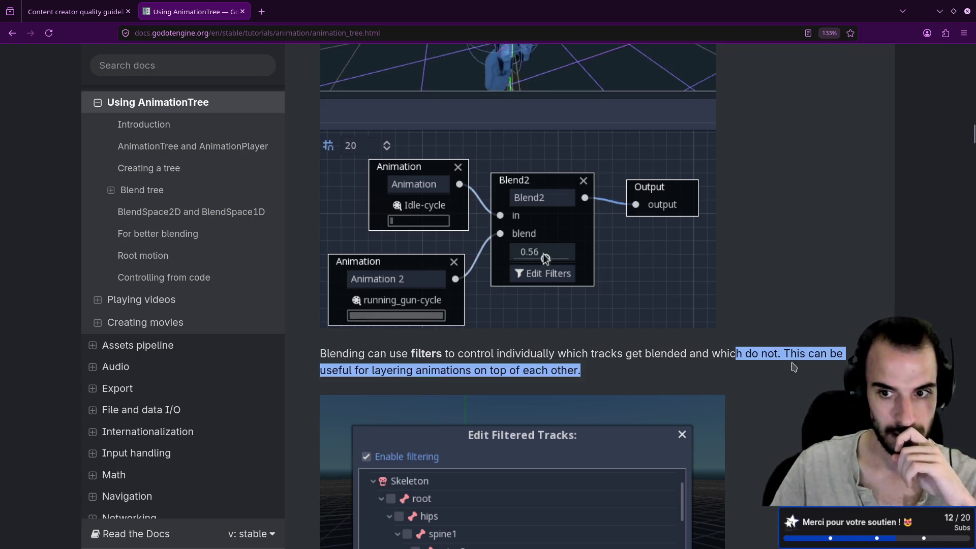
pyautogui.click(700, 372)
pyautogui.scroll(-3, 699, 370)
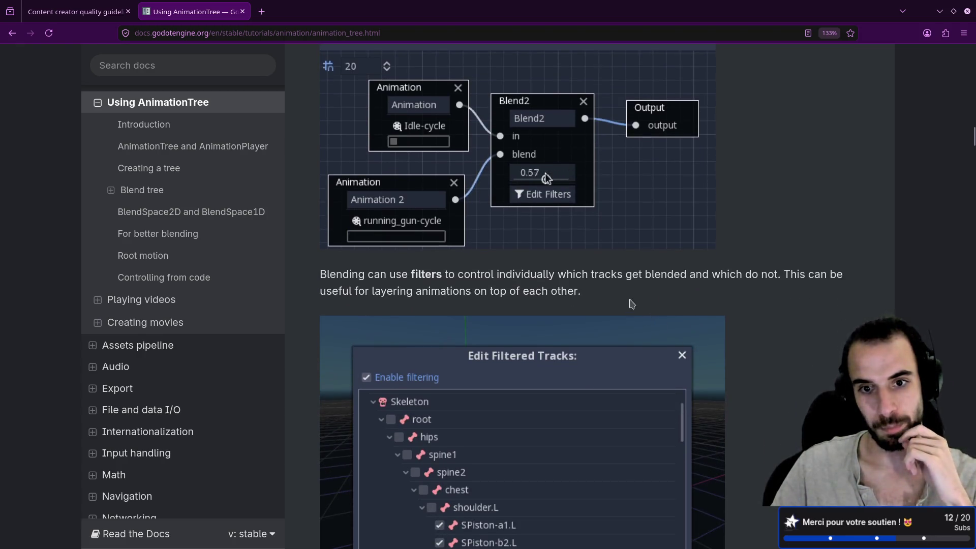
pyautogui.moveTo(614, 295); pyautogui.dragTo(438, 291)
# - Scroll through the OneShot section and its GDScript example down to the TimeSeek section
pyautogui.scroll(-9, 553, 306)
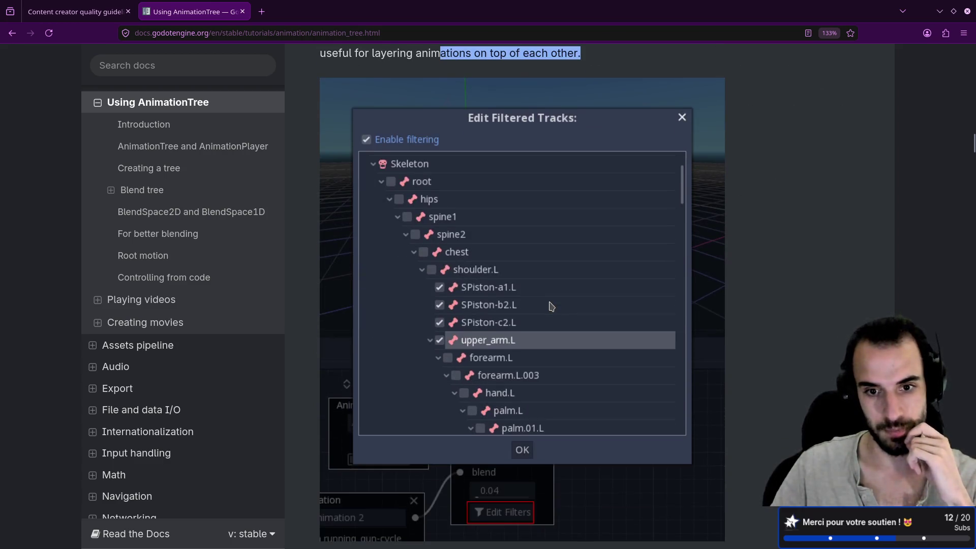
pyautogui.scroll(-3, 479, 325)
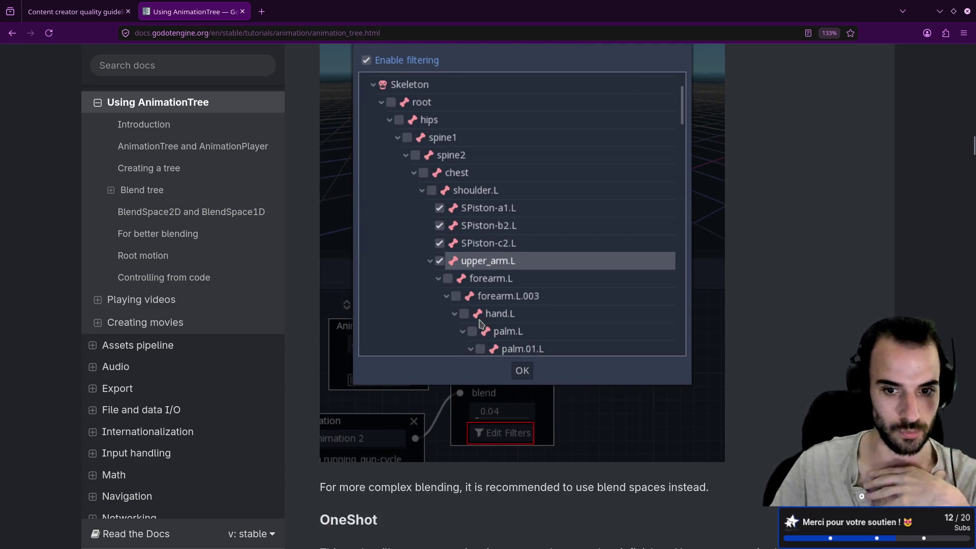
pyautogui.scroll(-9, 479, 324)
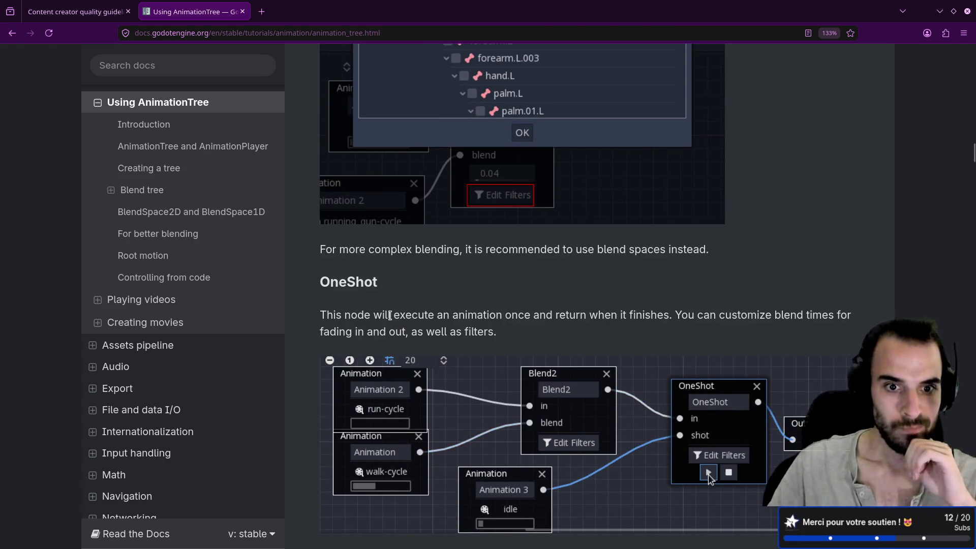
pyautogui.scroll(-3, 390, 315)
pyautogui.moveTo(320, 202); pyautogui.dragTo(374, 203)
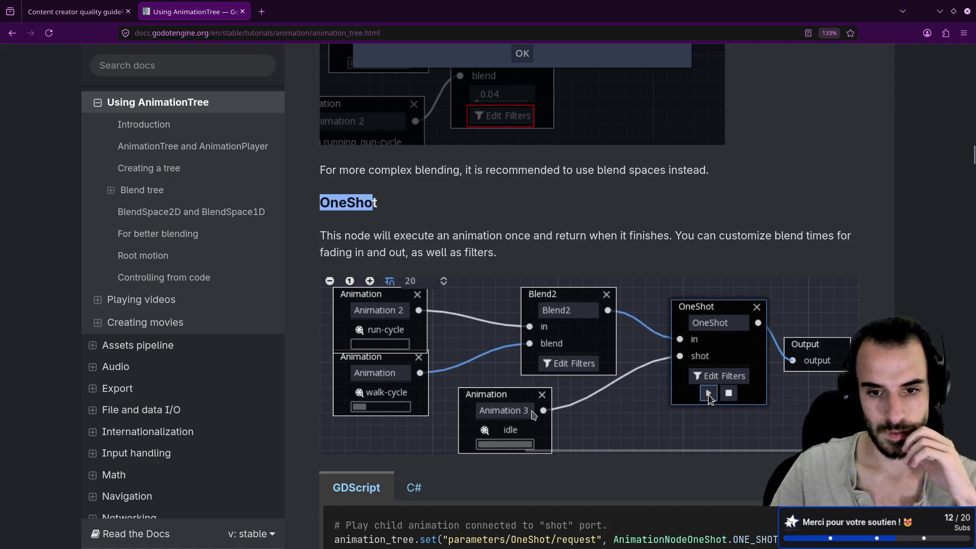
pyautogui.scroll(-3, 517, 402)
pyautogui.scroll(-1, 517, 403)
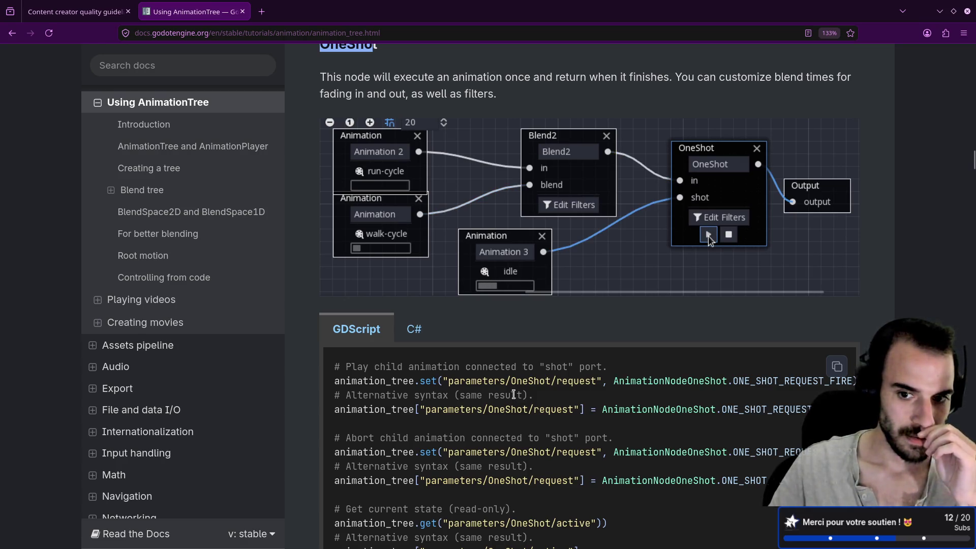
pyautogui.scroll(-6, 513, 393)
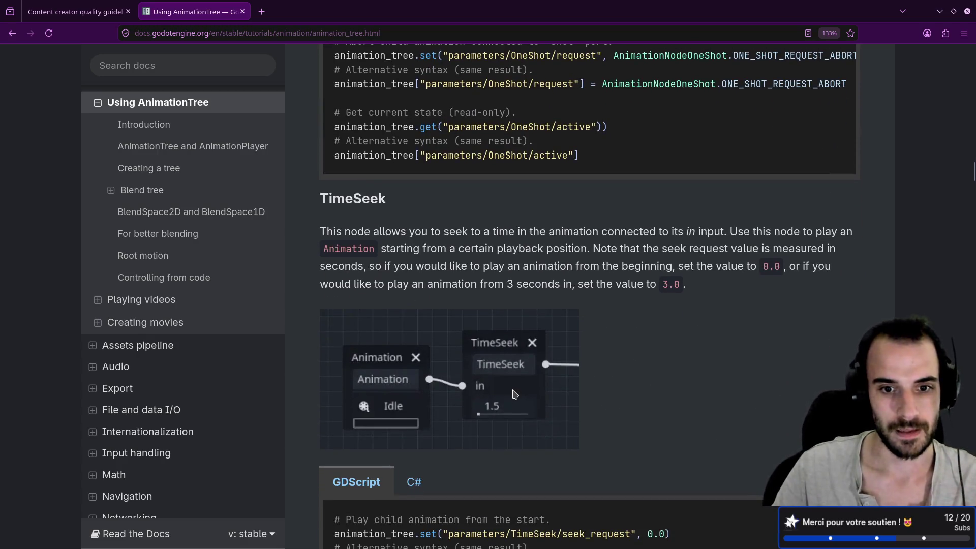
# - Read the TimeSeek explanation and its 0.0 and 3.0 seek examples, then the TimeScale paragraph
pyautogui.scroll(-1, 513, 393)
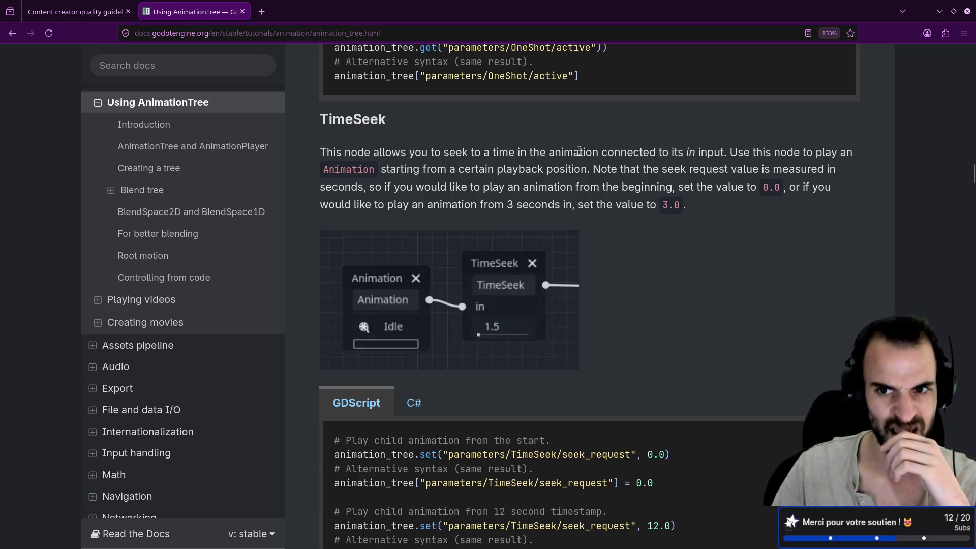
pyautogui.moveTo(687, 163); pyautogui.dragTo(725, 153)
pyautogui.click(702, 187)
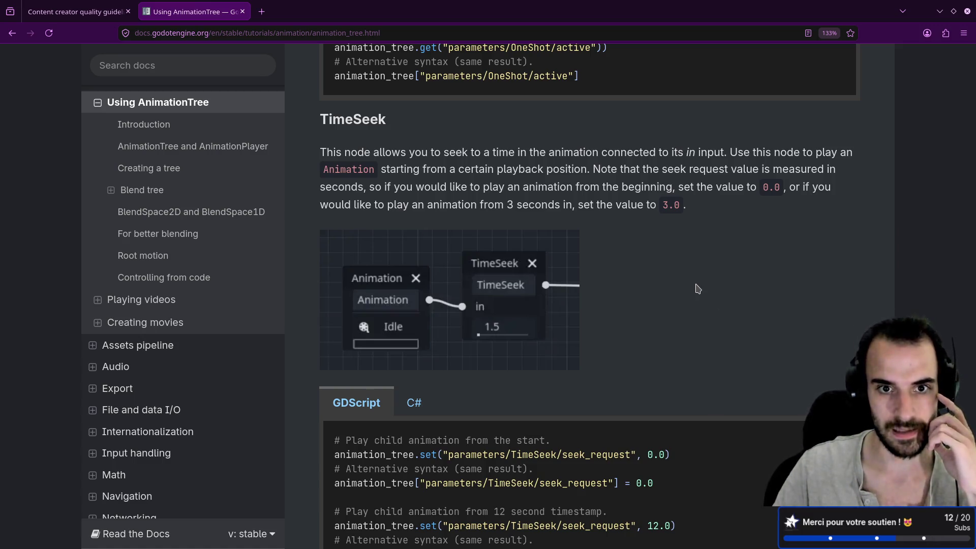
pyautogui.moveTo(376, 191); pyautogui.dragTo(775, 189)
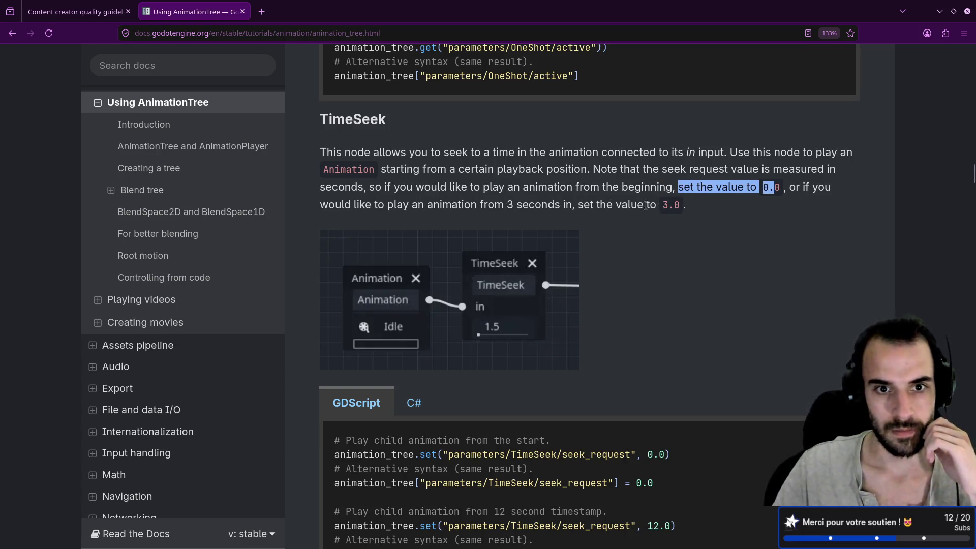
pyautogui.moveTo(395, 205)
pyautogui.mouseDown()
pyautogui.moveTo(529, 205)
pyautogui.moveTo(639, 236)
pyautogui.mouseUp()
pyautogui.click(641, 237)
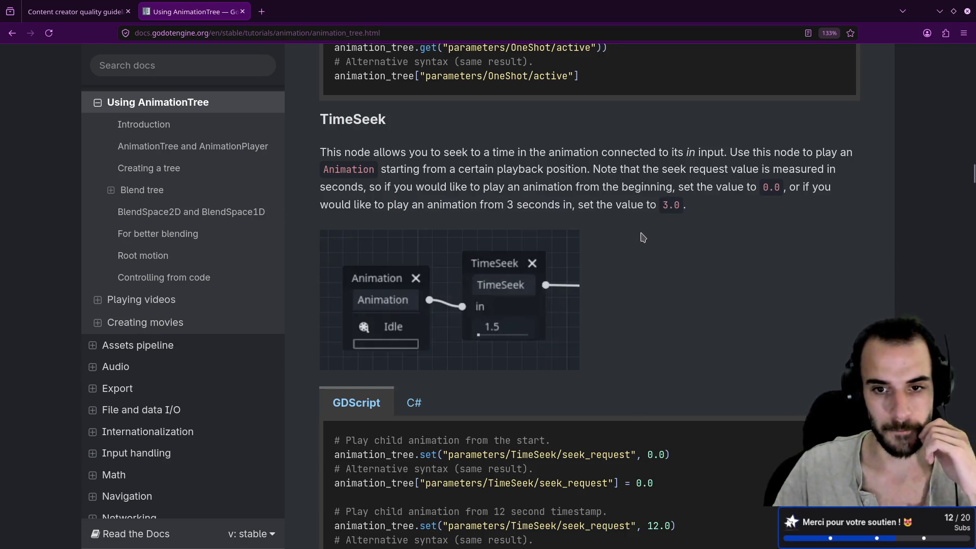
pyautogui.scroll(-2, 642, 237)
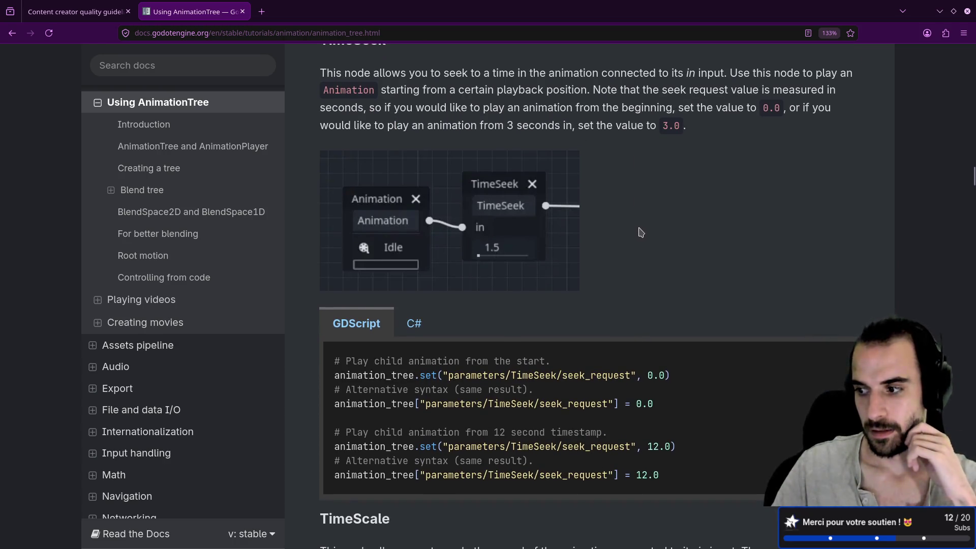
pyautogui.scroll(-6, 640, 232)
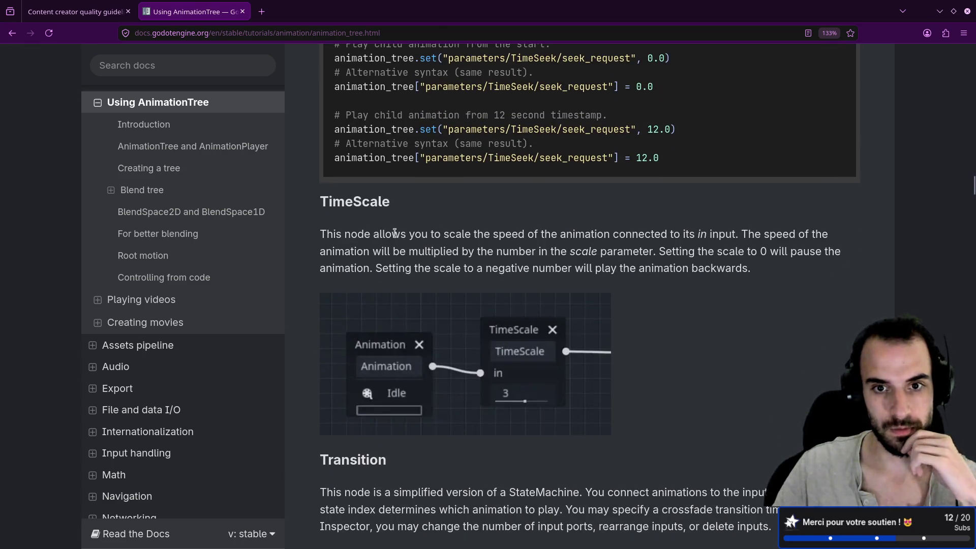
pyautogui.moveTo(493, 235); pyautogui.dragTo(667, 231)
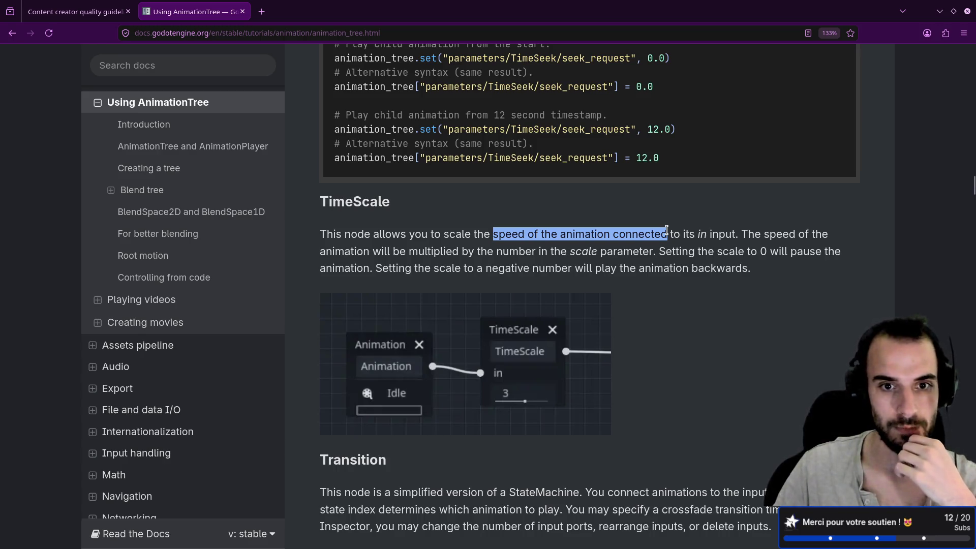
# - Scroll the docs to the Transition node diagram, then return to the Godot editor
pyautogui.scroll(-3, 666, 232)
pyautogui.scroll(-3, 667, 232)
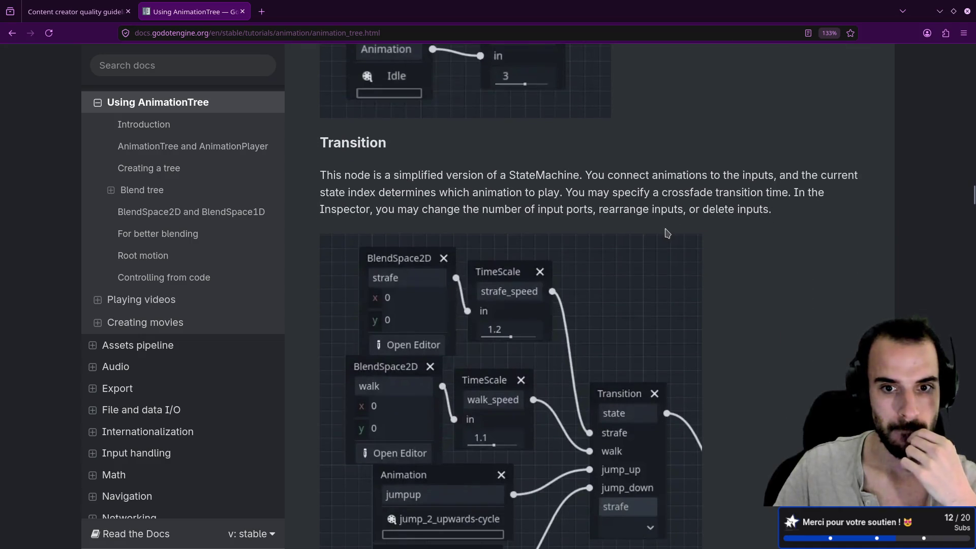
pyautogui.scroll(1, 666, 232)
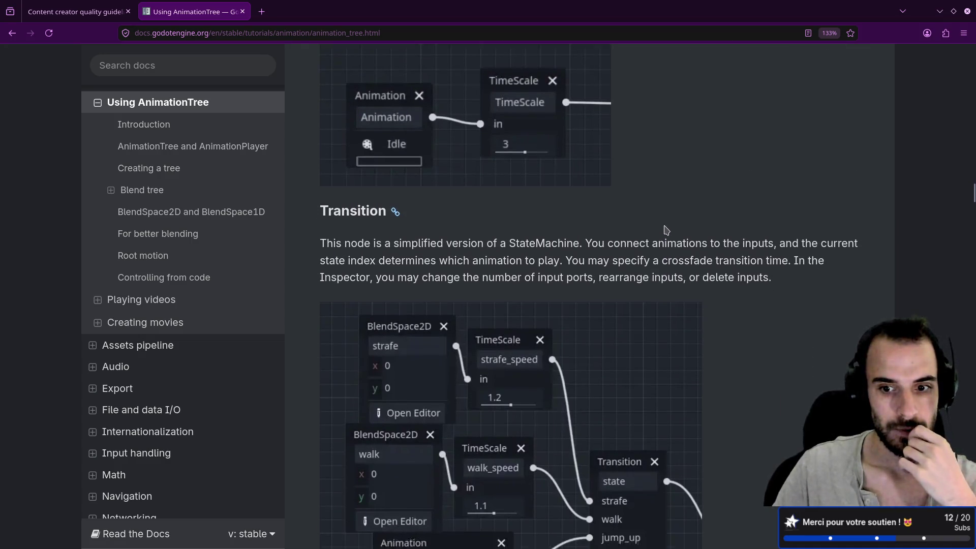
pyautogui.scroll(-2, 659, 364)
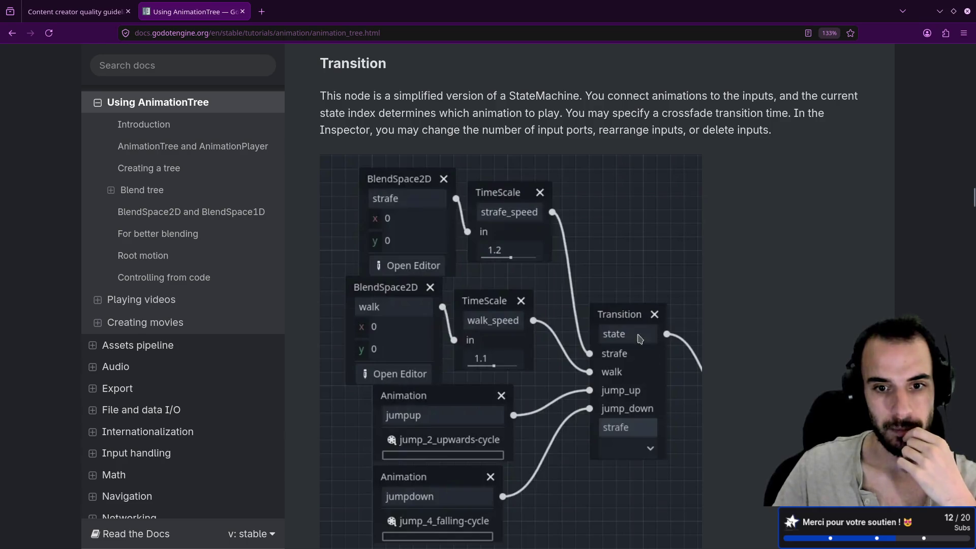
pyautogui.scroll(1, 591, 351)
pyautogui.scroll(1, 591, 350)
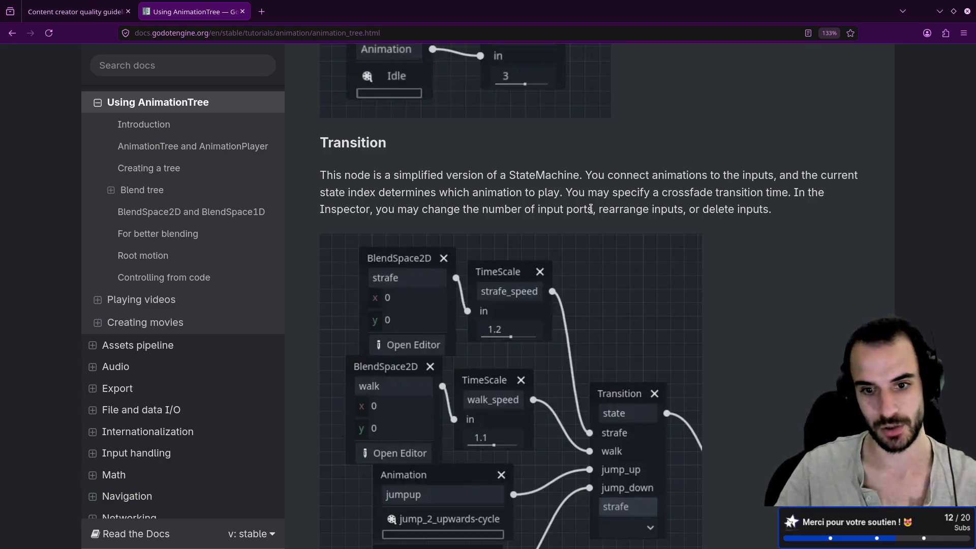
pyautogui.scroll(-3, 590, 209)
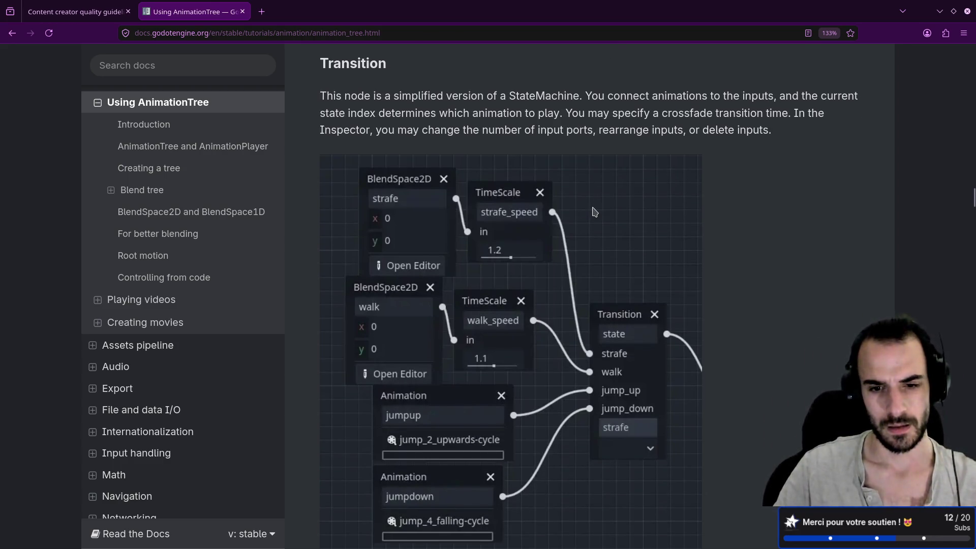
pyautogui.scroll(3, 782, 196)
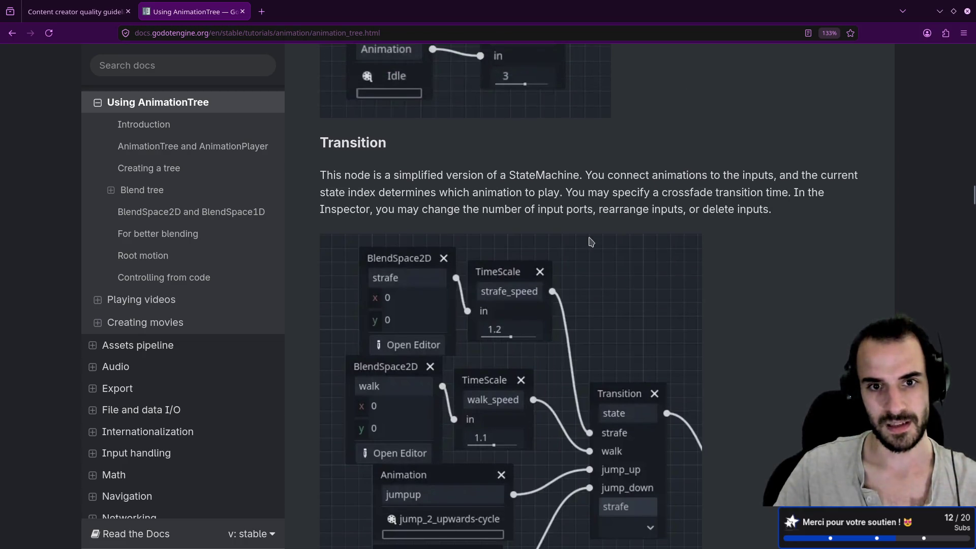
pyautogui.scroll(-6, 592, 242)
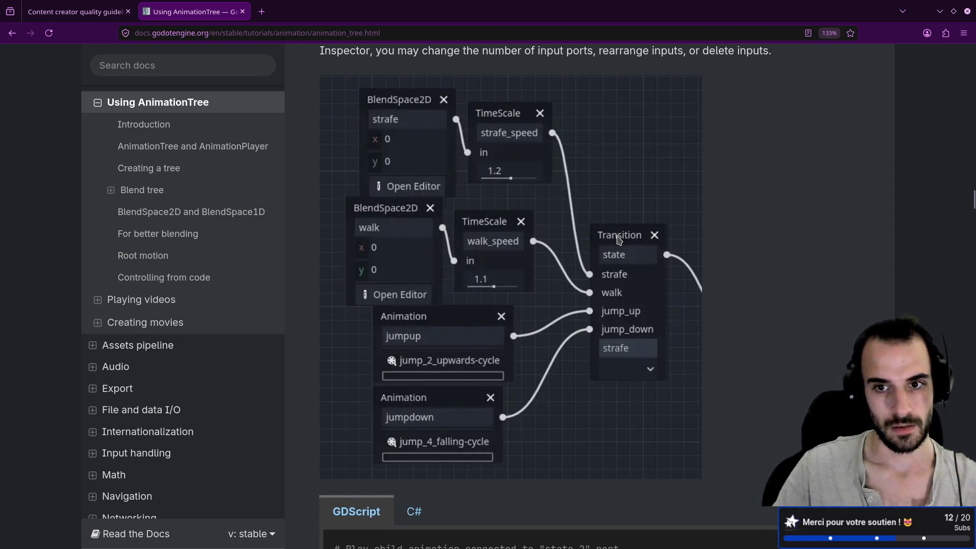
pyautogui.hotkey('alt', 'Tab')
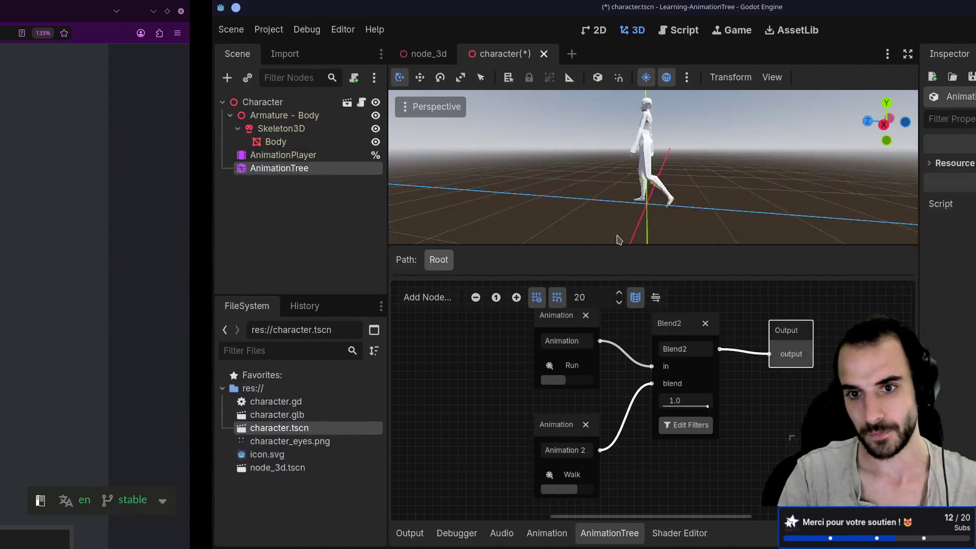
pyautogui.hotkey('alt', 'Tab')
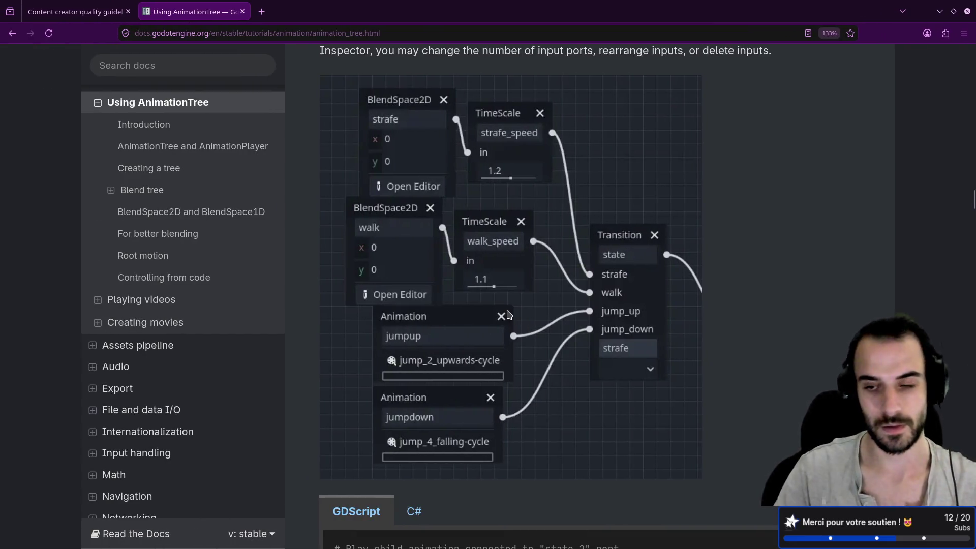
pyautogui.hotkey('alt', 'Tab')
# - Delete the Blend2 node and place a Transition node between the animations and the output
pyautogui.click(486, 319)
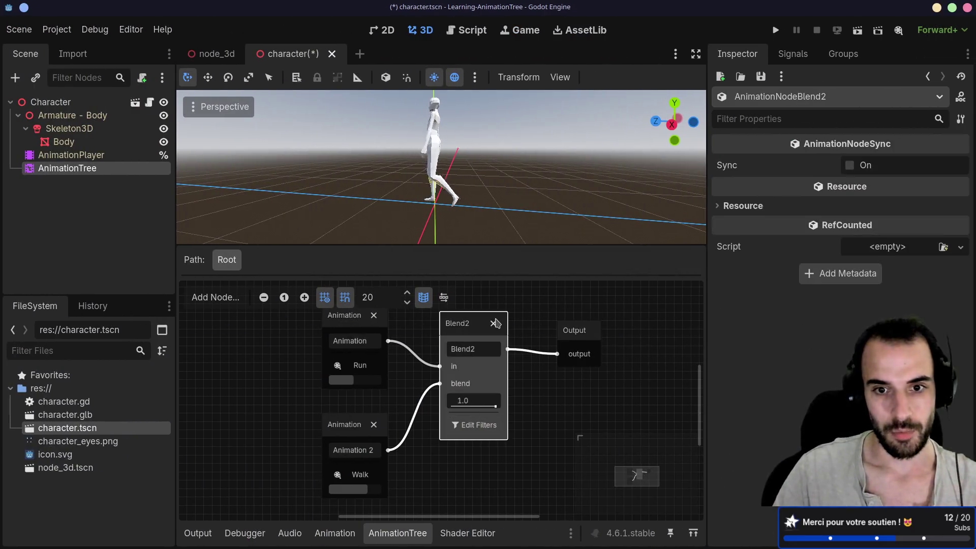
pyautogui.press('Delete')
pyautogui.hotkey('ctrl', 'a')
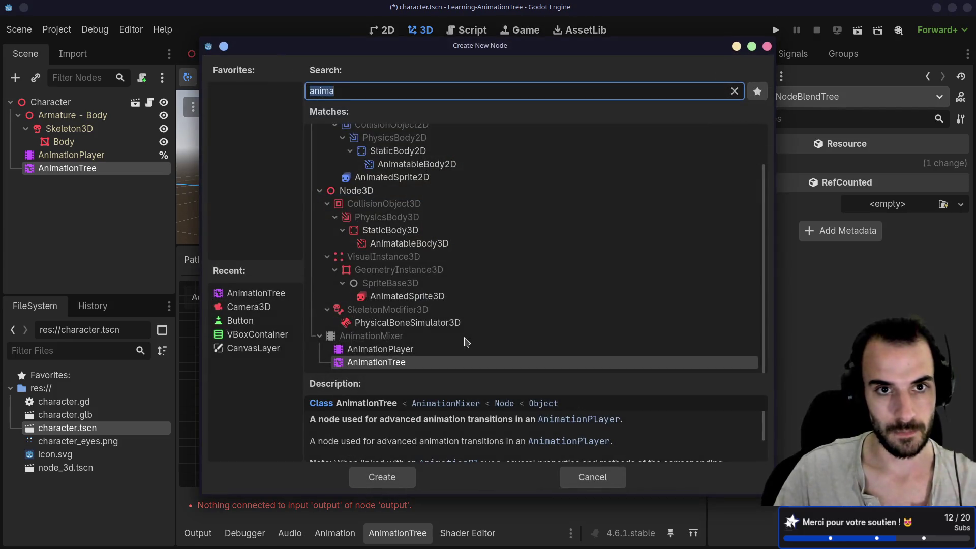
pyautogui.press('Escape')
pyautogui.rightClick(472, 366)
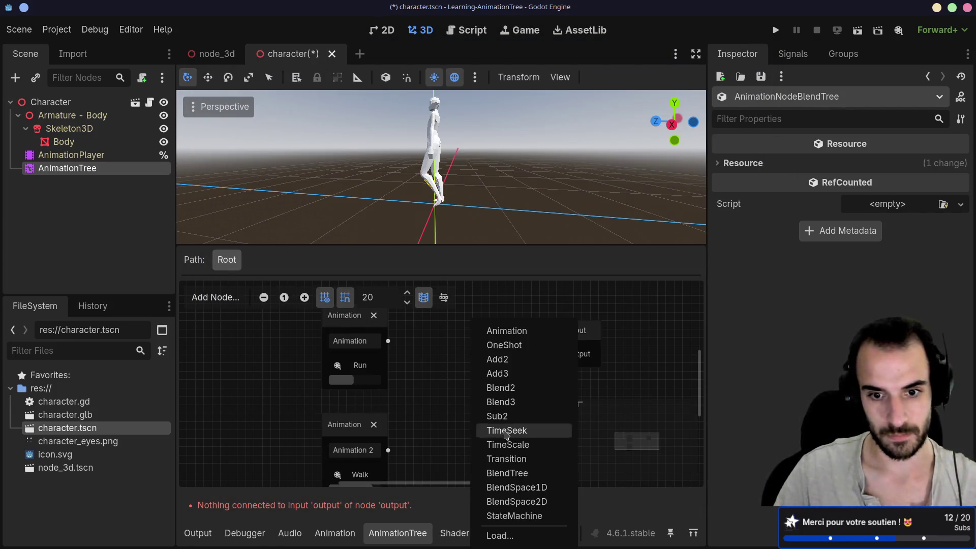
pyautogui.click(512, 456)
pyautogui.moveTo(500, 385); pyautogui.dragTo(461, 343)
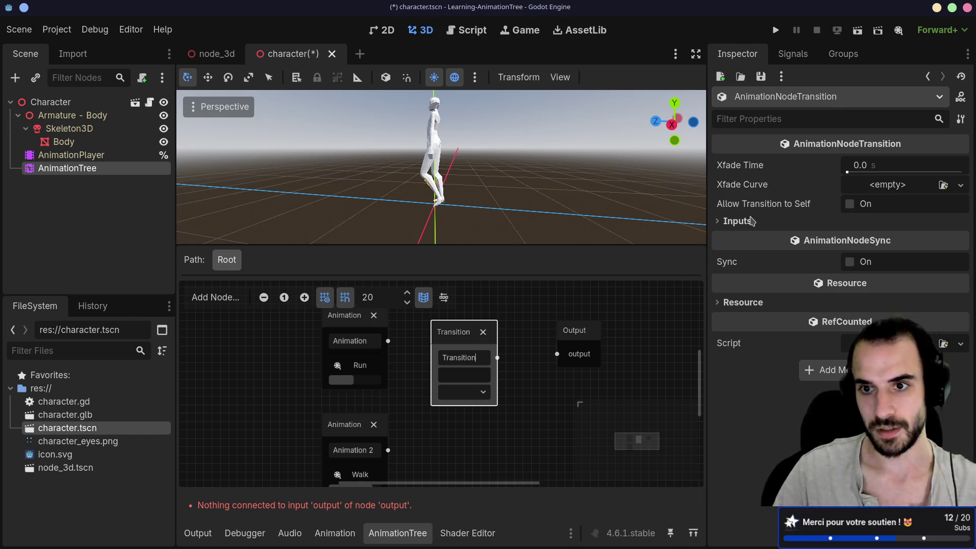
# - Give the Transition two inputs named run and walk, and connect the Run animation to run
pyautogui.click(720, 222)
pyautogui.click(812, 239)
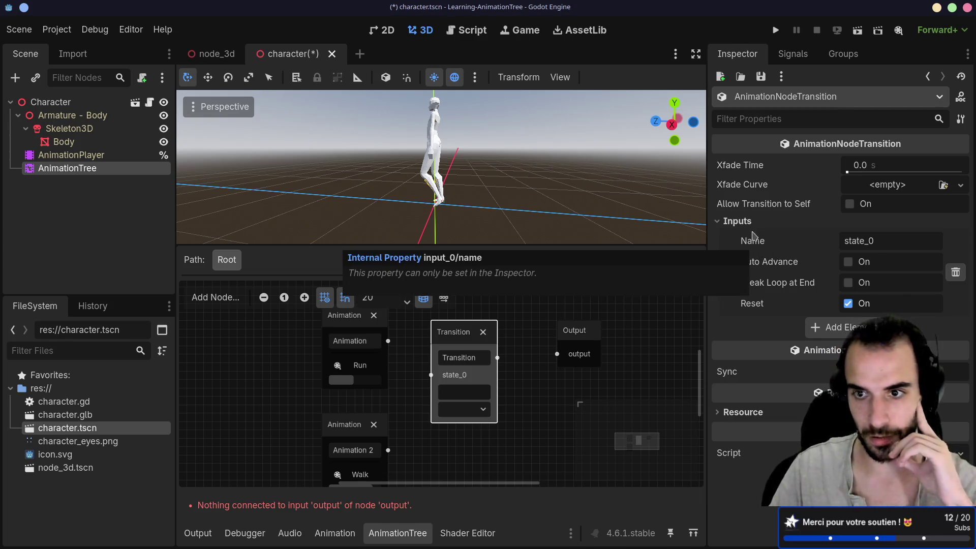
pyautogui.click(836, 327)
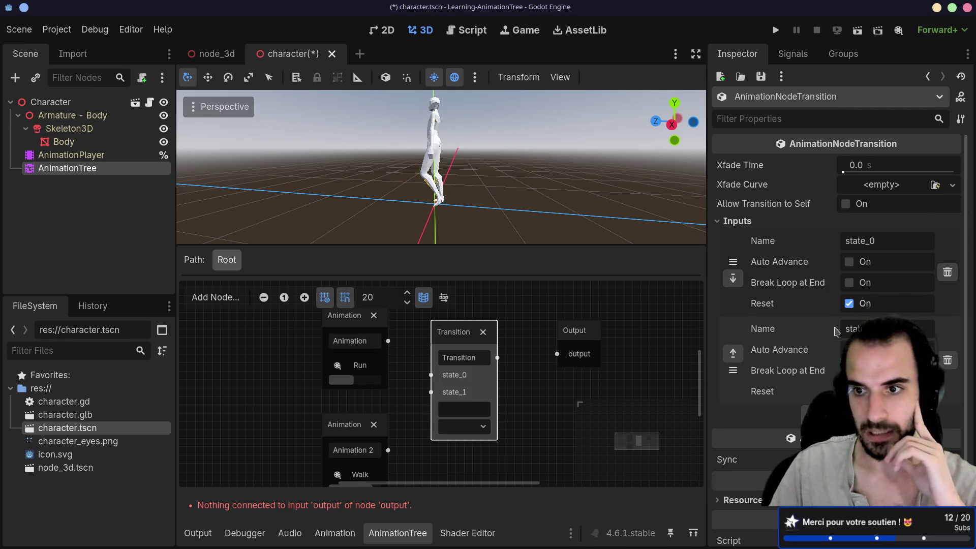
pyautogui.doubleClick(865, 240)
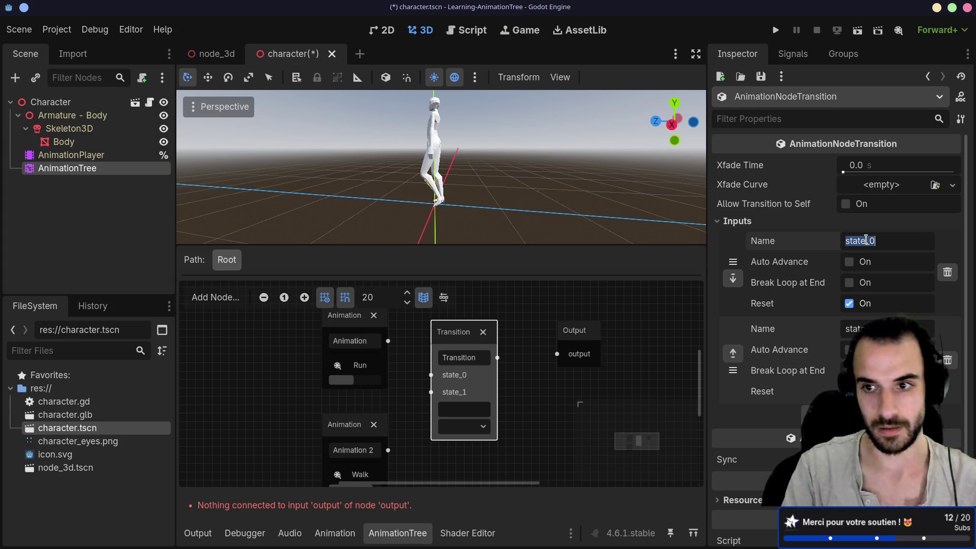
pyautogui.write('run')
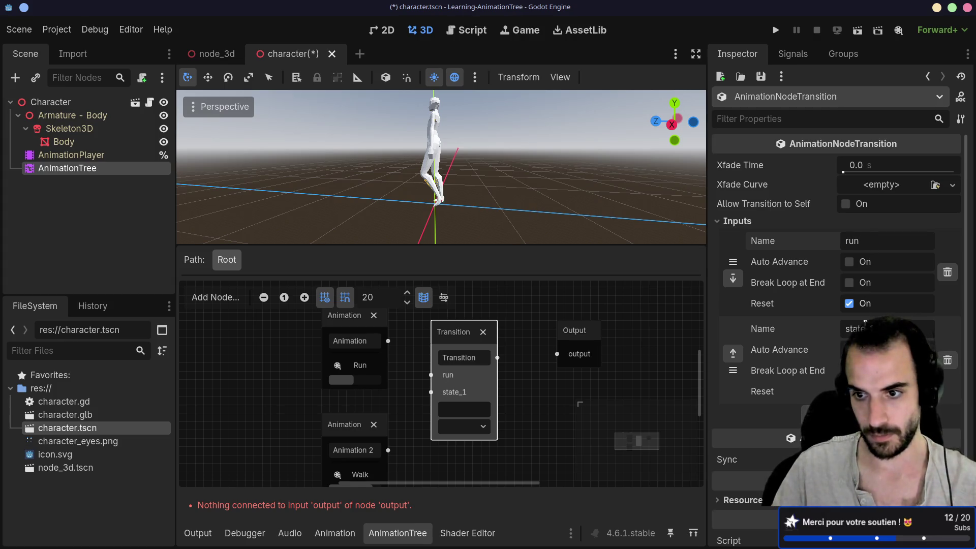
pyautogui.doubleClick(864, 328)
pyautogui.write('walk')
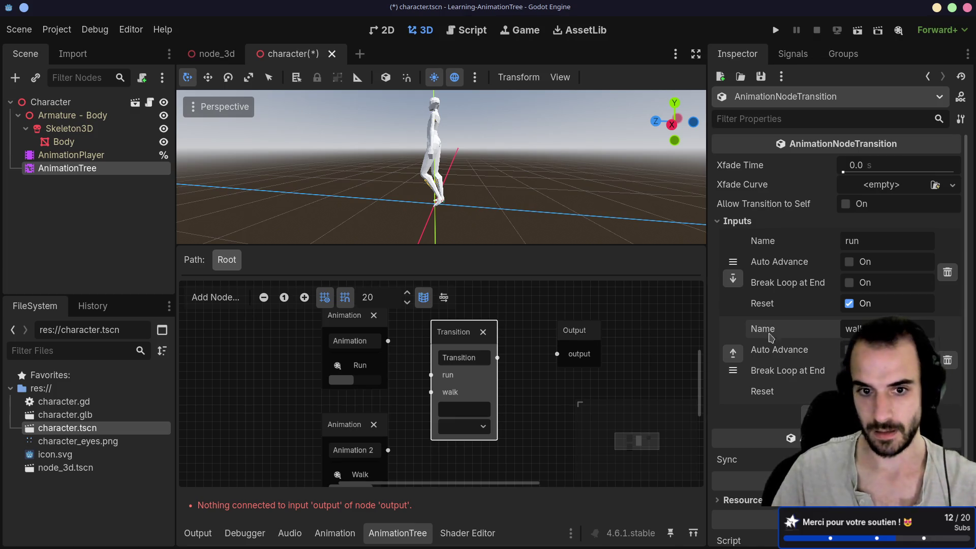
pyautogui.click(395, 388)
pyautogui.moveTo(388, 342)
pyautogui.mouseDown()
pyautogui.moveTo(426, 390)
pyautogui.moveTo(431, 375)
pyautogui.mouseUp()
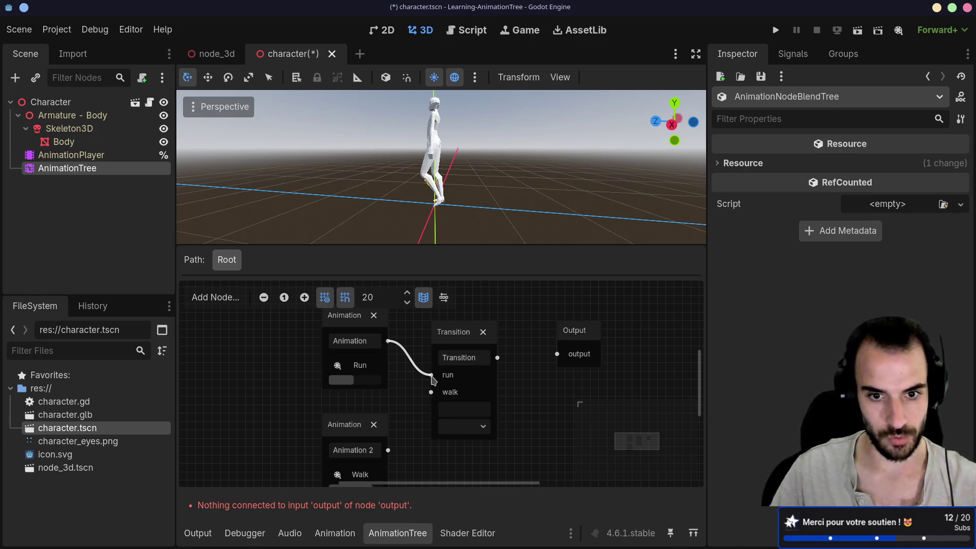
# - Connect Walk to the walk input and the Transition to Output, and set the current state to walk
pyautogui.moveTo(388, 450); pyautogui.dragTo(431, 395)
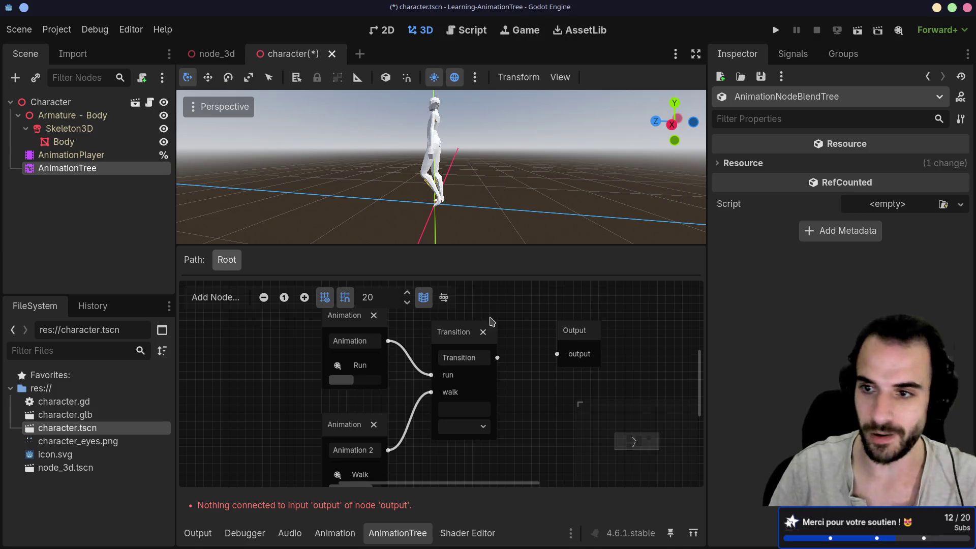
pyautogui.moveTo(465, 347); pyautogui.dragTo(473, 356)
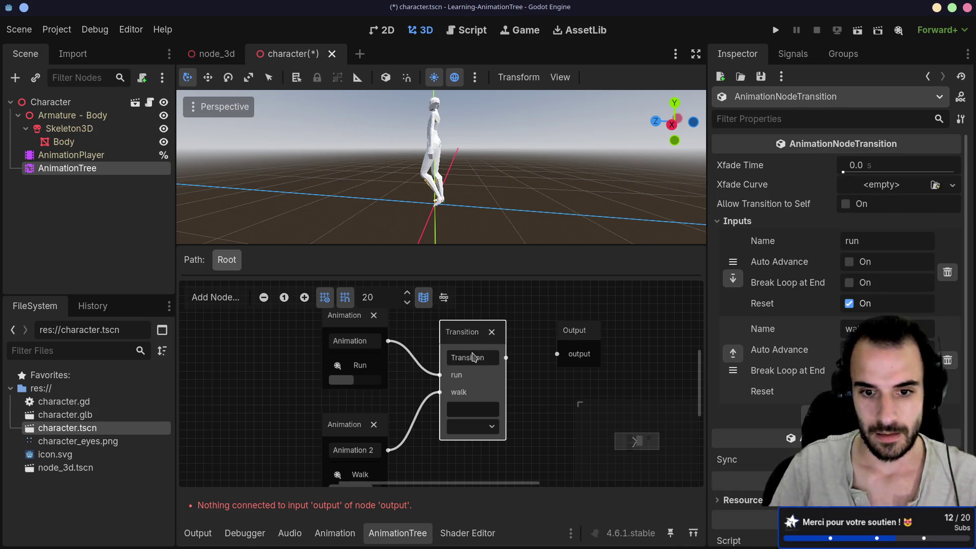
pyautogui.click(486, 430)
pyautogui.click(468, 451)
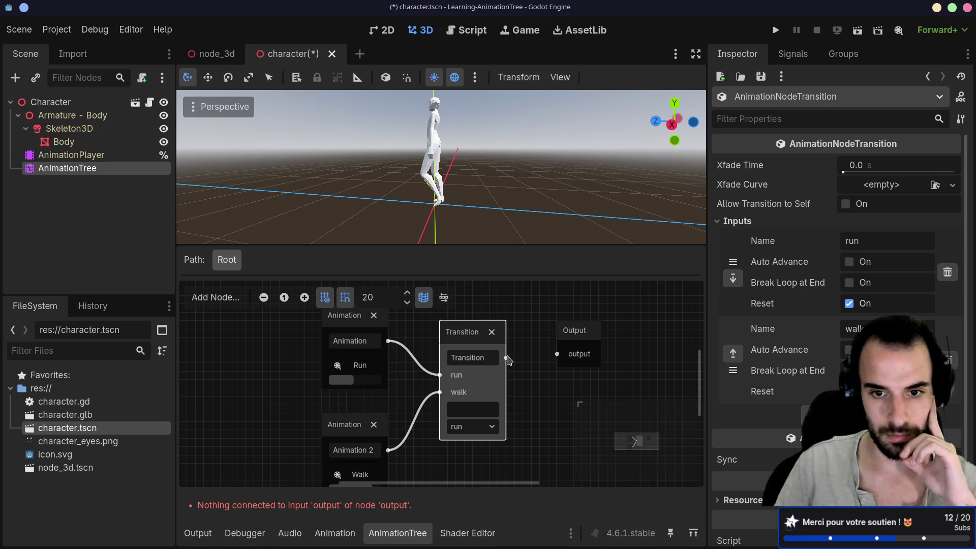
pyautogui.moveTo(507, 359); pyautogui.dragTo(557, 355)
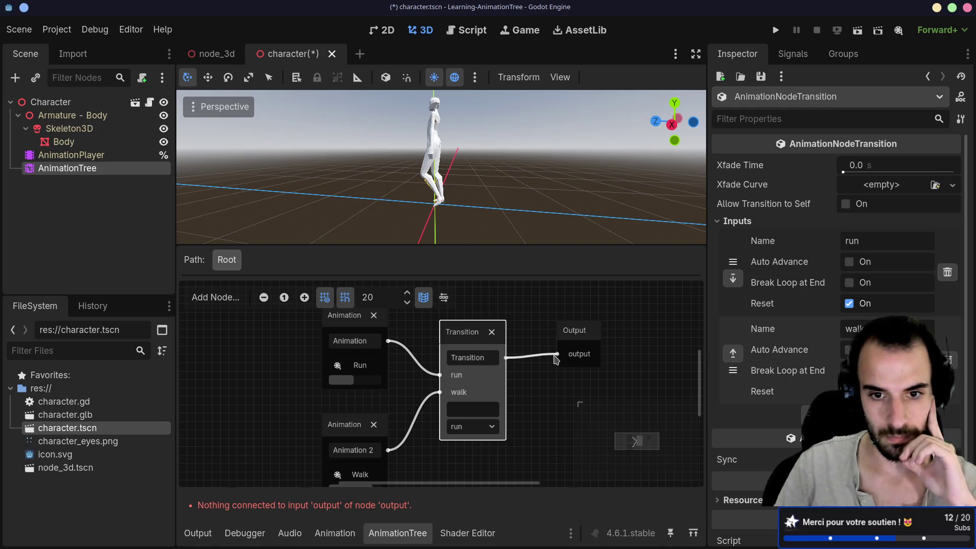
pyautogui.doubleClick(460, 410)
pyautogui.click(483, 428)
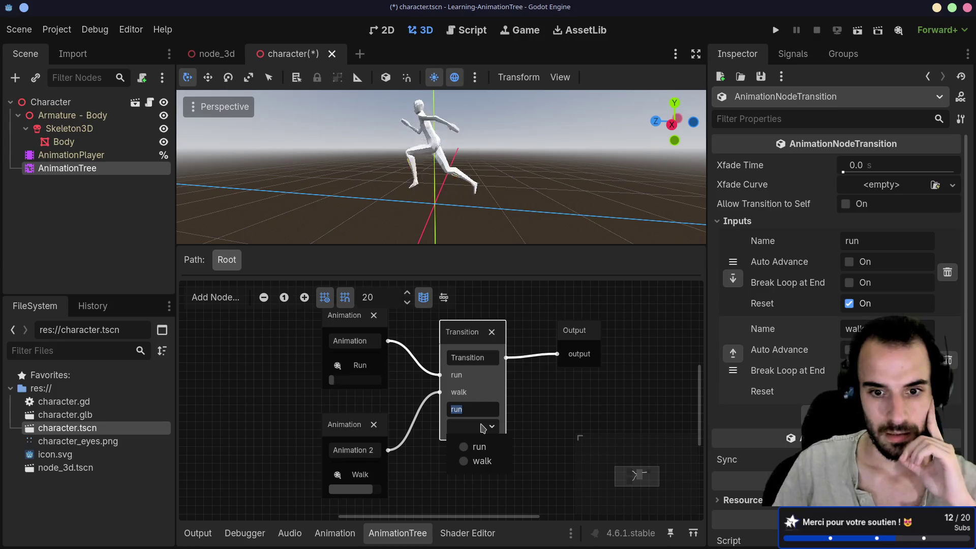
pyautogui.click(480, 461)
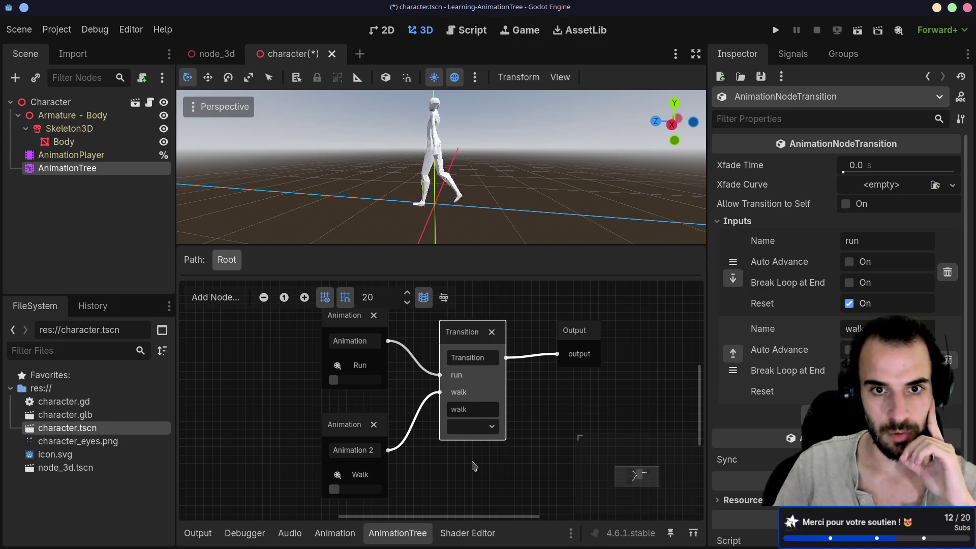
pyautogui.click(477, 430)
# - Set the Transition crossfade time to 1.0 s and switch the current state to run
pyautogui.click(647, 408)
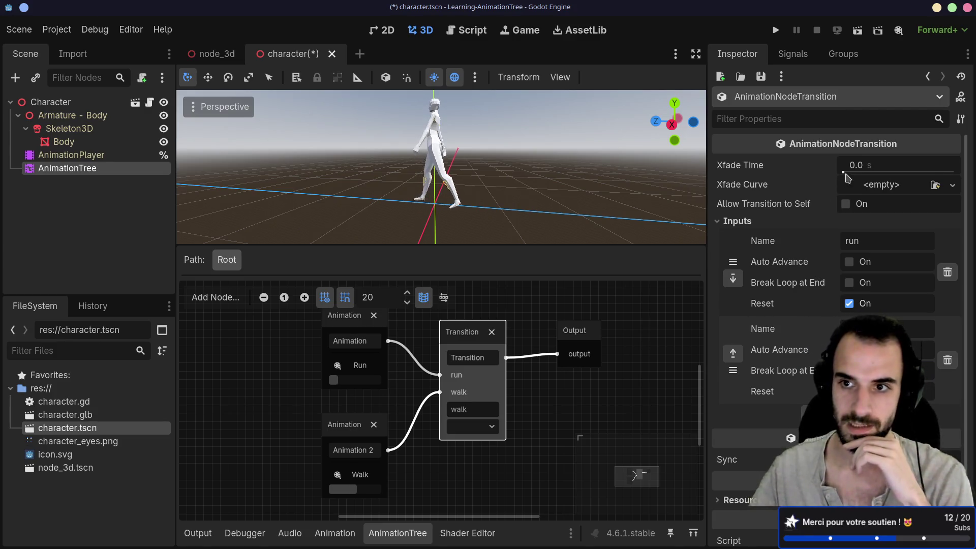
pyautogui.moveTo(845, 173); pyautogui.dragTo(853, 166)
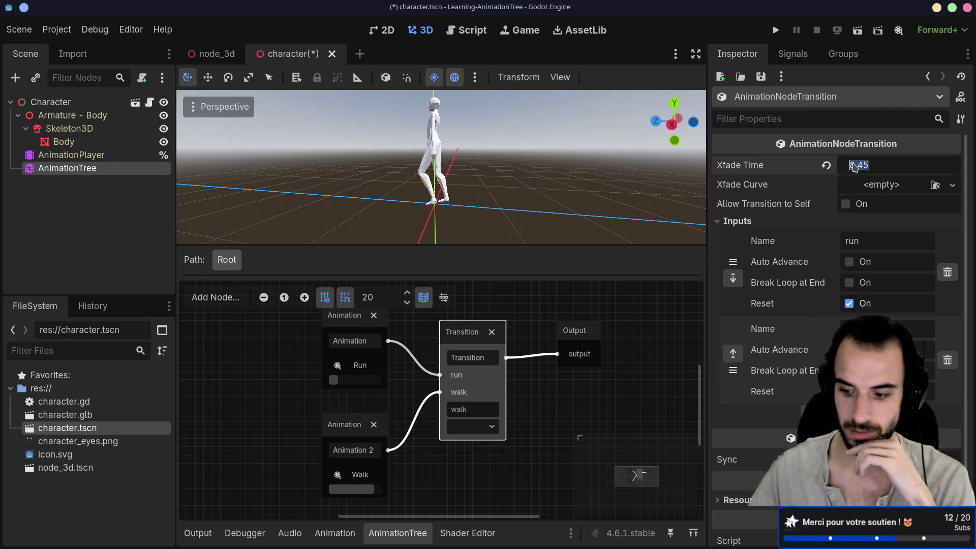
pyautogui.write('1')
pyautogui.press('Return')
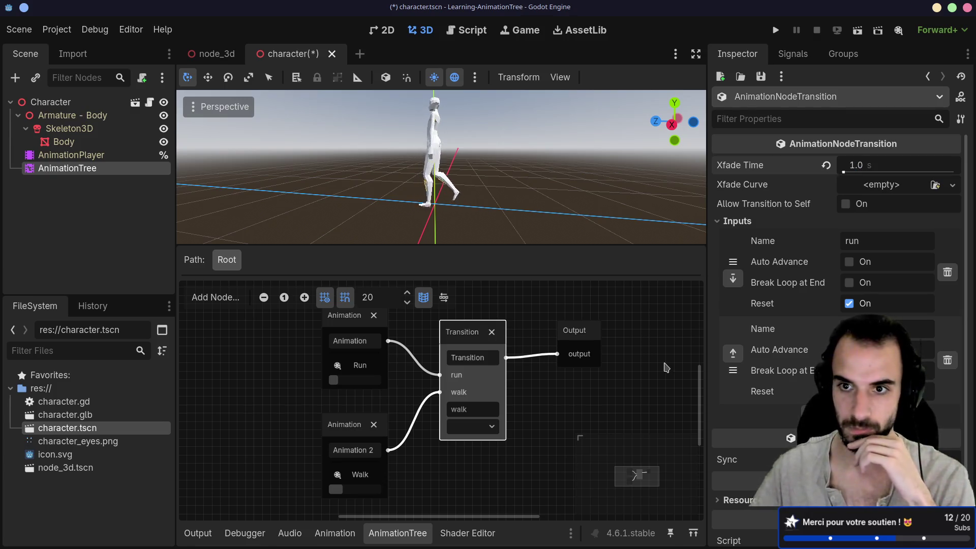
pyautogui.click(478, 427)
pyautogui.click(477, 448)
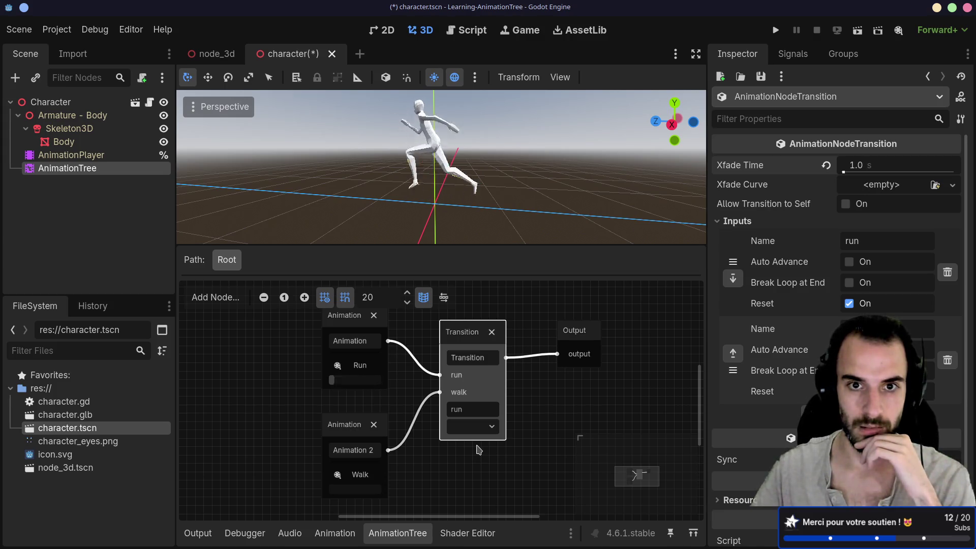
# - Raise the crossfade time to 2.0 s and switch the Transition back to walk
pyautogui.click(859, 168)
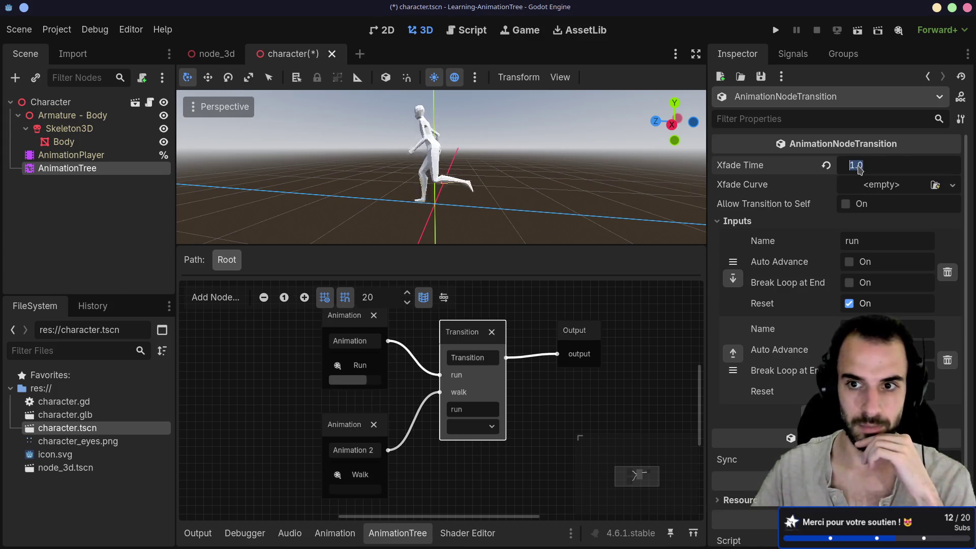
pyautogui.write('2')
pyautogui.press('Return')
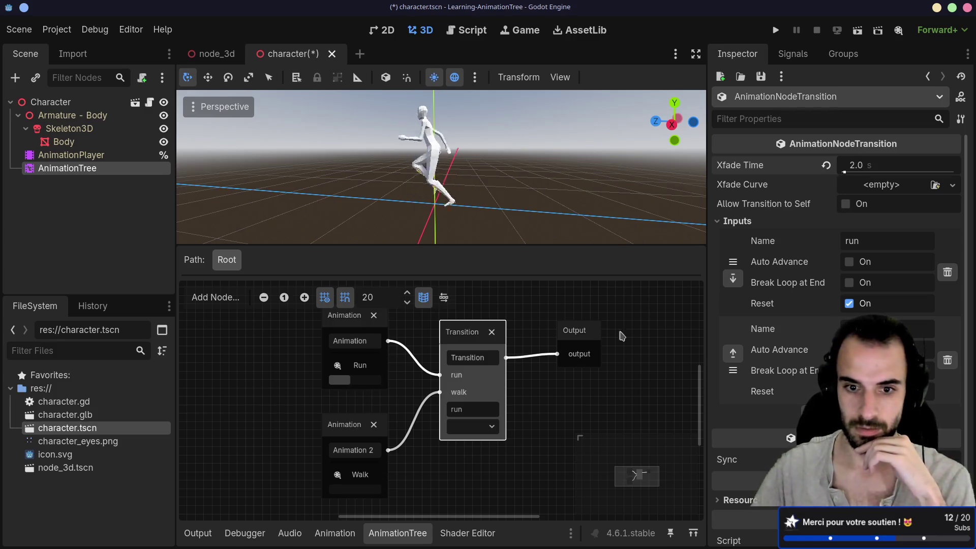
pyautogui.click(470, 427)
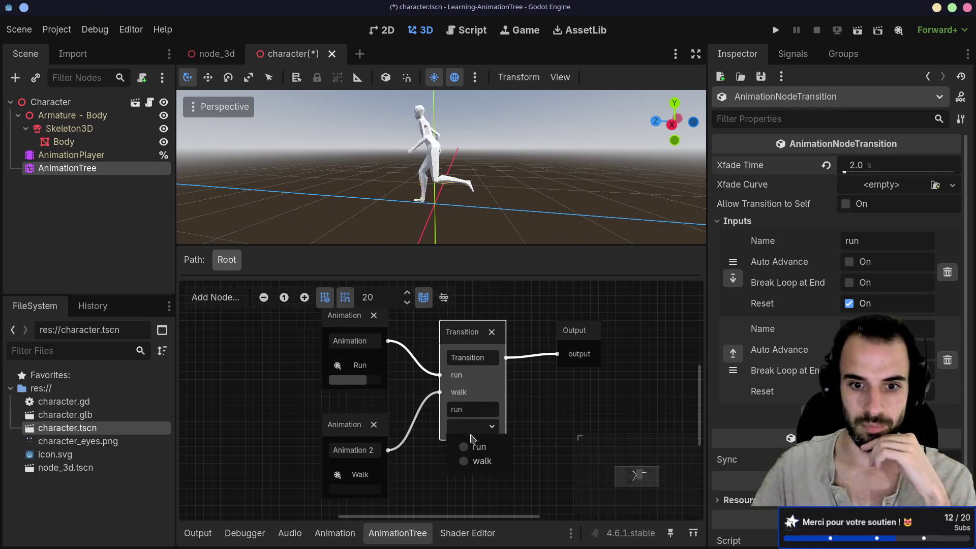
pyautogui.click(477, 460)
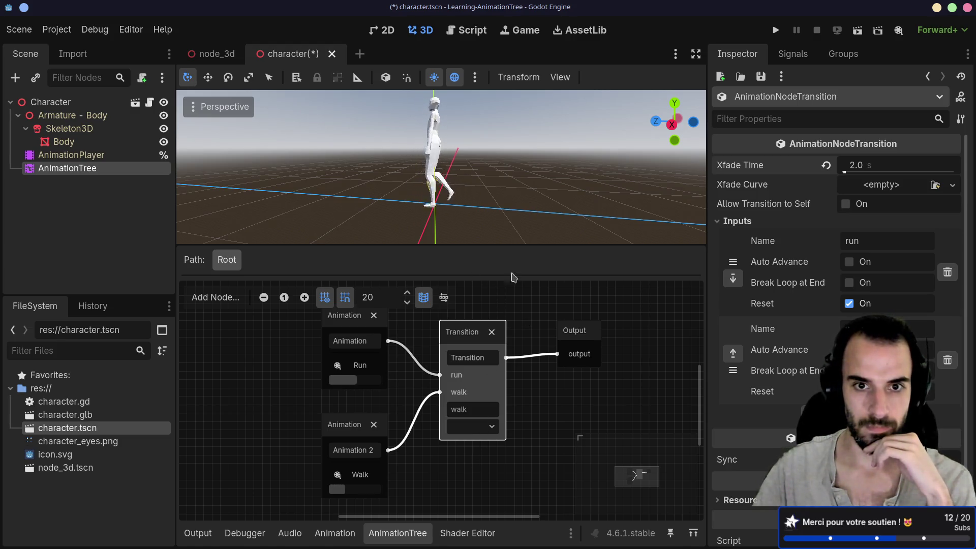
# - Preview the 2-second crossfade by toggling between run and walk, ending on walk
pyautogui.scroll(3, 458, 202)
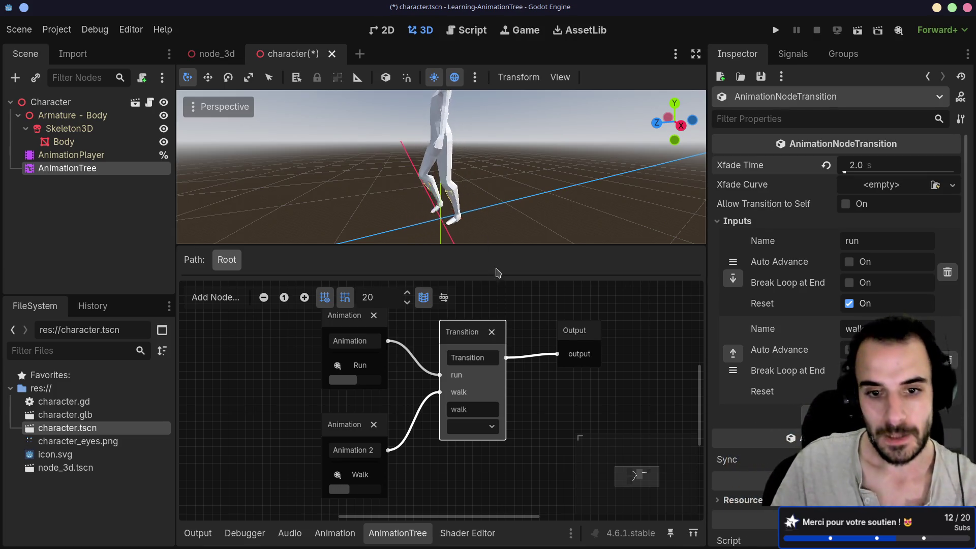
pyautogui.click(477, 430)
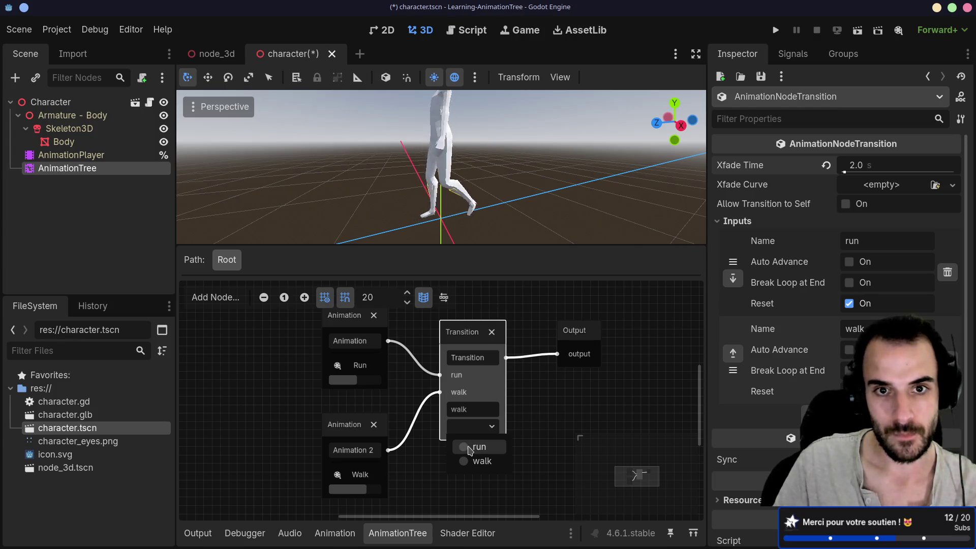
pyautogui.click(470, 448)
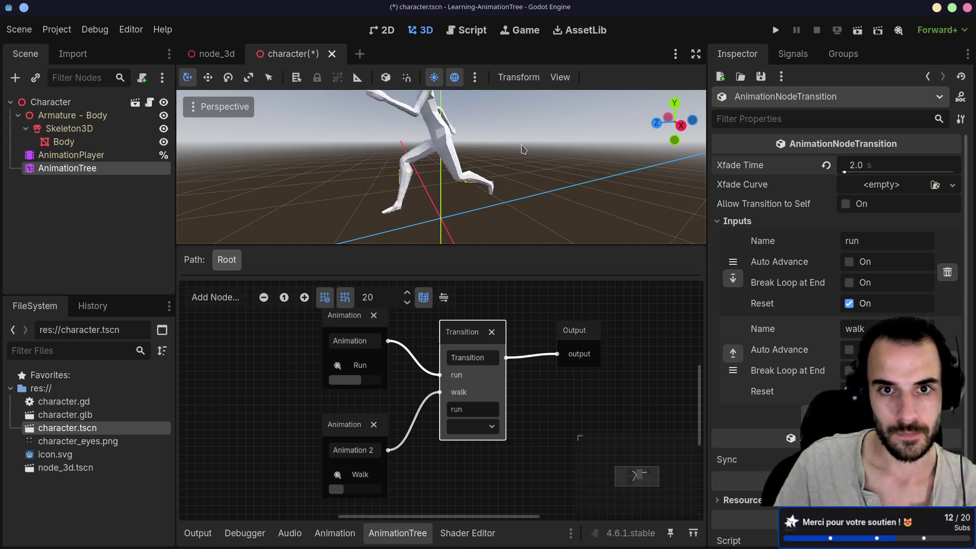
pyautogui.scroll(-3, 508, 148)
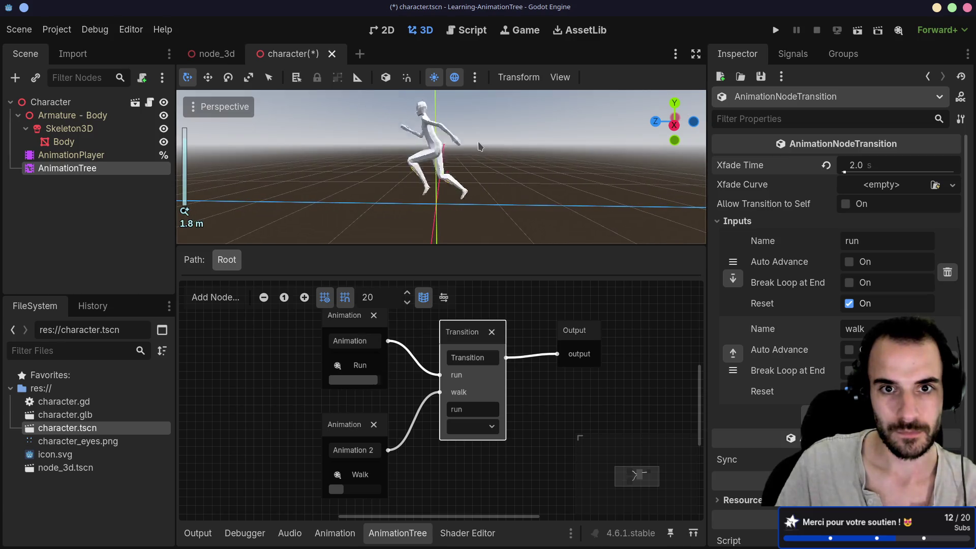
pyautogui.moveTo(399, 189); pyautogui.dragTo(490, 220)
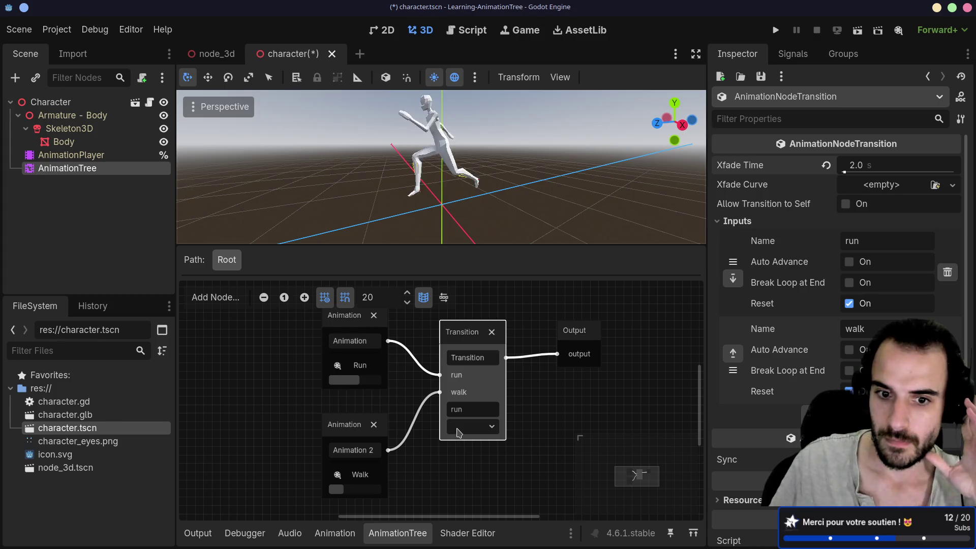
pyautogui.click(463, 427)
pyautogui.click(464, 462)
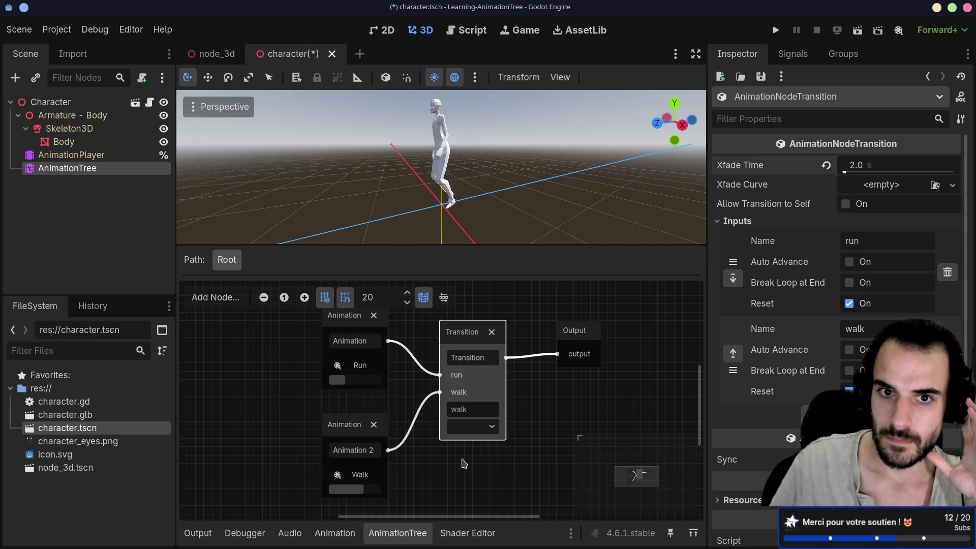
pyautogui.click(465, 429)
pyautogui.click(467, 461)
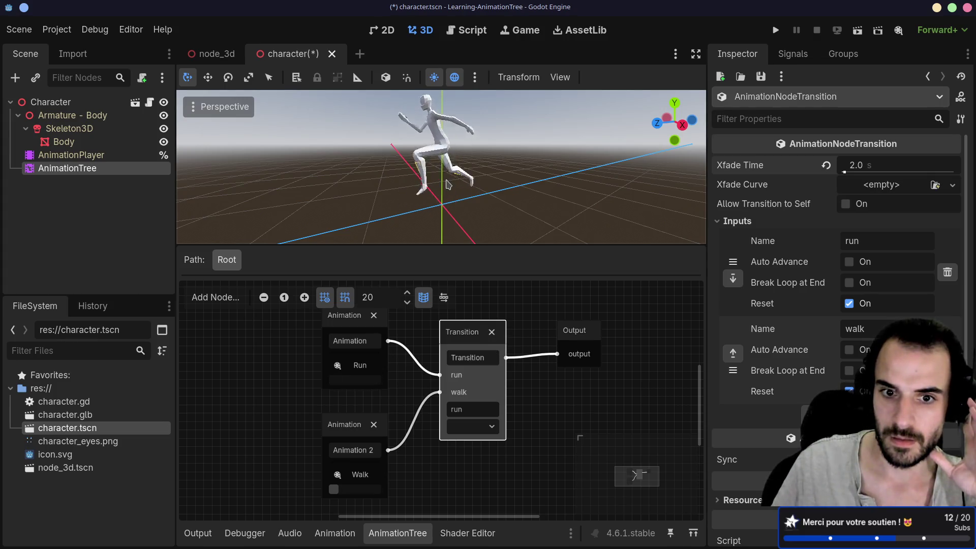
pyautogui.click(476, 427)
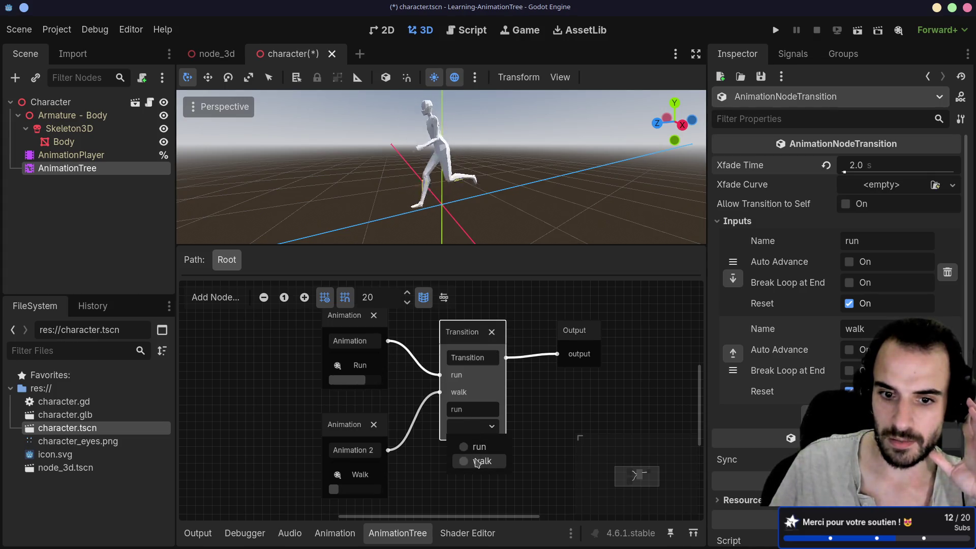
pyautogui.click(477, 460)
pyautogui.click(866, 166)
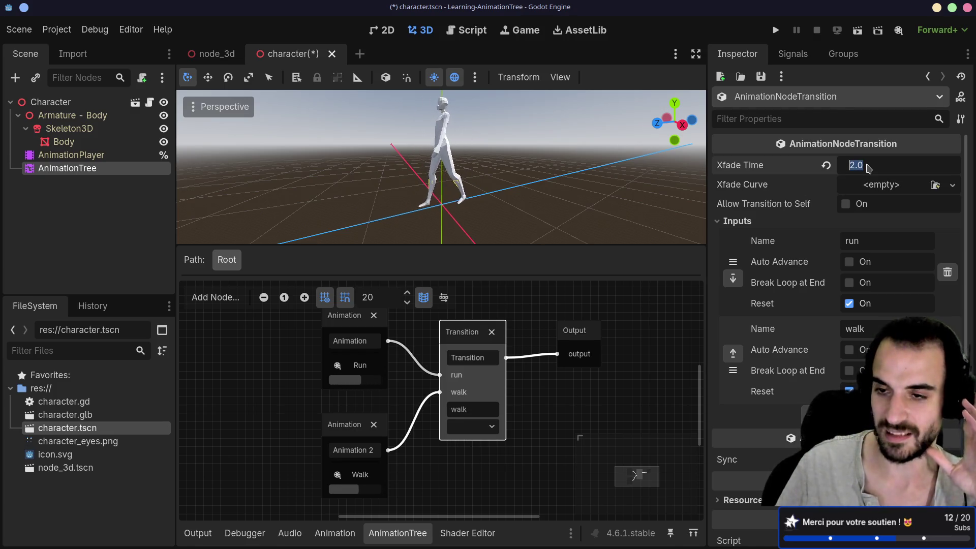
# - Set the crossfade time to 0.5 s and switch the Transition to run
pyautogui.write('0.5')
pyautogui.press('Return')
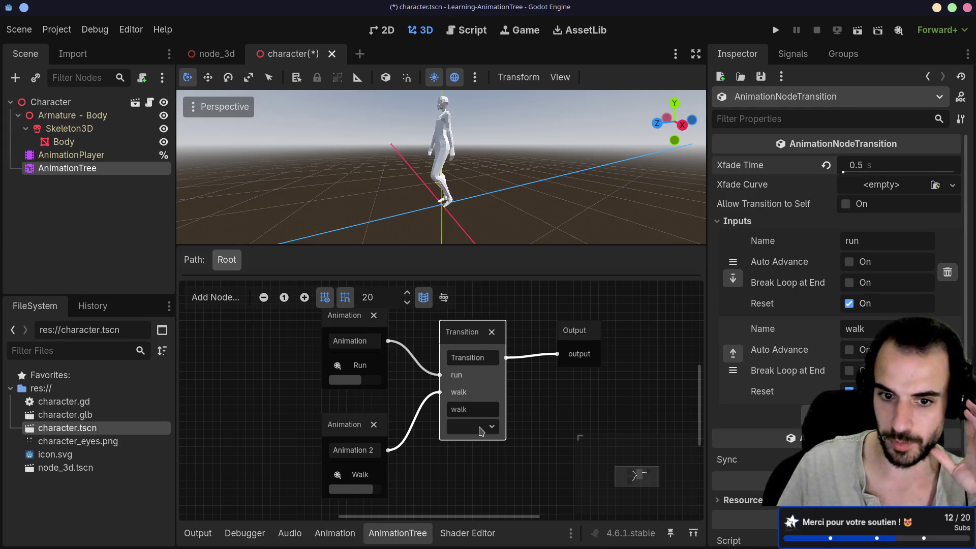
pyautogui.click(480, 431)
pyautogui.click(471, 453)
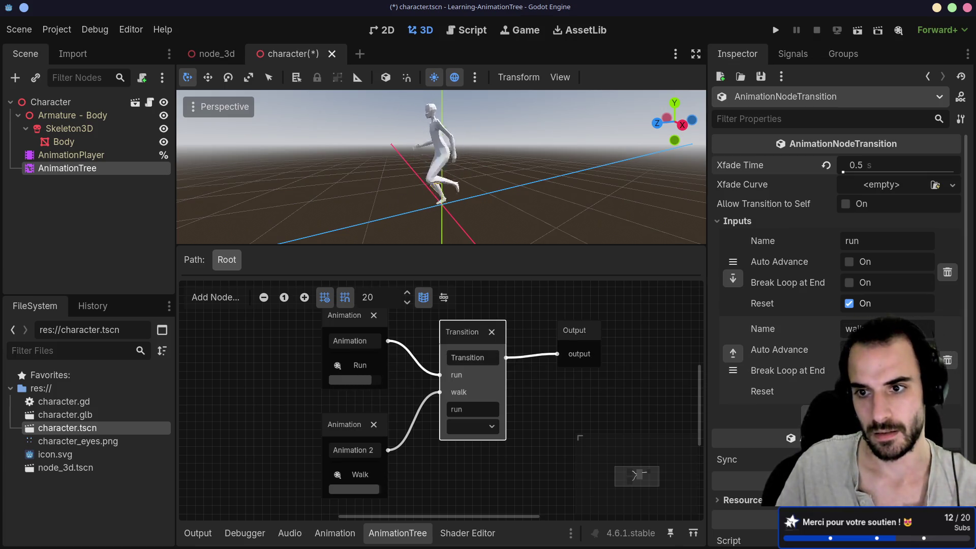
# - Turn on Auto Advance for the run input and switch the Transition back to walk
pyautogui.click(850, 262)
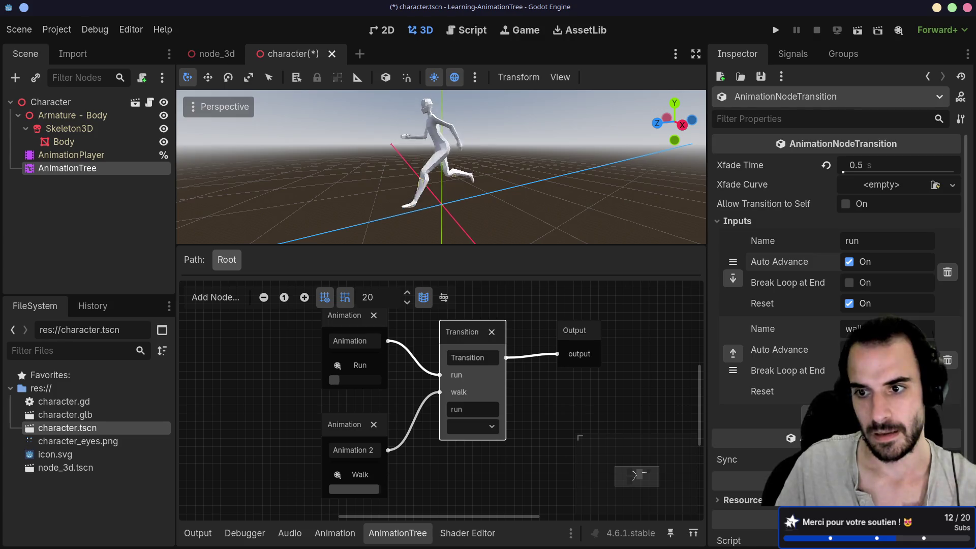
pyautogui.click(492, 428)
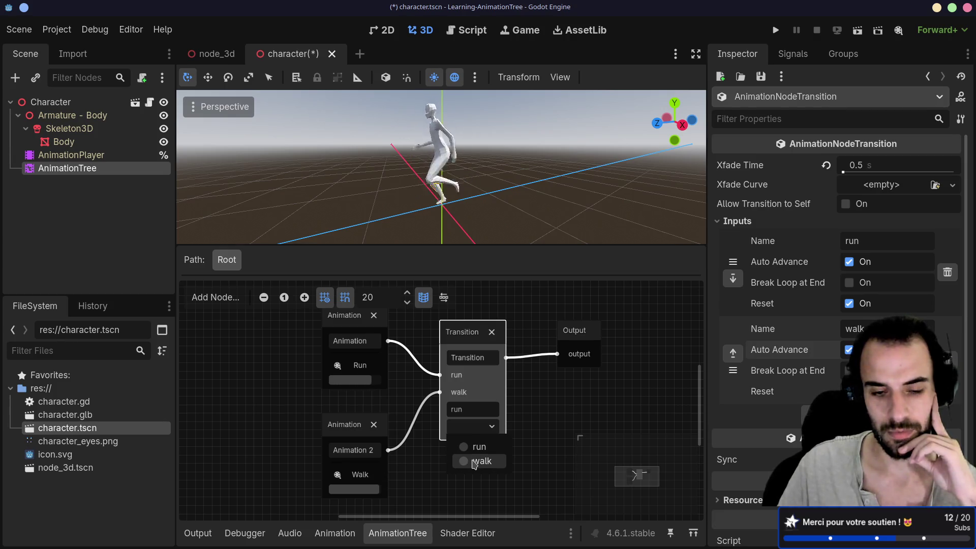
pyautogui.click(476, 460)
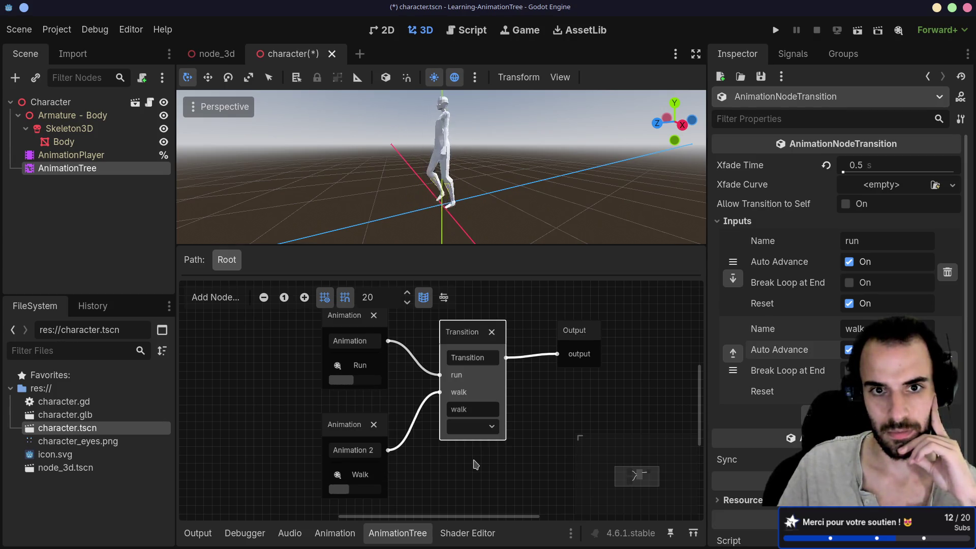
pyautogui.click(859, 166)
# - Set the crossfade time back to 2.0 s and switch the Transition to run
pyautogui.write('2')
pyautogui.press('Return')
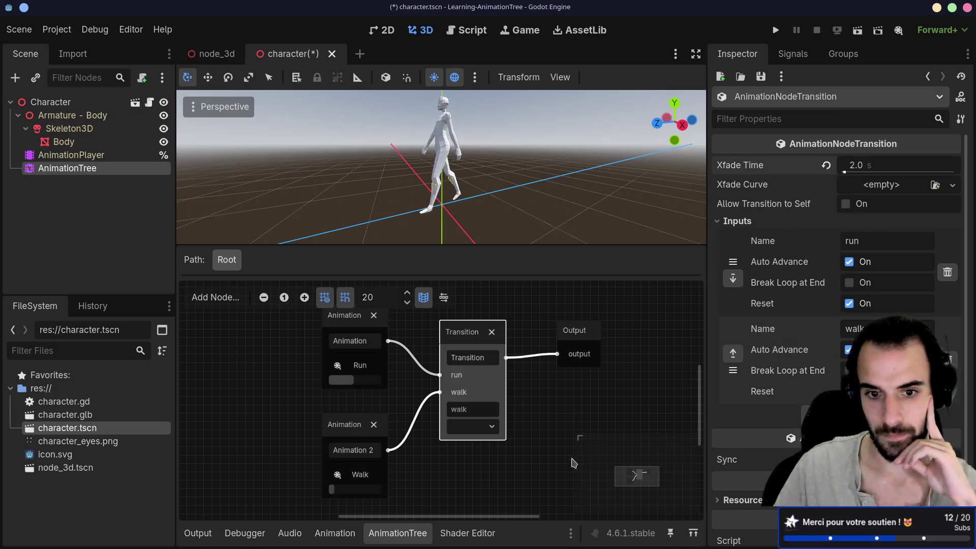
pyautogui.click(471, 428)
pyautogui.click(472, 447)
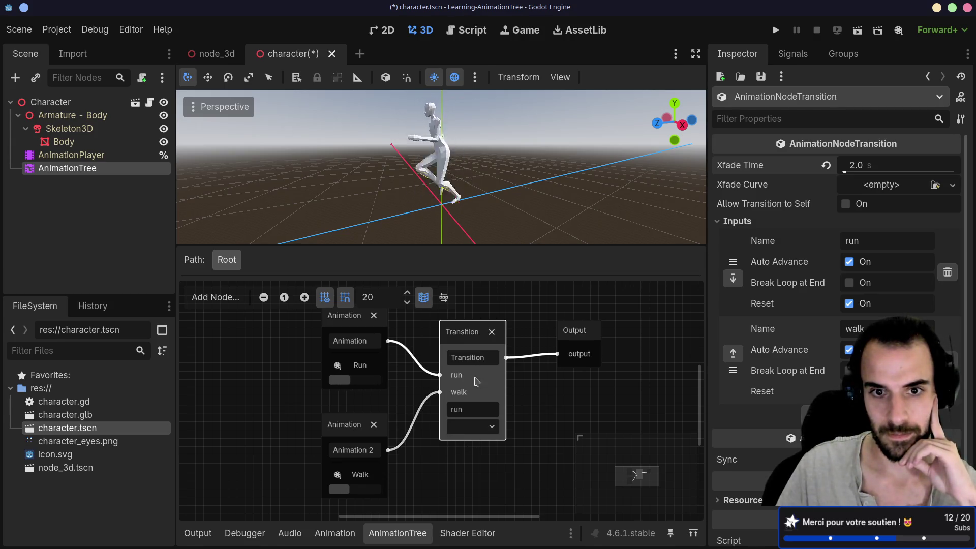
pyautogui.click(472, 428)
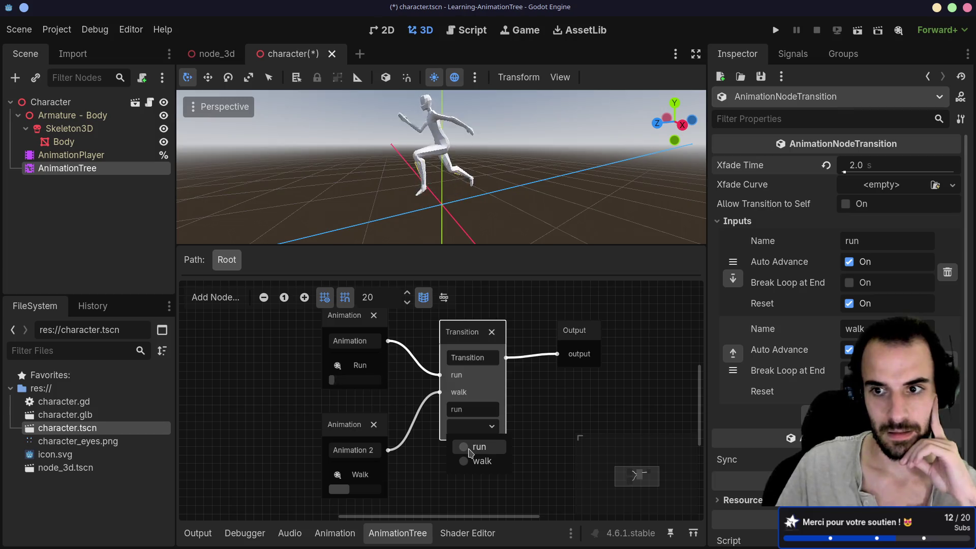
pyautogui.click(584, 422)
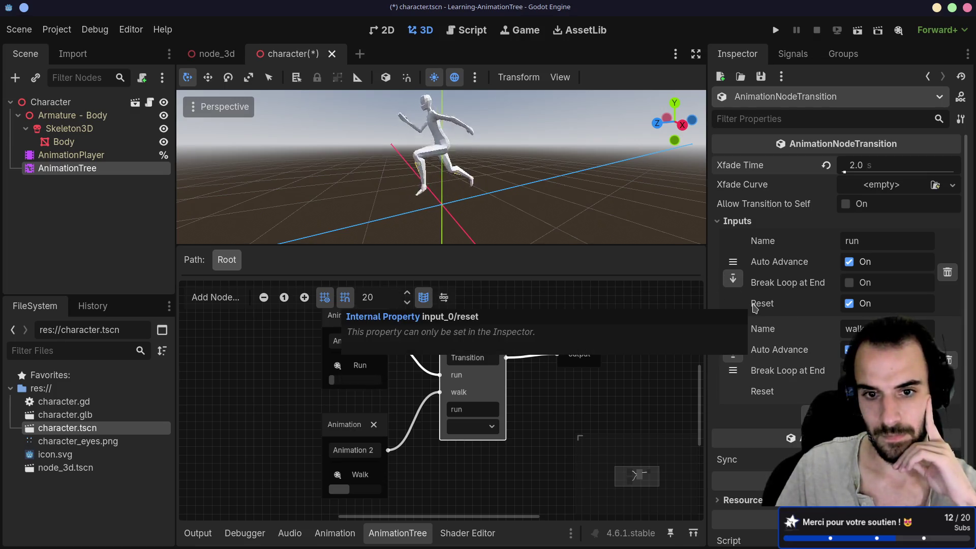
# - Turn off Reset for the run input, then test walk, run and walk again
pyautogui.click(848, 304)
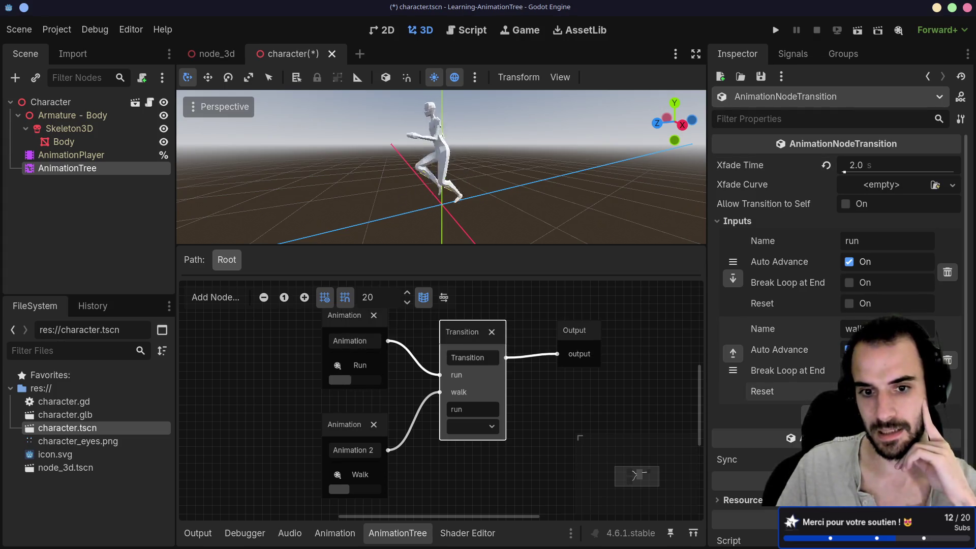
pyautogui.click(477, 426)
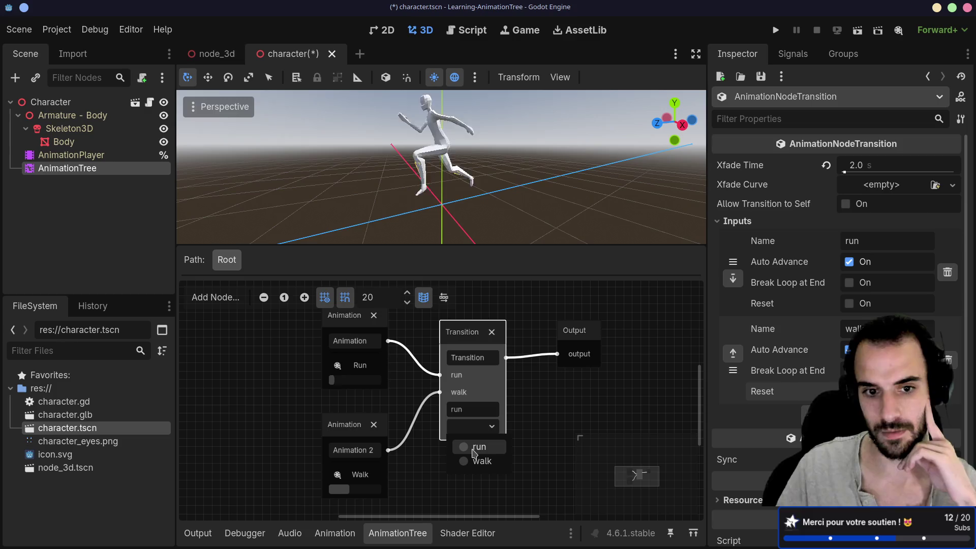
pyautogui.click(474, 448)
pyautogui.click(476, 426)
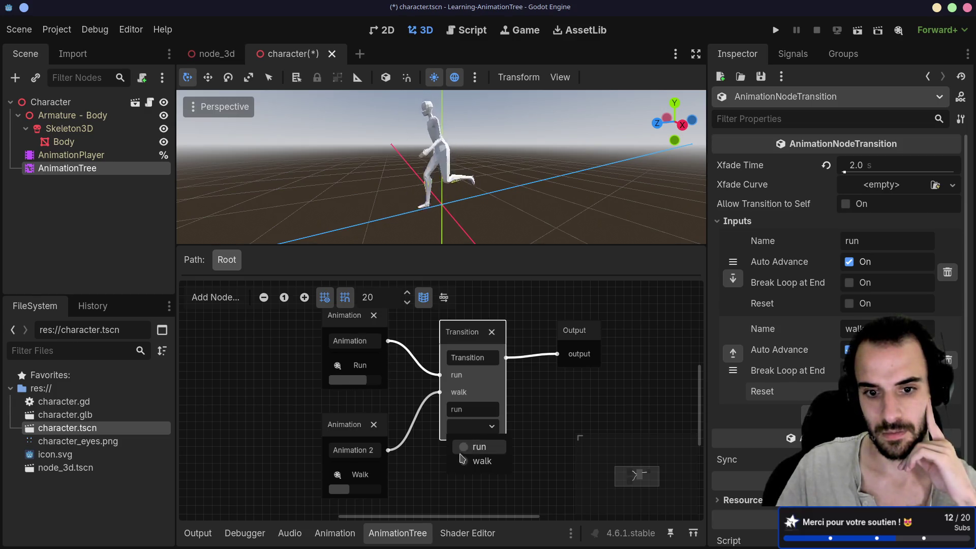
pyautogui.click(470, 460)
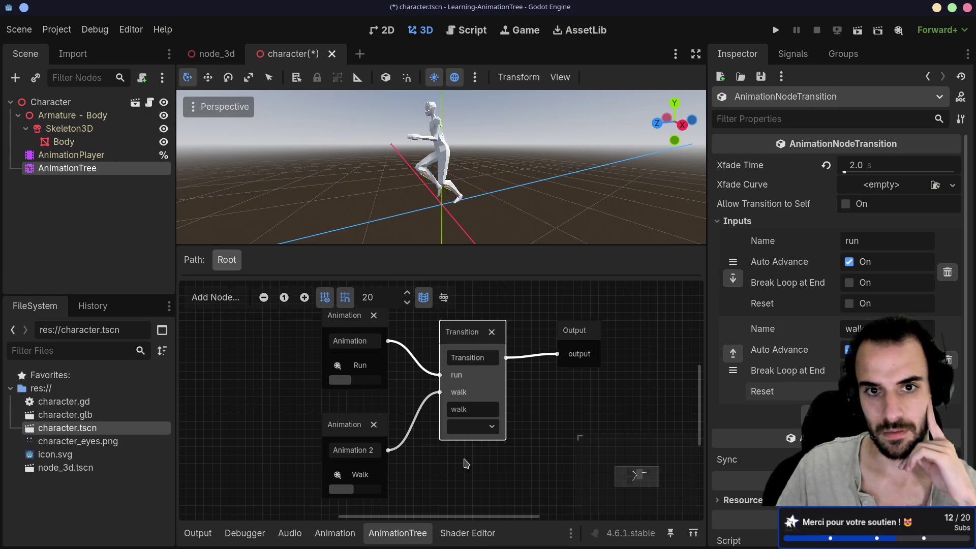
pyautogui.click(471, 428)
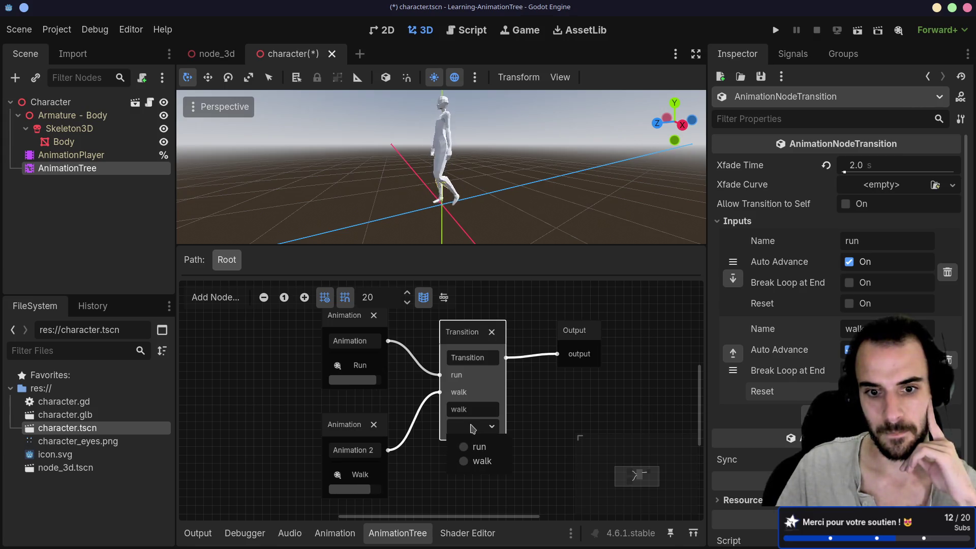
pyautogui.click(472, 447)
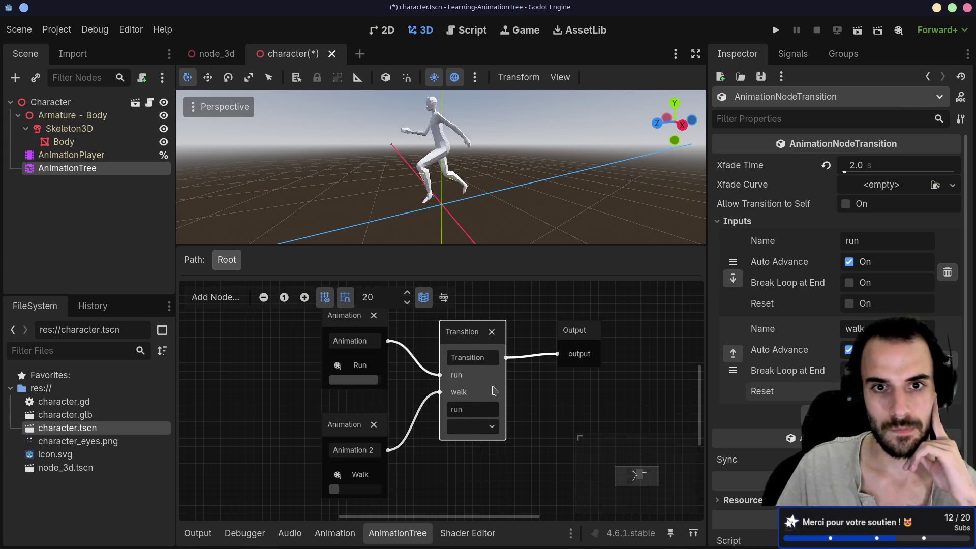
pyautogui.click(472, 429)
pyautogui.click(472, 460)
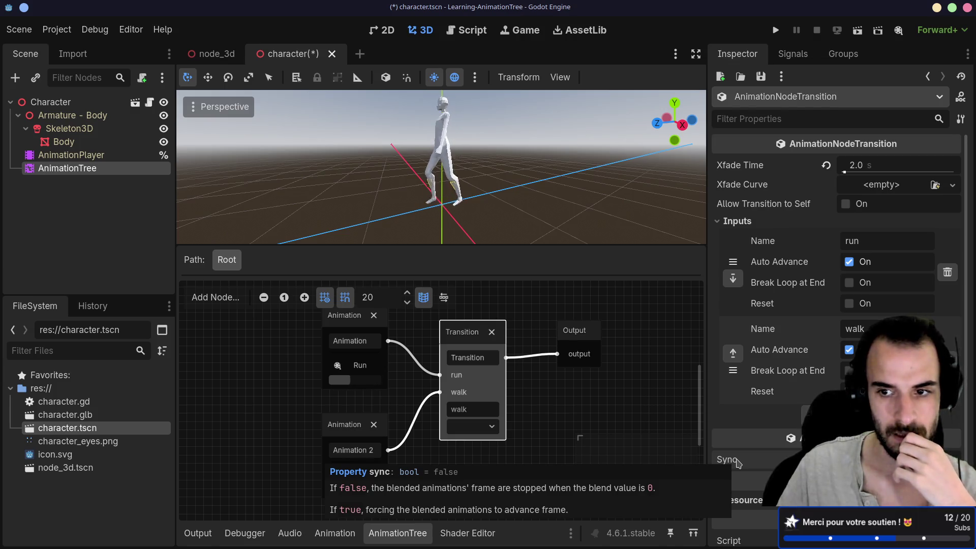
# - Turn off Auto Advance for the walk and run inputs and re-enable Reset on run
pyautogui.click(849, 349)
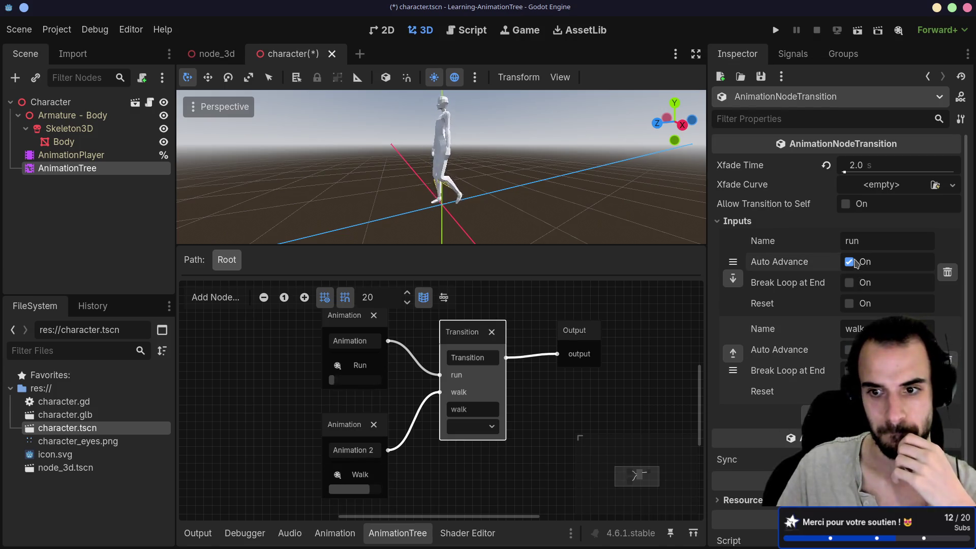
pyautogui.click(849, 261)
pyautogui.click(849, 303)
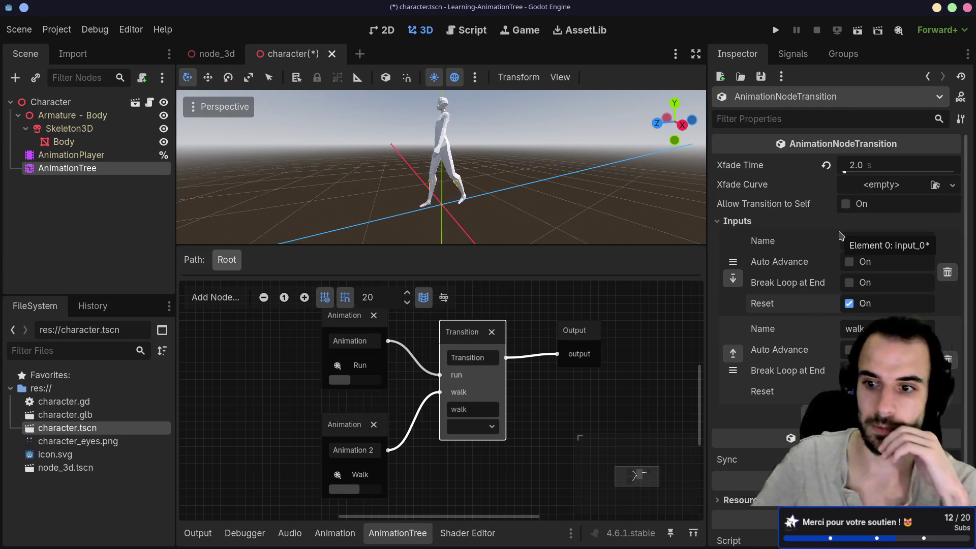
# - Retest the crossfade by switching the Transition to run, walk, then run
pyautogui.click(468, 431)
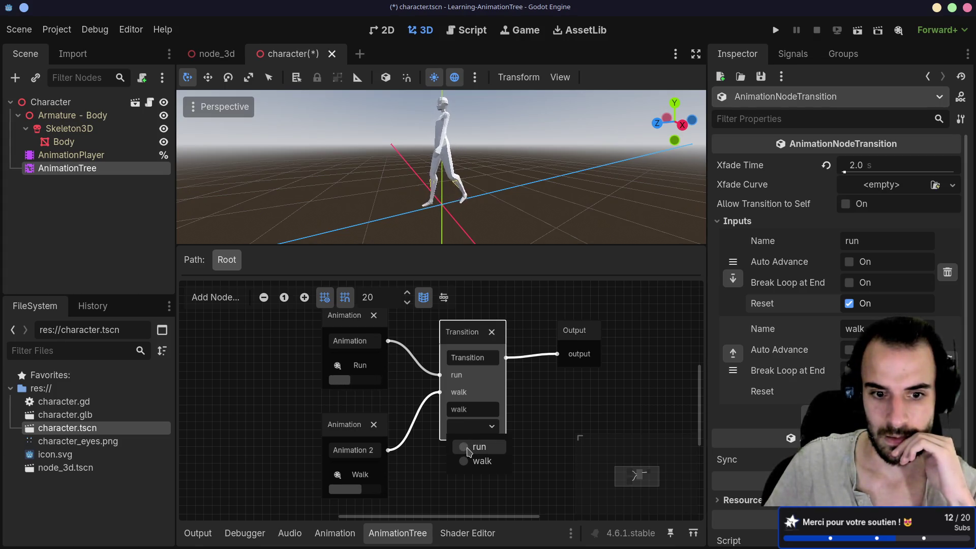
pyautogui.click(467, 448)
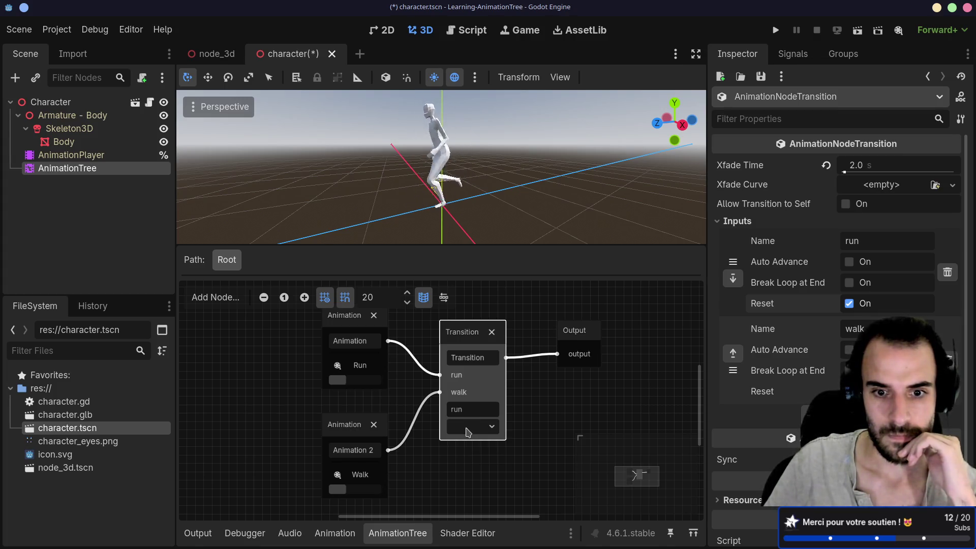
pyautogui.click(467, 427)
pyautogui.click(466, 460)
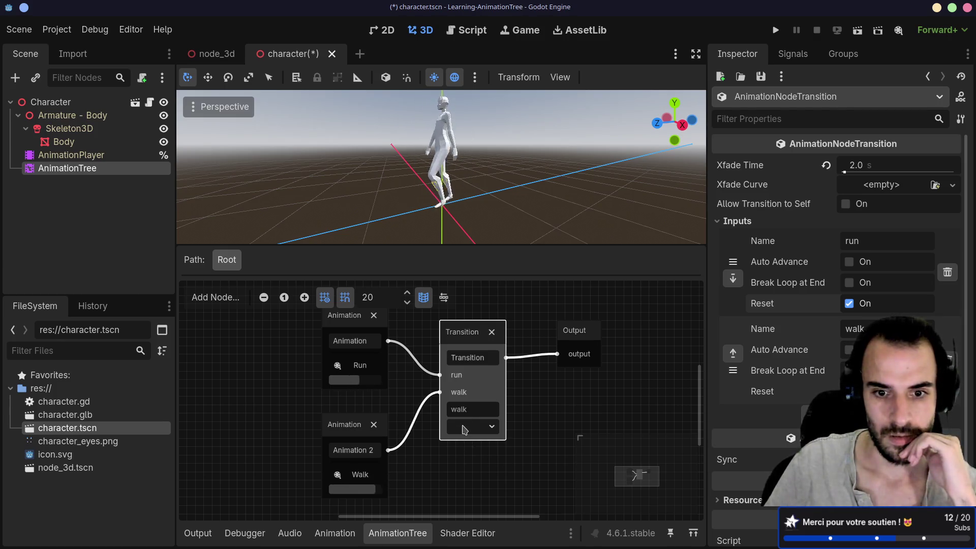
pyautogui.click(463, 427)
pyautogui.click(472, 448)
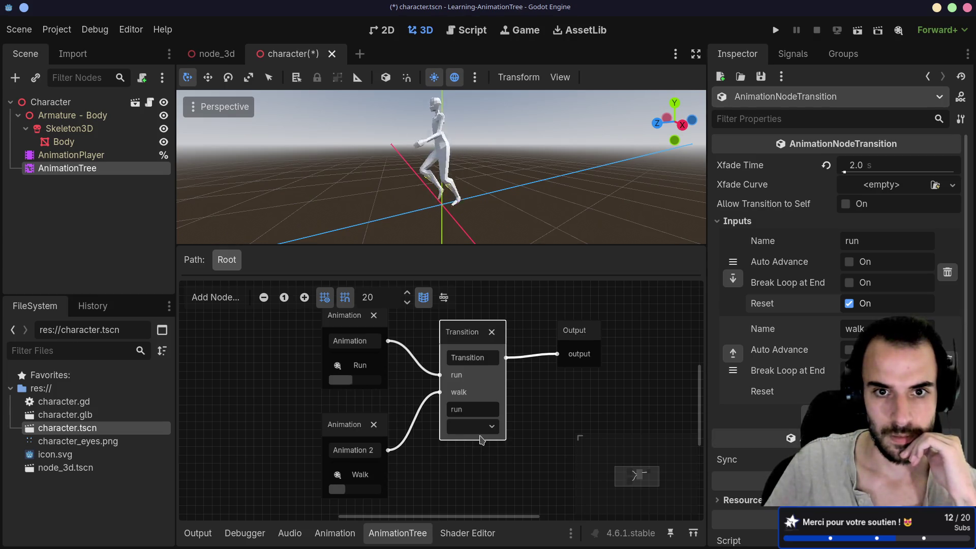
# - Set the crossfade time to 0.8 s and switch the Transition to walk
pyautogui.hotkey('ctrl', 'z')
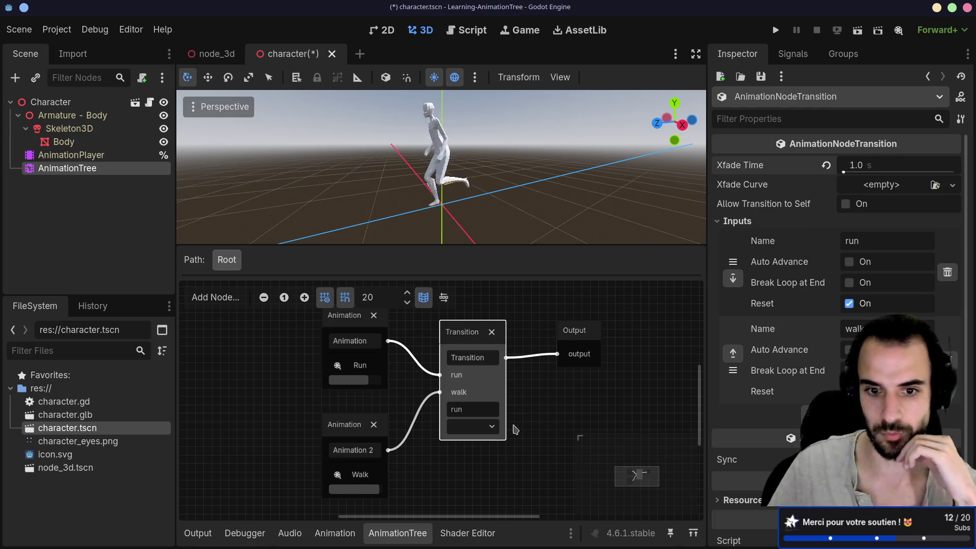
pyautogui.click(864, 165)
pyautogui.write('0.8')
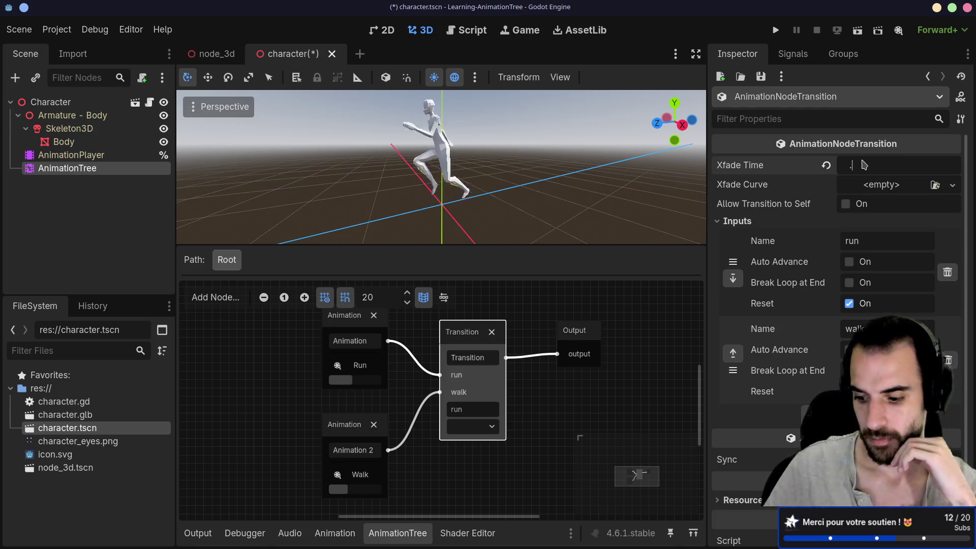
pyautogui.press('Return')
pyautogui.click(471, 427)
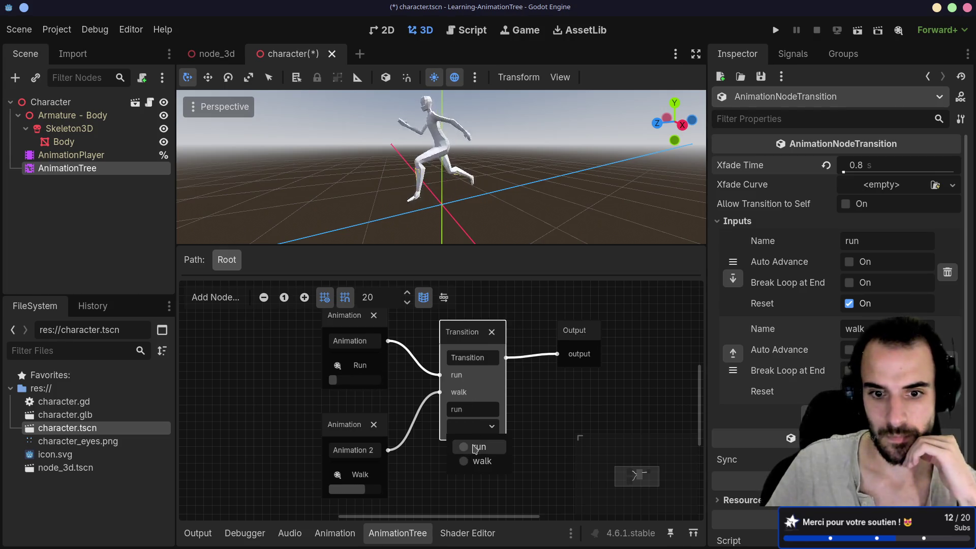
pyautogui.click(469, 459)
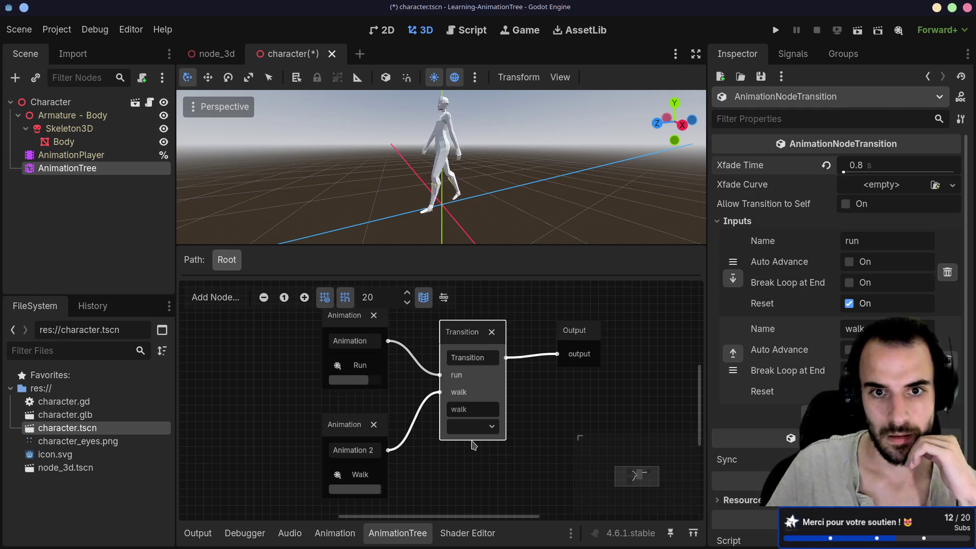
# - Make the Transition play run, save character.tscn, and select 'run' in the state field
pyautogui.click(473, 431)
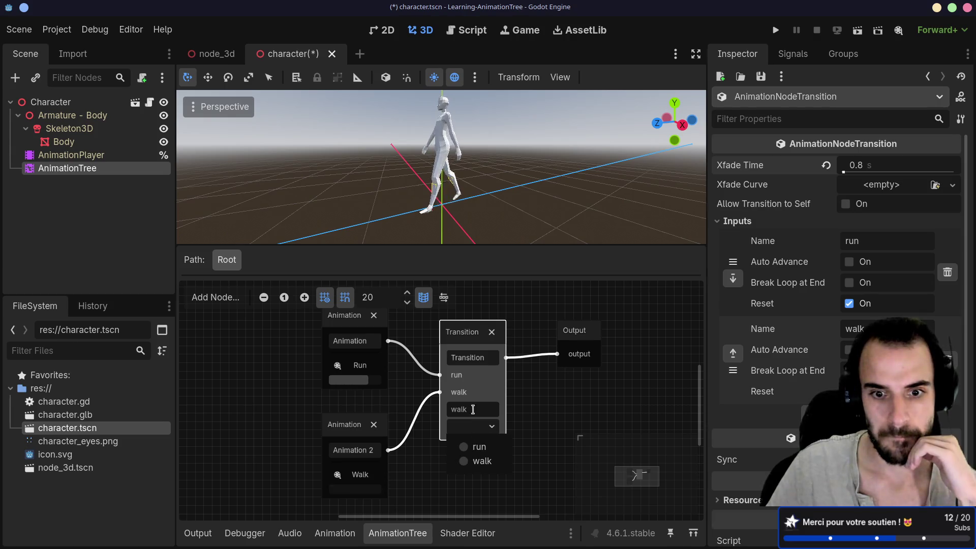
pyautogui.click(463, 448)
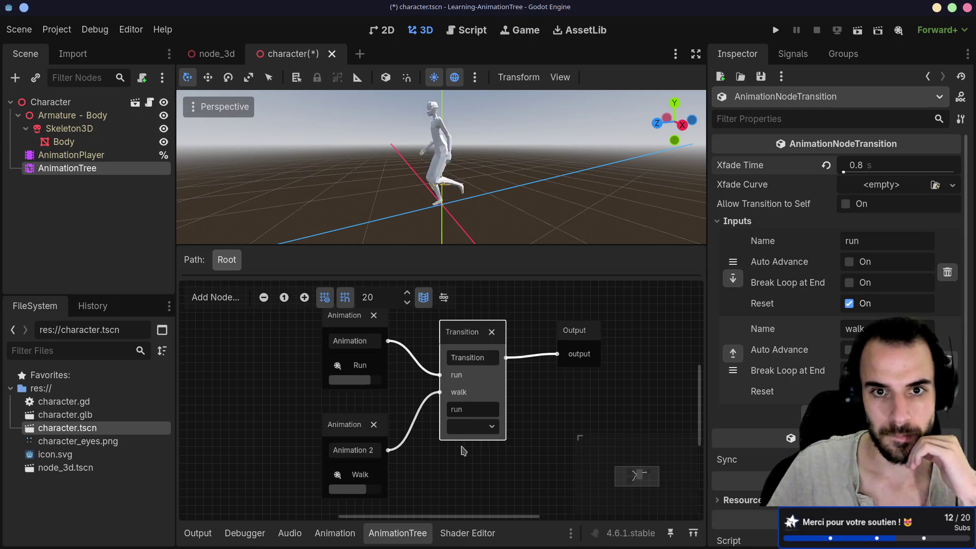
pyautogui.moveTo(554, 191)
pyautogui.mouseDown()
pyautogui.moveTo(609, 191)
pyautogui.moveTo(526, 188)
pyautogui.mouseUp()
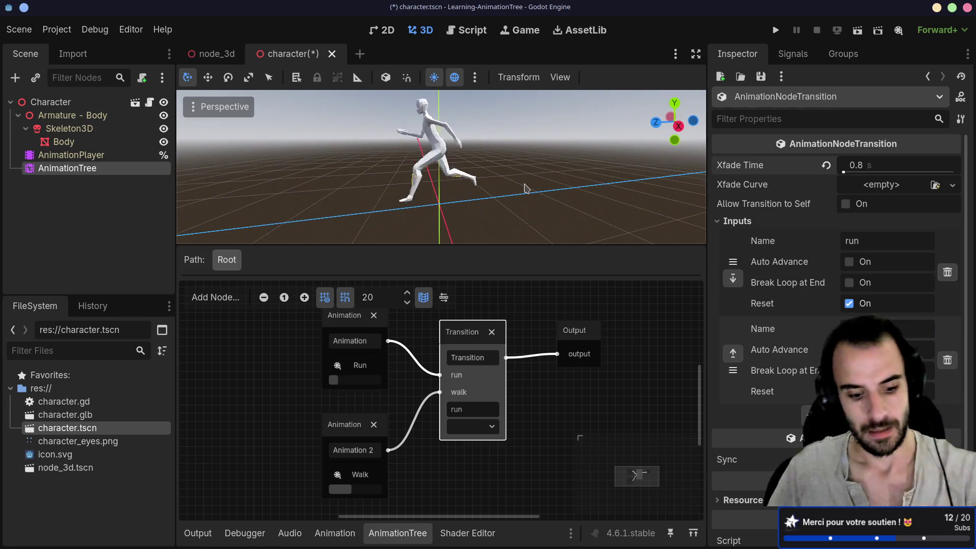
pyautogui.hotkey('ctrl', 's')
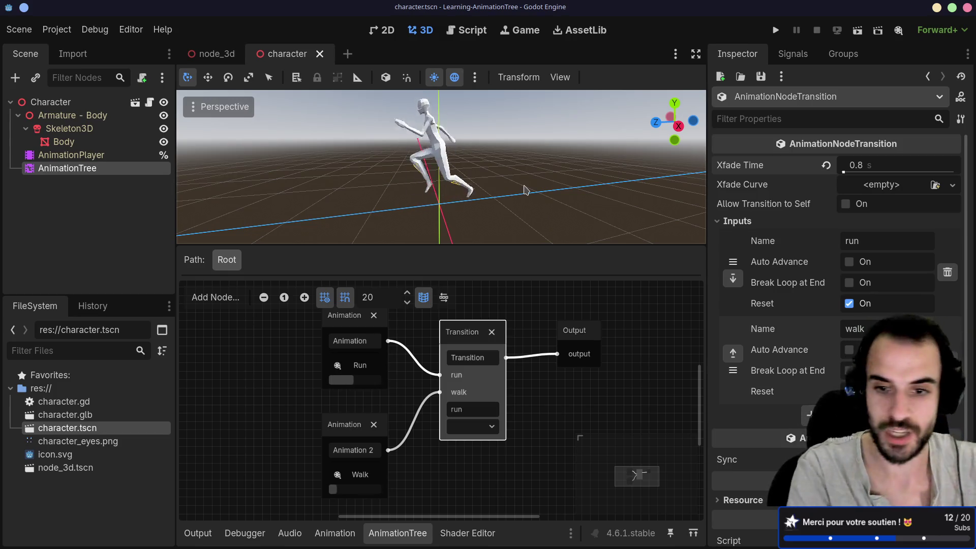
pyautogui.doubleClick(460, 410)
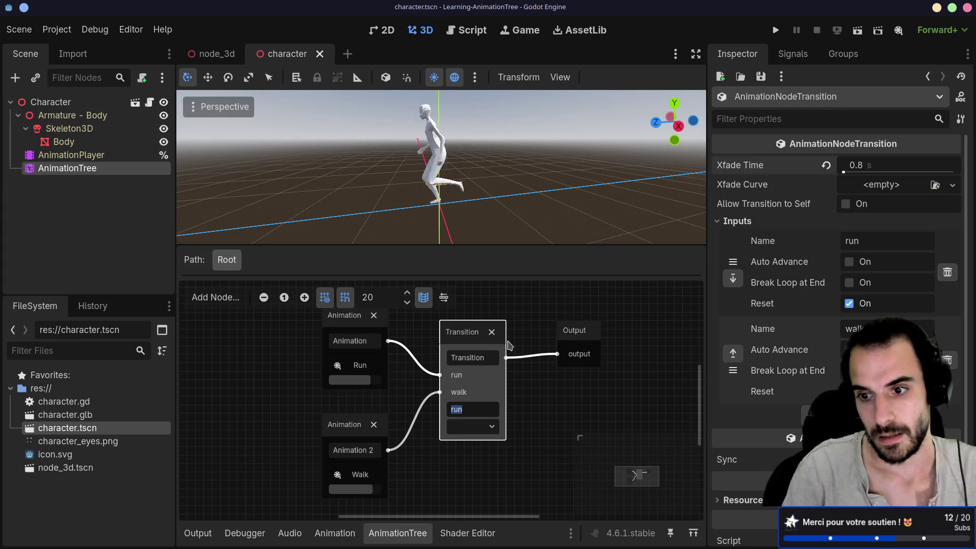
# - In the AnimationTree docs, examine the parameters/Transition/transition_request code sample
pyautogui.hotkey('alt', 'Tab')
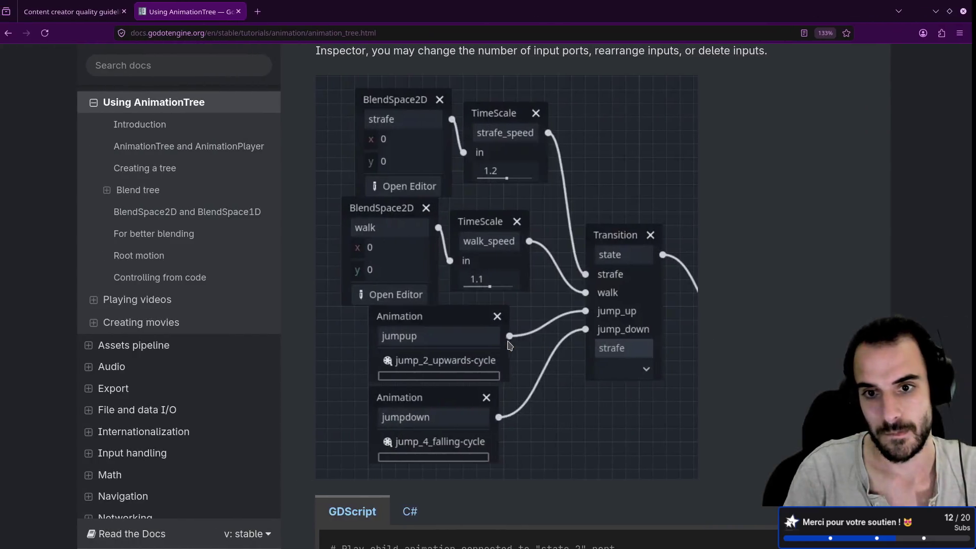
pyautogui.scroll(-5, 518, 298)
pyautogui.scroll(-1, 519, 296)
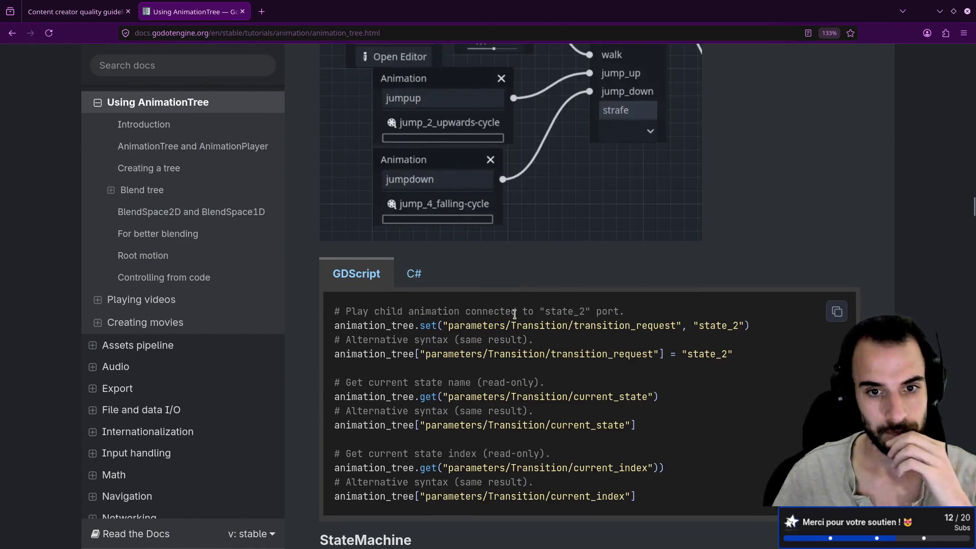
pyautogui.doubleClick(342, 326)
pyautogui.moveTo(414, 325); pyautogui.dragTo(464, 326)
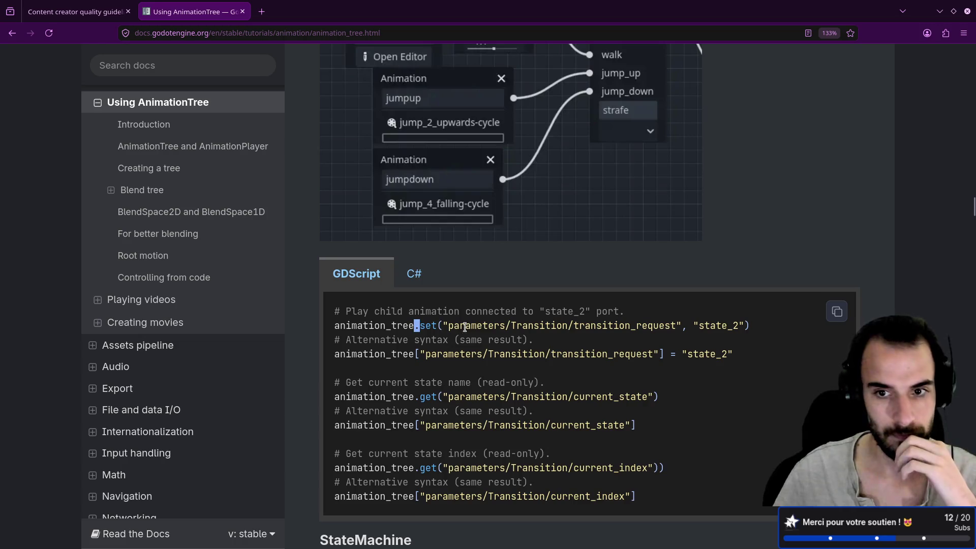
pyautogui.moveTo(337, 311); pyautogui.dragTo(603, 311)
pyautogui.click(547, 330)
pyautogui.doubleClick(548, 327)
pyautogui.doubleClick(595, 327)
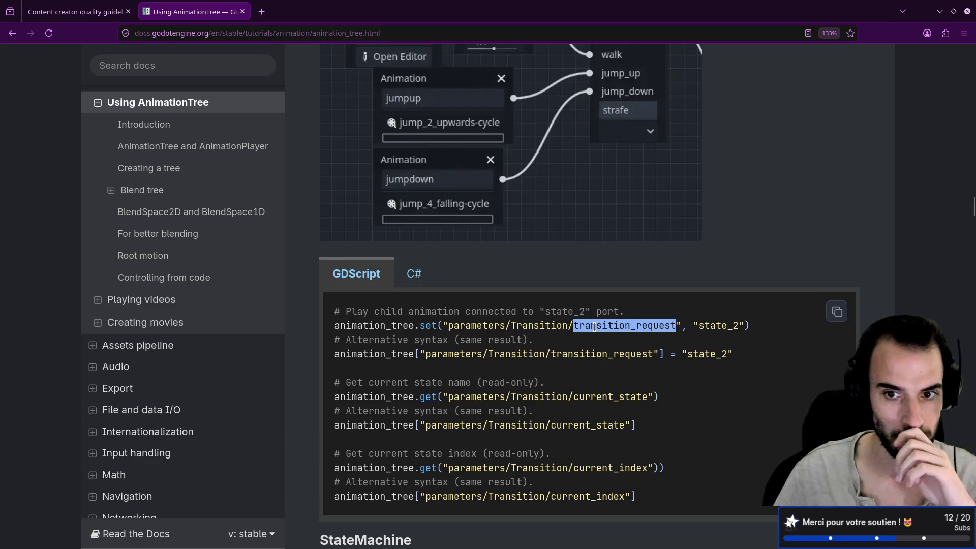
pyautogui.doubleClick(470, 326)
pyautogui.doubleClick(425, 325)
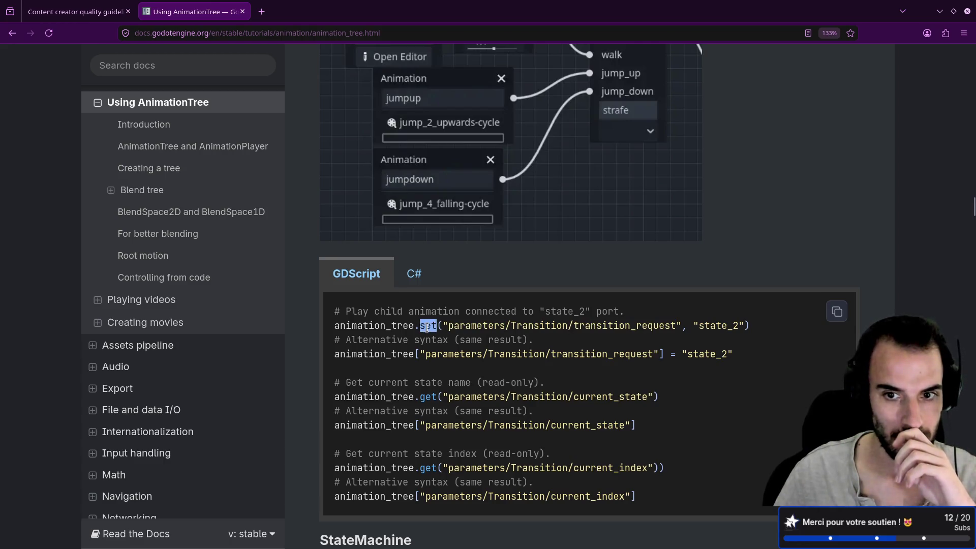
pyautogui.doubleClick(468, 326)
pyautogui.doubleClick(523, 325)
pyautogui.doubleClick(588, 325)
pyautogui.click(506, 329)
# - Select the full animation_tree.set("parameters/Transition/transition_request", "state_2") line, then return to Godot
pyautogui.scroll(-3, 397, 301)
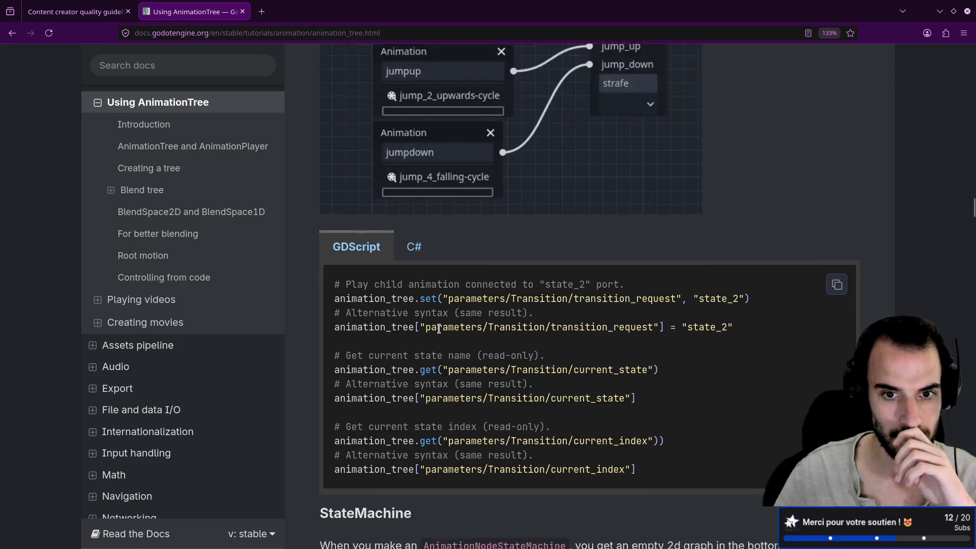
pyautogui.moveTo(335, 249)
pyautogui.mouseDown()
pyautogui.moveTo(673, 260)
pyautogui.moveTo(679, 248)
pyautogui.mouseUp()
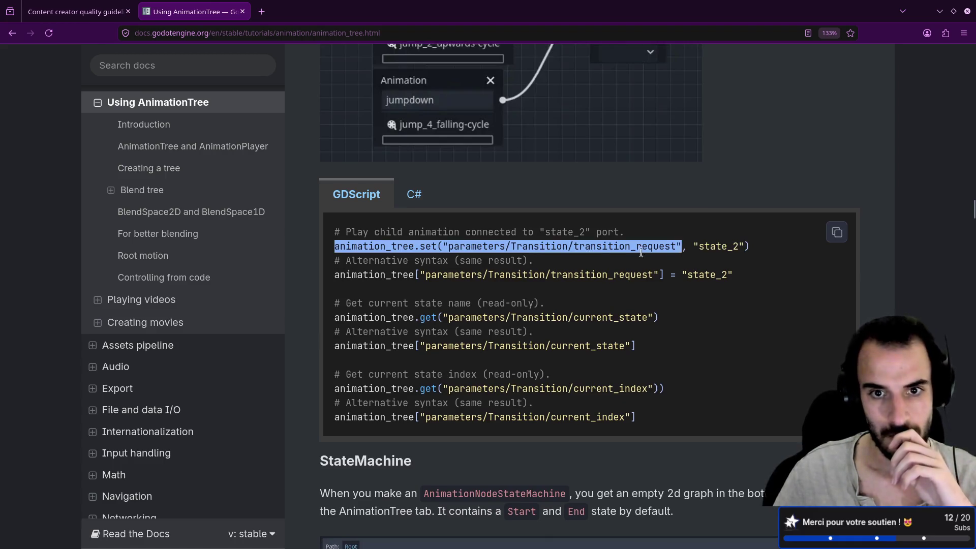
pyautogui.doubleClick(476, 246)
pyautogui.click(541, 248)
pyautogui.doubleClick(540, 248)
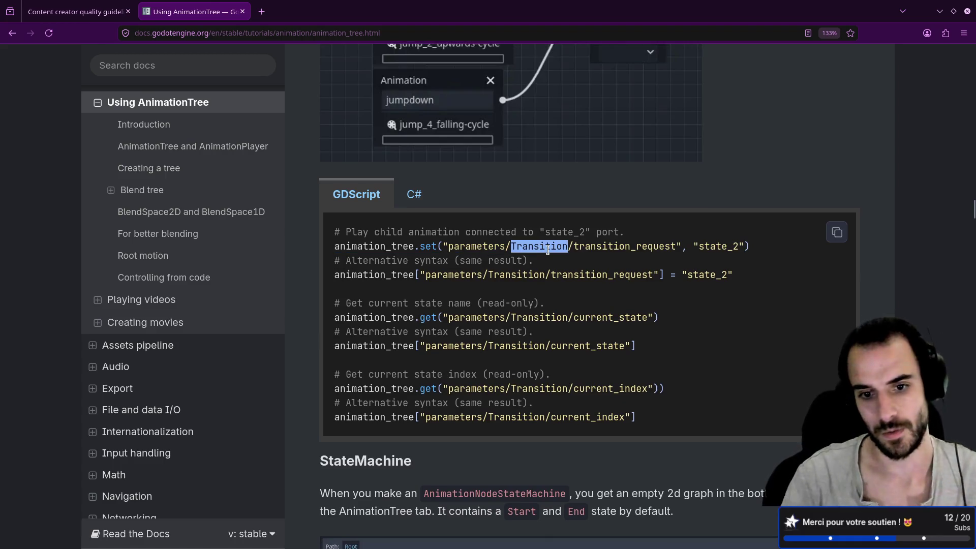
pyautogui.scroll(-7, 560, 264)
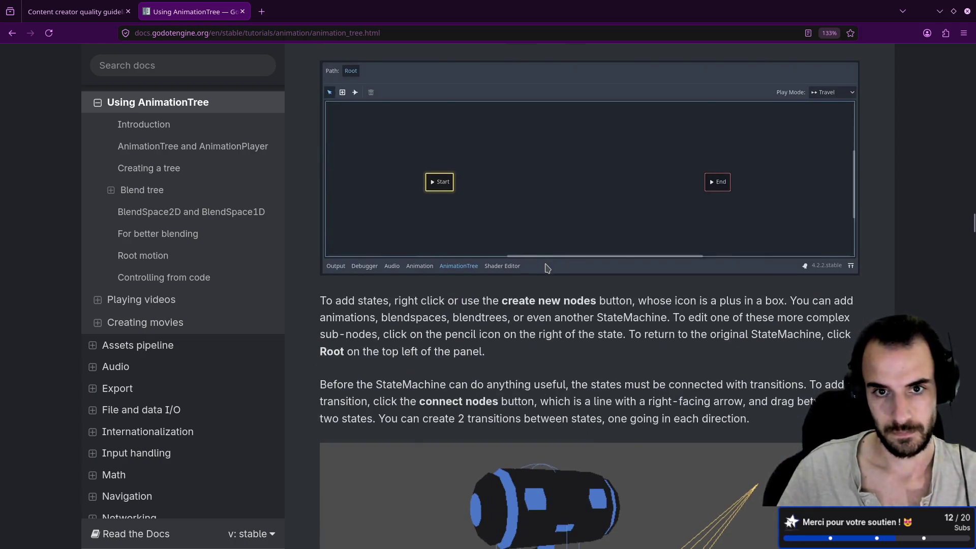
pyautogui.scroll(4, 551, 272)
pyautogui.doubleClick(344, 303)
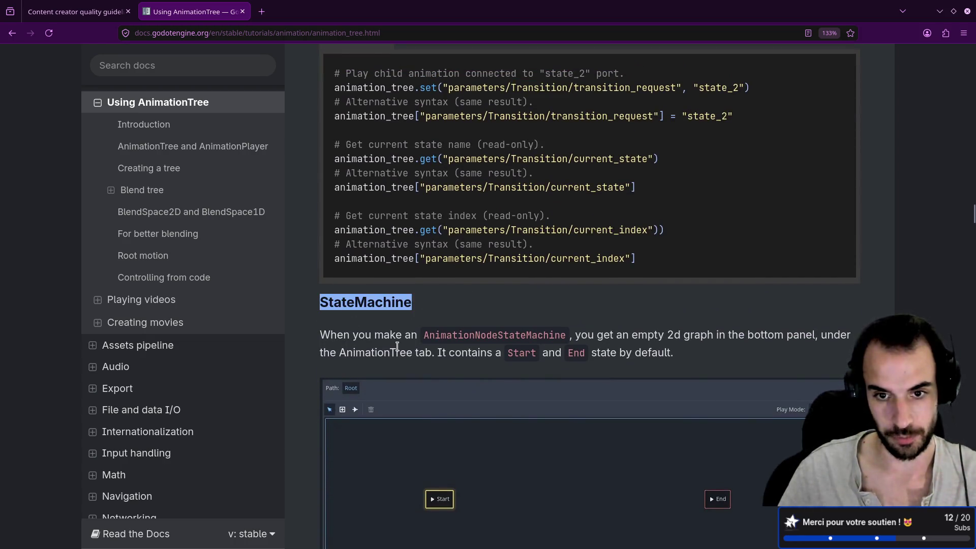
pyautogui.scroll(-7, 399, 346)
pyautogui.scroll(15, 399, 340)
pyautogui.scroll(-6, 400, 333)
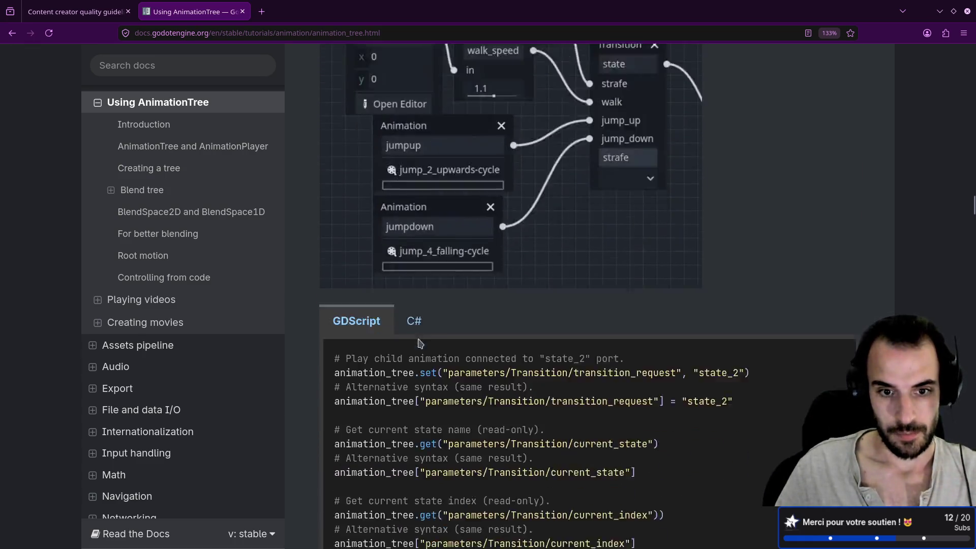
pyautogui.moveTo(351, 163); pyautogui.dragTo(493, 163)
pyautogui.scroll(-2, 478, 230)
pyautogui.scroll(3, 478, 231)
pyautogui.click(393, 295)
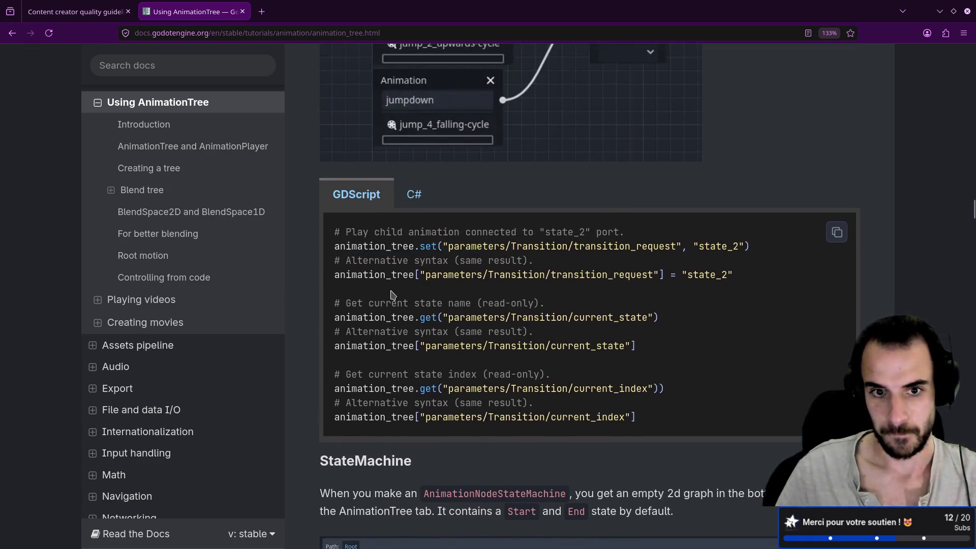
pyautogui.moveTo(450, 248); pyautogui.dragTo(675, 248)
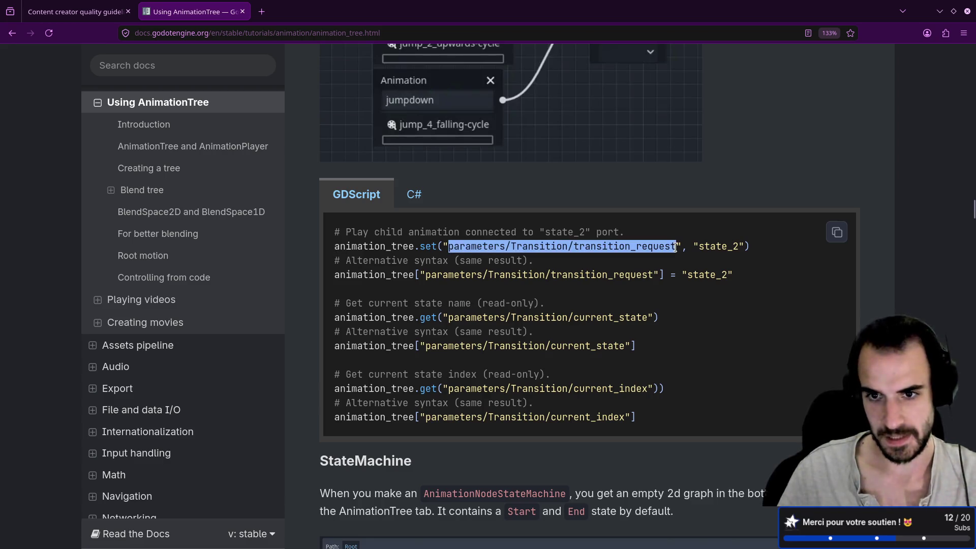
pyautogui.click(401, 259)
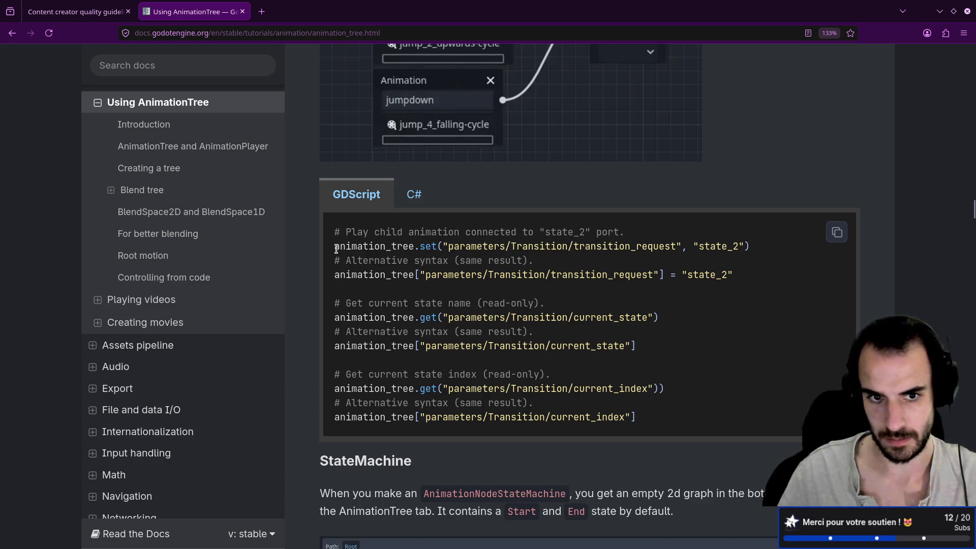
pyautogui.moveTo(335, 249); pyautogui.dragTo(754, 254)
pyautogui.hotkey('ctrl', 'c')
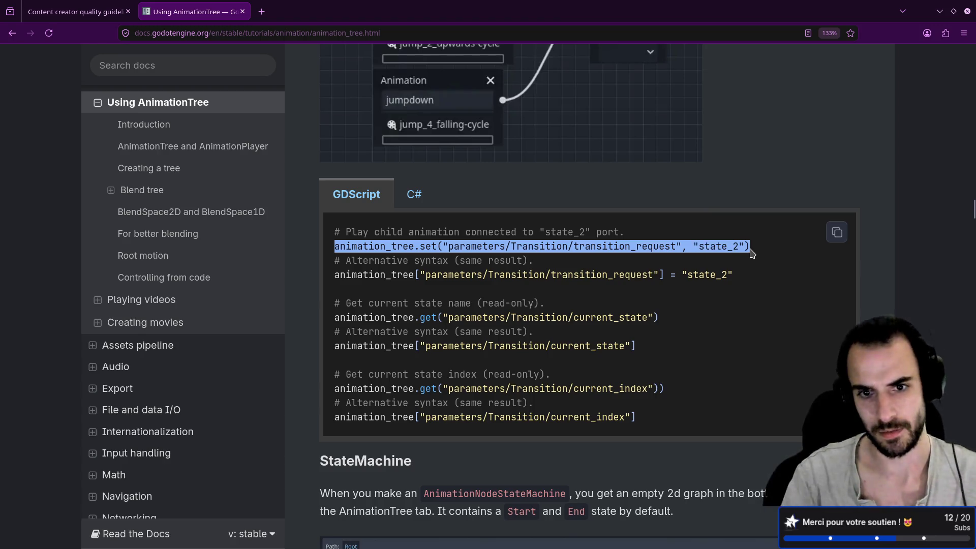
pyautogui.hotkey('alt', 'Tab')
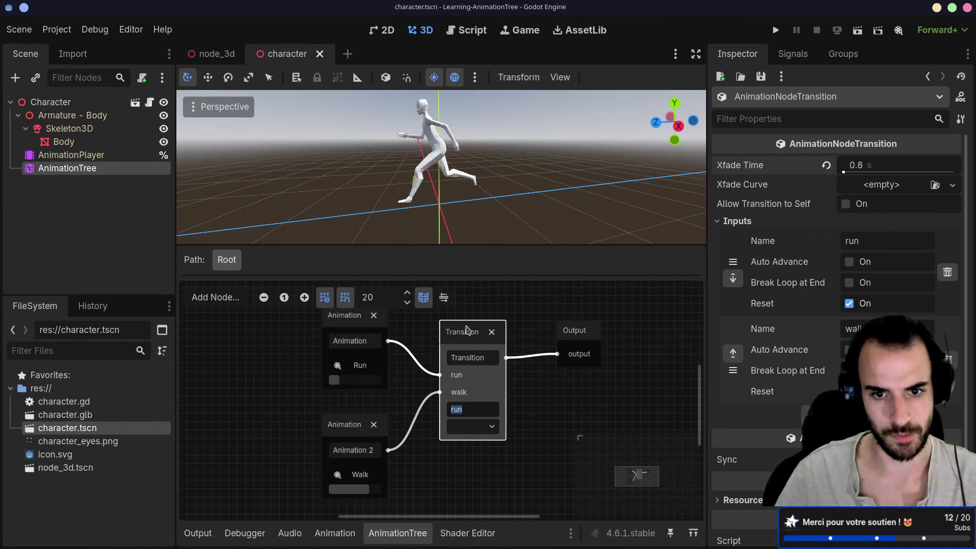
# - Dismiss the graph's add-node menu and reselect the AnimationTree node in the Scene dock
pyautogui.rightClick(465, 331)
pyautogui.click(465, 330)
pyautogui.moveTo(465, 330)
pyautogui.mouseDown()
pyautogui.moveTo(479, 327)
pyautogui.moveTo(464, 331)
pyautogui.mouseUp()
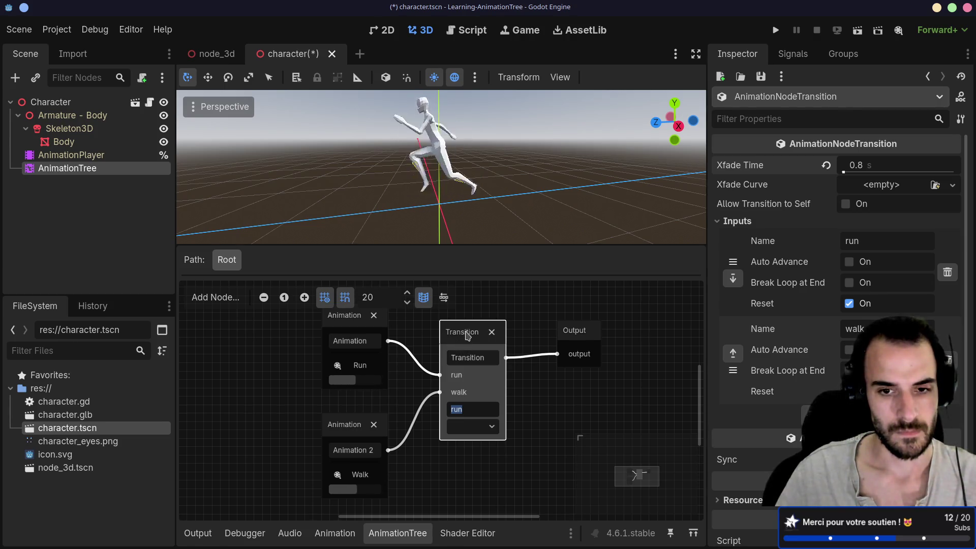
pyautogui.rightClick(466, 335)
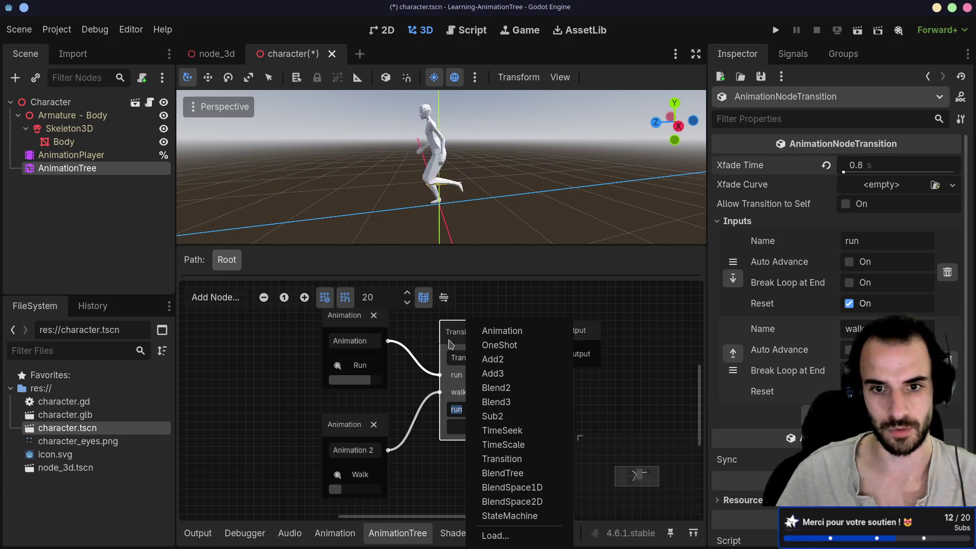
pyautogui.click(455, 341)
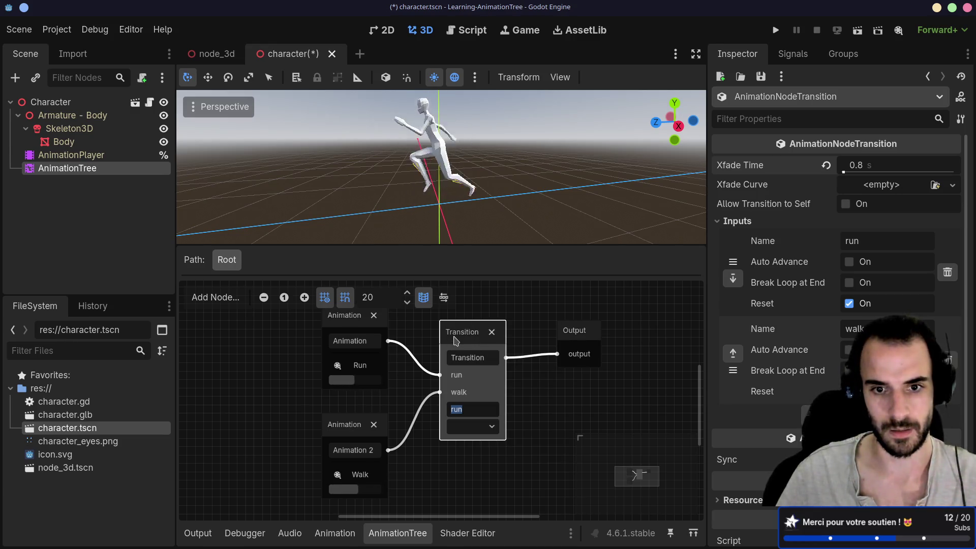
pyautogui.click(89, 155)
pyautogui.click(102, 170)
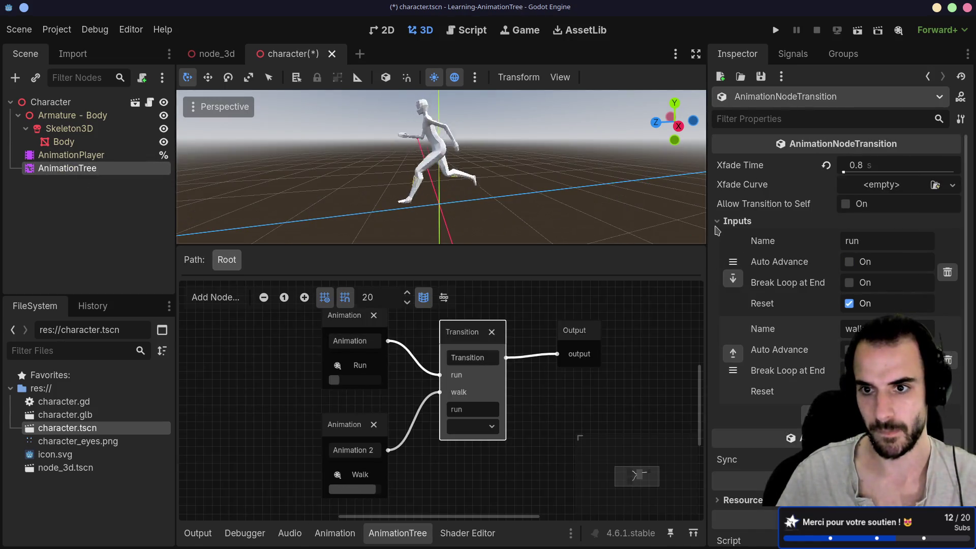
pyautogui.scroll(-1, 769, 292)
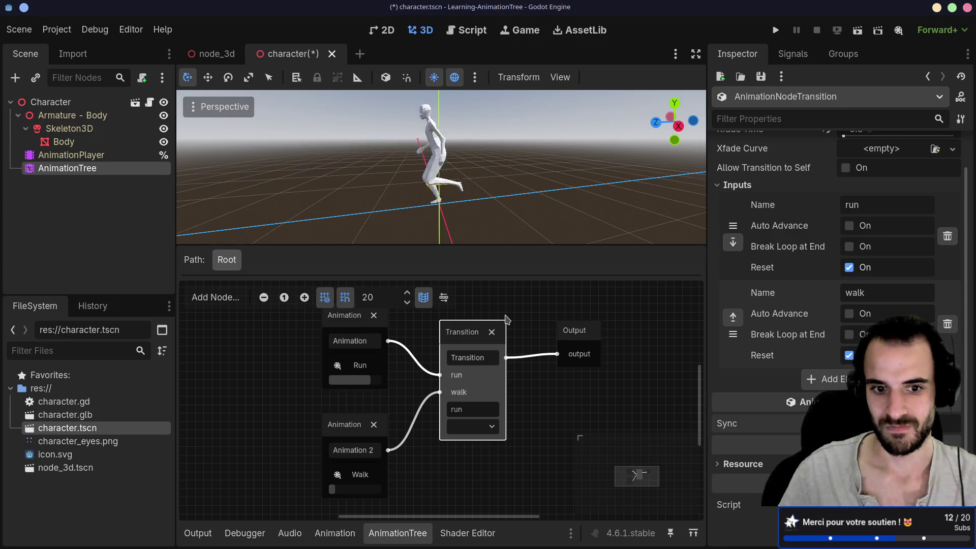
# - In character.gd, replace line 5's Walk play call with the copied set call
pyautogui.click(150, 103)
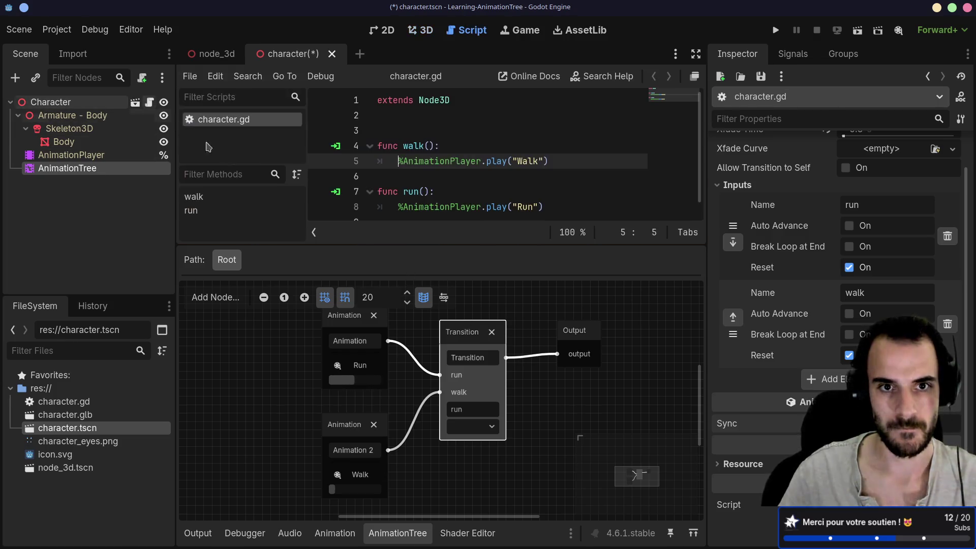
pyautogui.moveTo(568, 161); pyautogui.dragTo(398, 159)
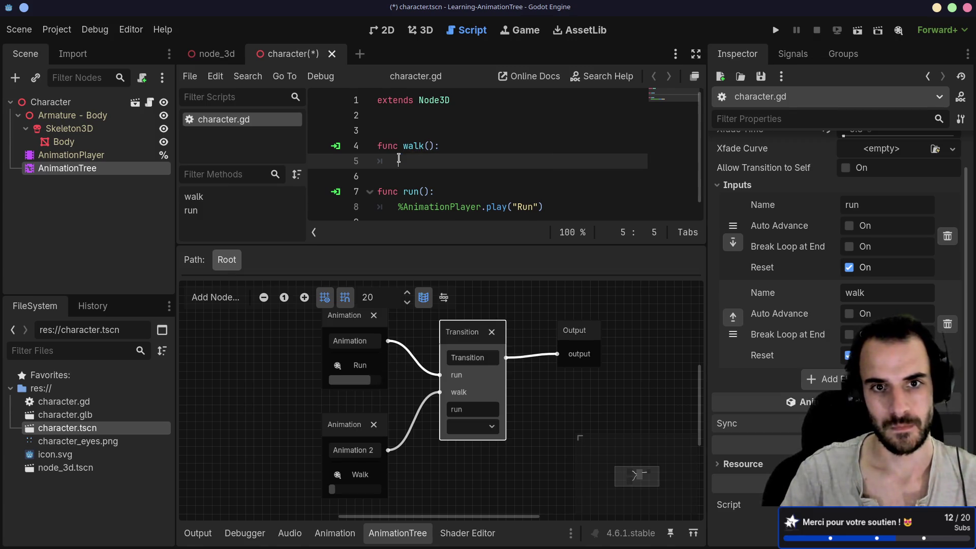
pyautogui.hotkey('ctrl', 'v')
# - Give AnimationTree a unique scene name, reference it as %AnimationTree, and save
pyautogui.hscroll(-5, 417, 220)
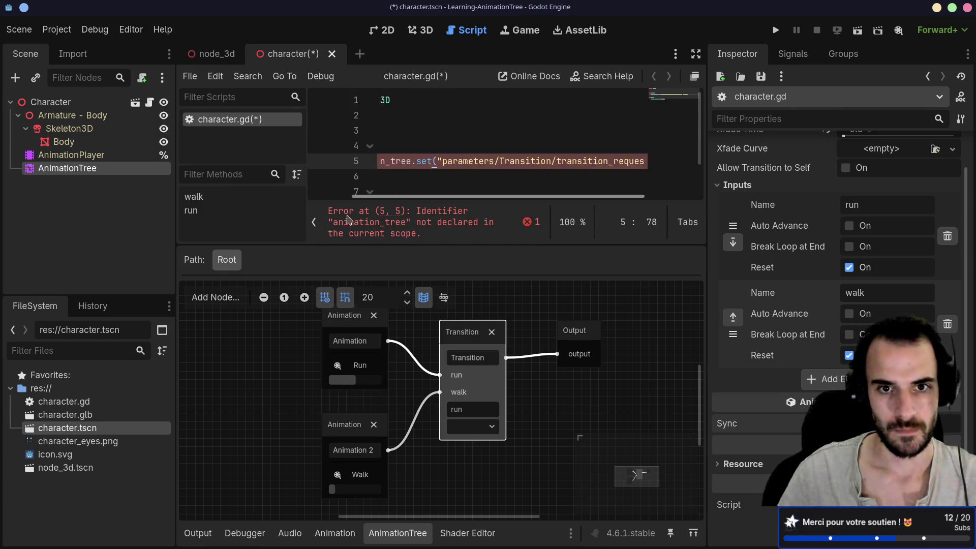
pyautogui.rightClick(129, 171)
pyautogui.click(151, 464)
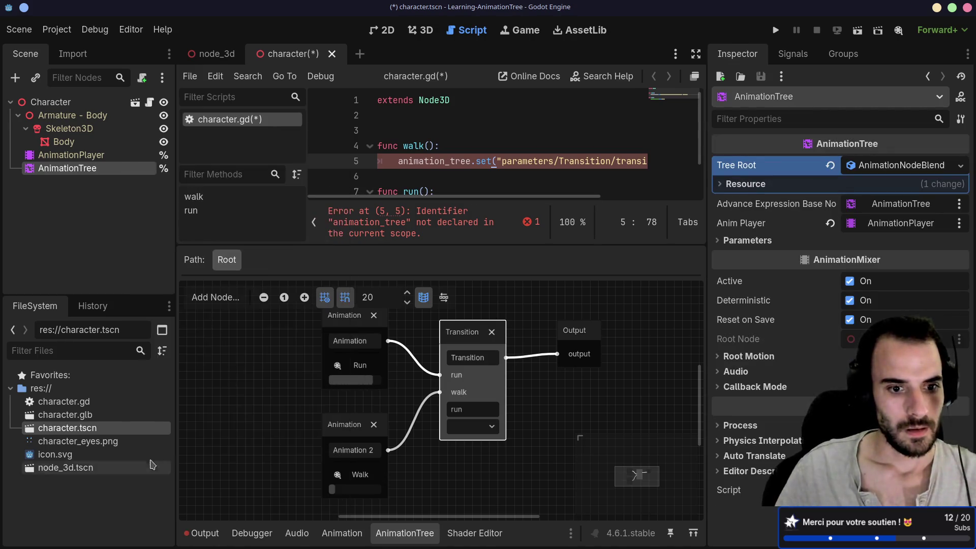
pyautogui.press('BackSpace')
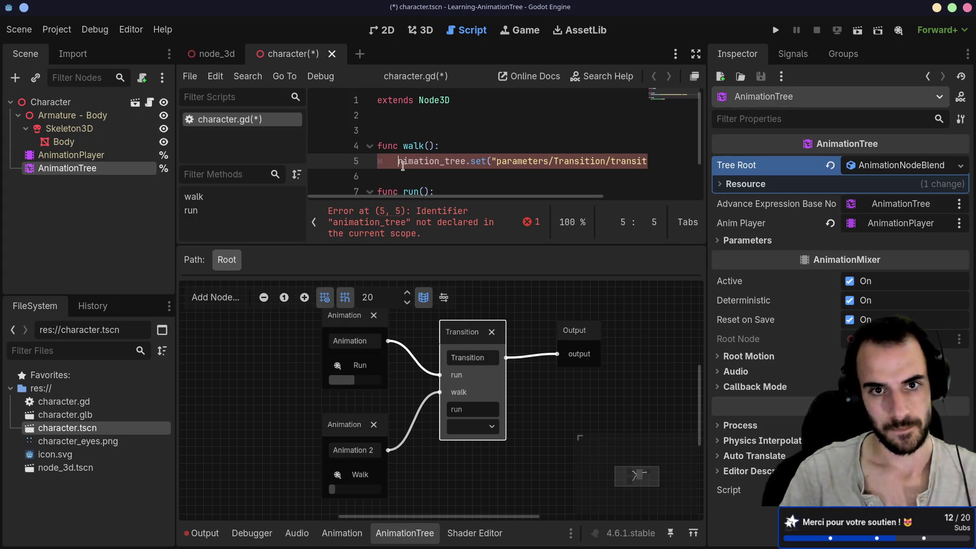
pyautogui.write('%A')
pyautogui.press('Right')
pyautogui.press('Right')
pyautogui.press('Right')
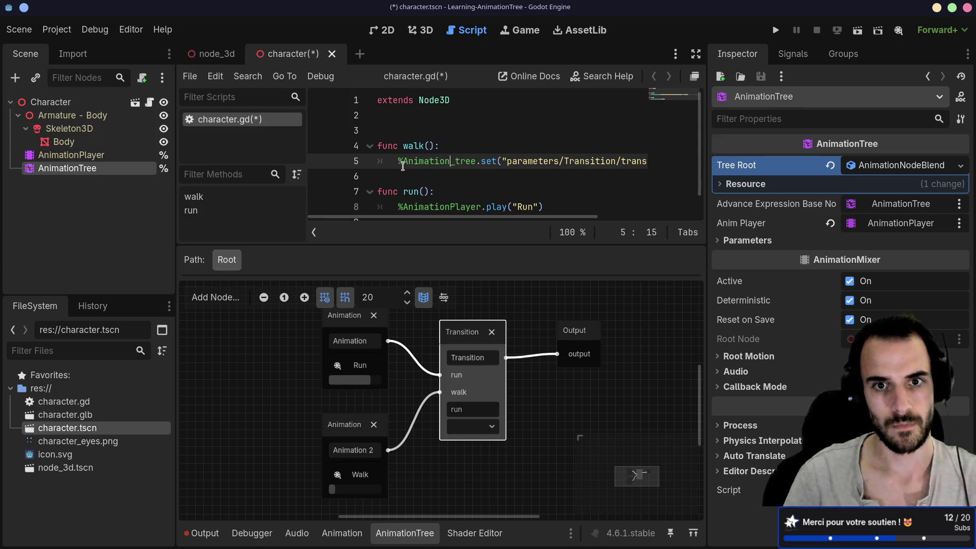
pyautogui.press('BackSpace')
pyautogui.press('Delete')
pyautogui.write('T')
pyautogui.click(440, 146)
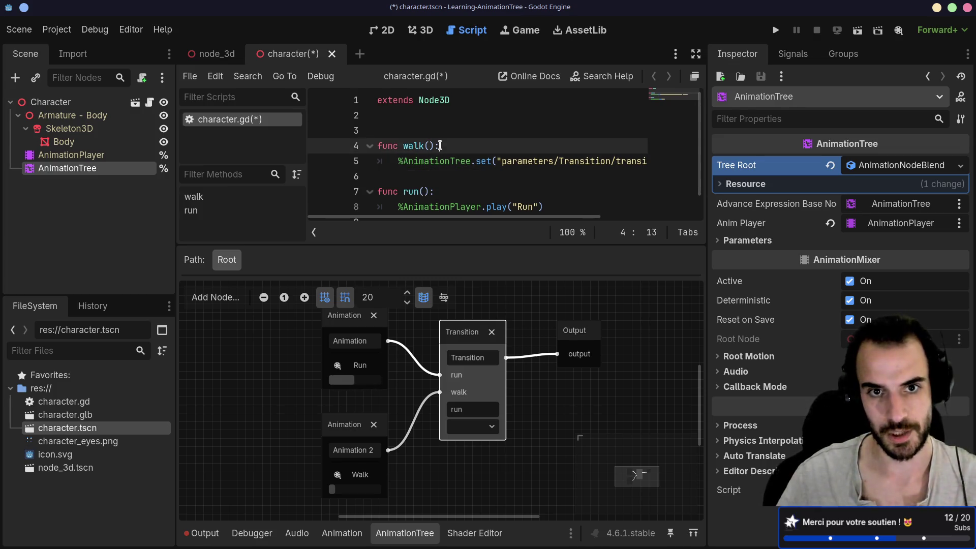
pyautogui.hotkey('ctrl', 's')
# - Copy the %AnimationTree.set line over line 8's old play("Run") call
pyautogui.scroll(-1, 435, 178)
pyautogui.tripleClick(405, 147)
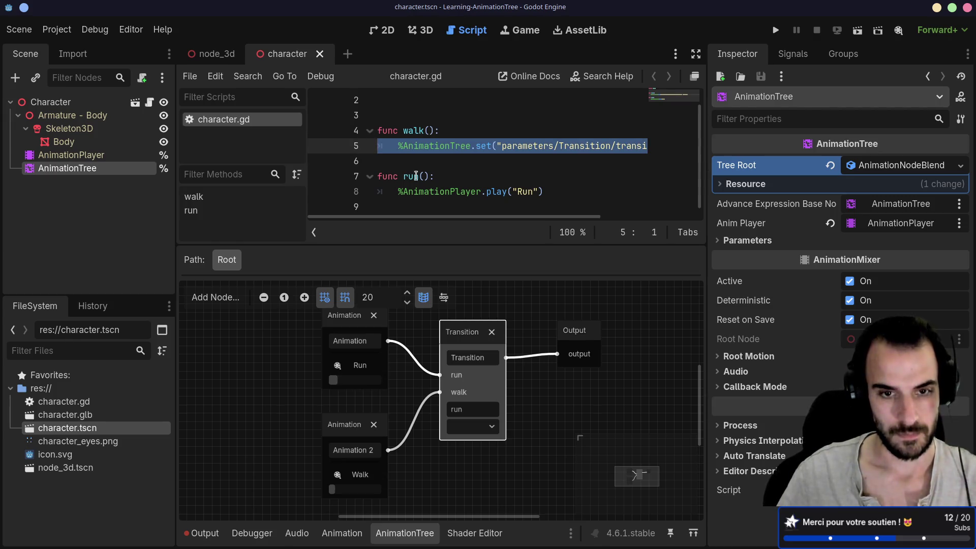
pyautogui.hotkey('ctrl', 'c')
pyautogui.tripleClick(398, 191)
pyautogui.hotkey('ctrl', 'v')
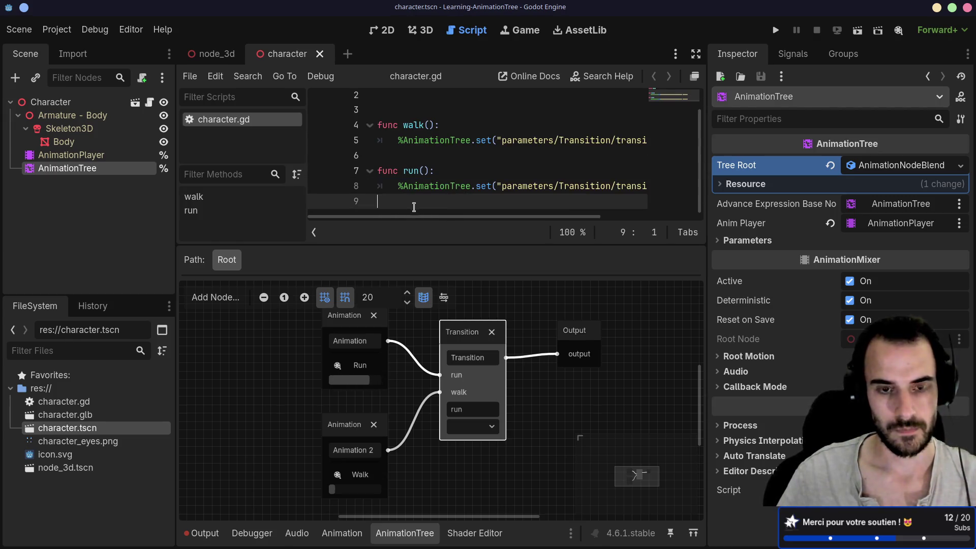
pyautogui.moveTo(402, 221); pyautogui.dragTo(496, 221)
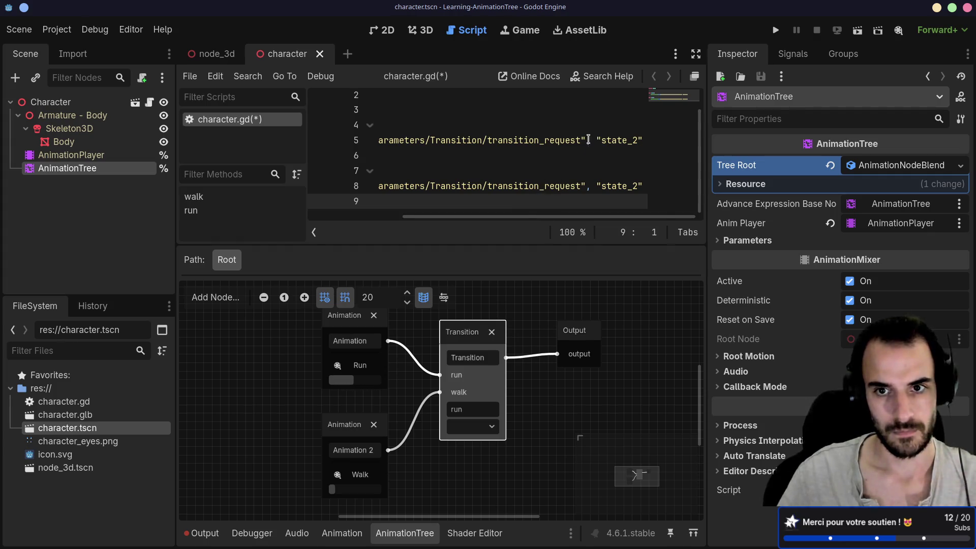
# - Replace state_2 with "run" on line 8 and "walk" on line 5, then save
pyautogui.doubleClick(612, 184)
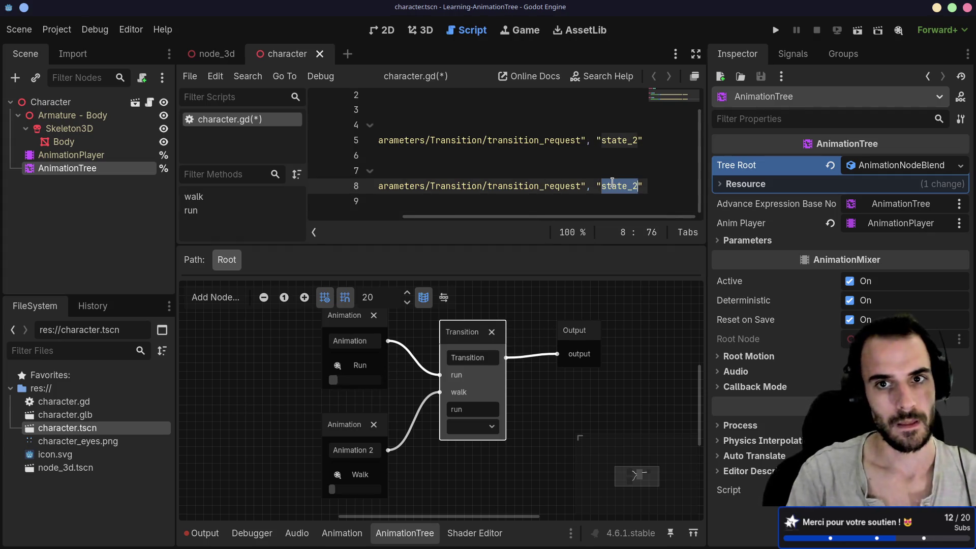
pyautogui.click(696, 53)
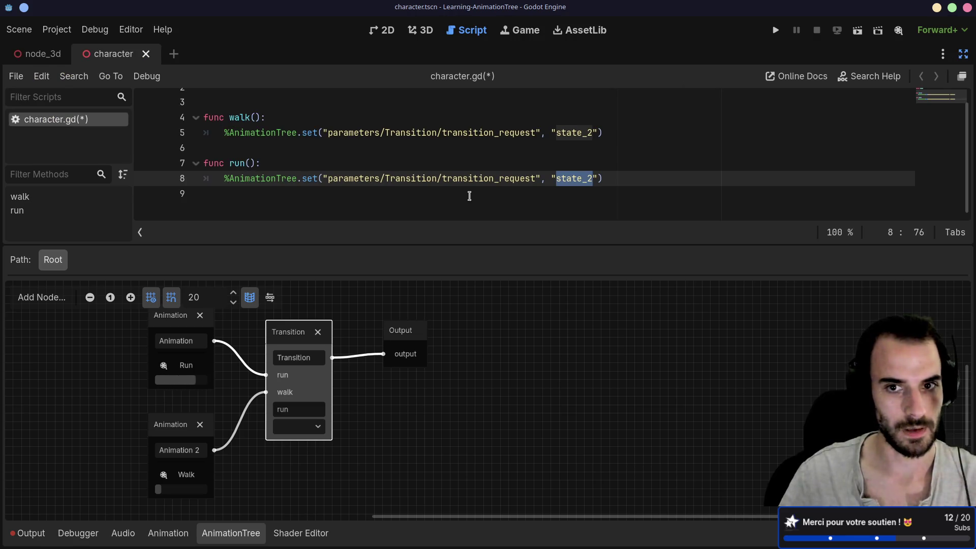
pyautogui.click(579, 189)
pyautogui.doubleClick(582, 178)
pyautogui.write('run')
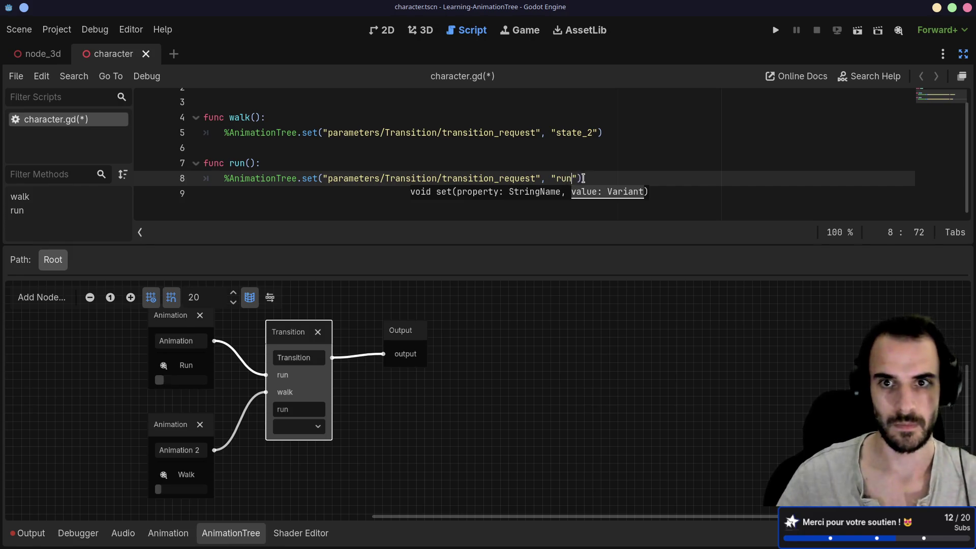
pyautogui.doubleClick(572, 133)
pyautogui.write('walk')
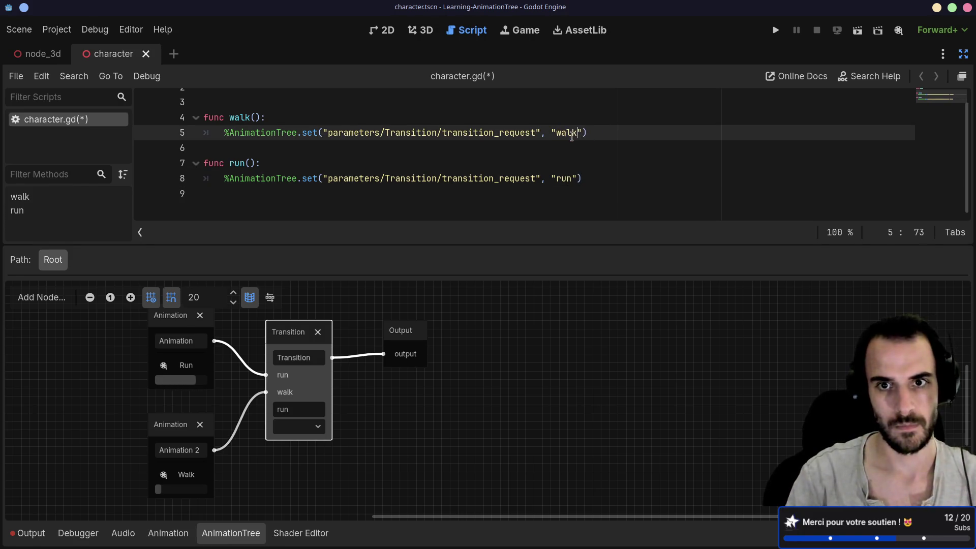
pyautogui.hotkey('ctrl', 's')
# - Play the node_3d scene and toggle Walk and Run several times, then stop and return to the docs
pyautogui.click(43, 54)
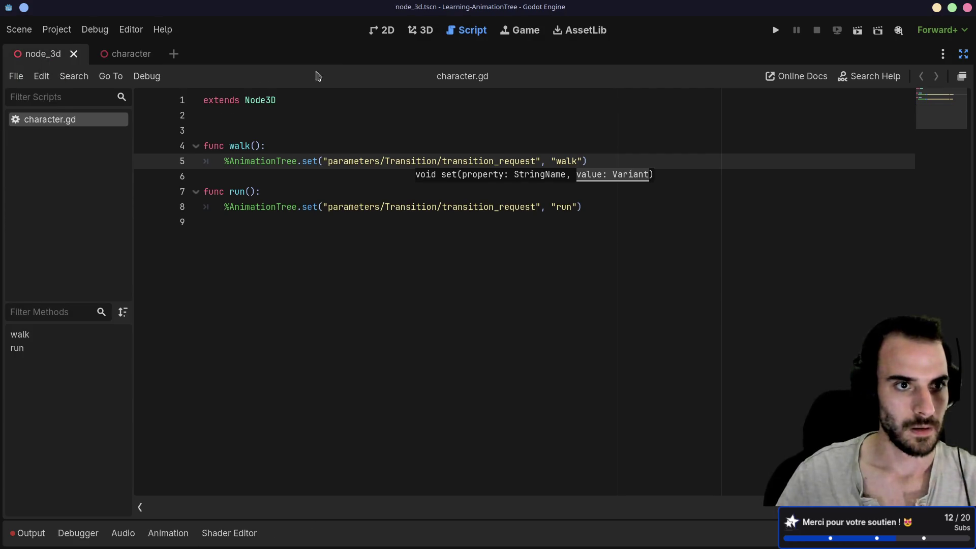
pyautogui.click(858, 30)
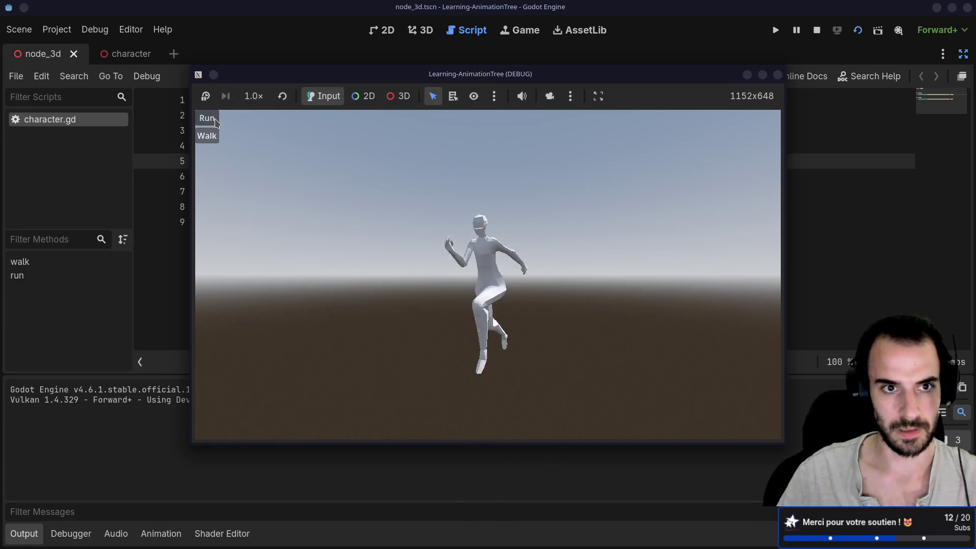
pyautogui.click(207, 137)
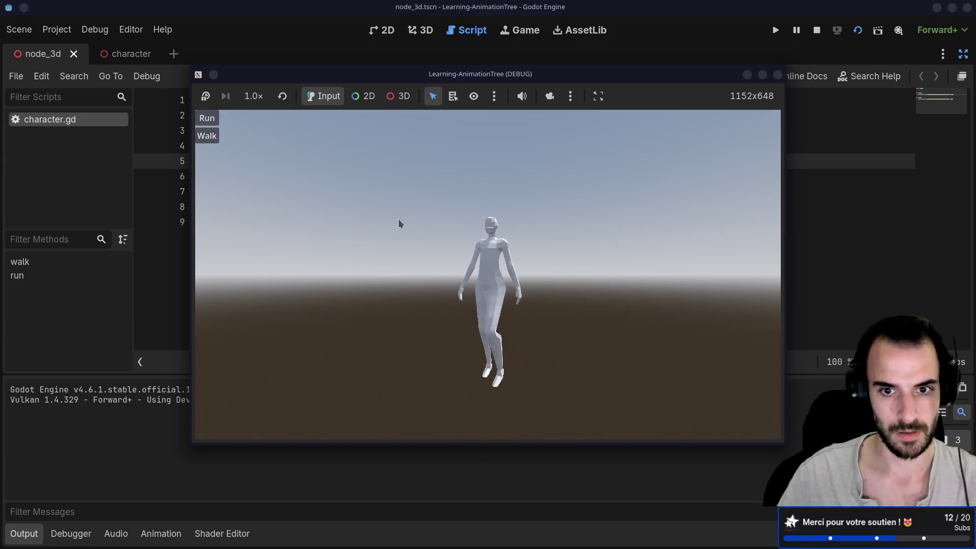
pyautogui.click(212, 119)
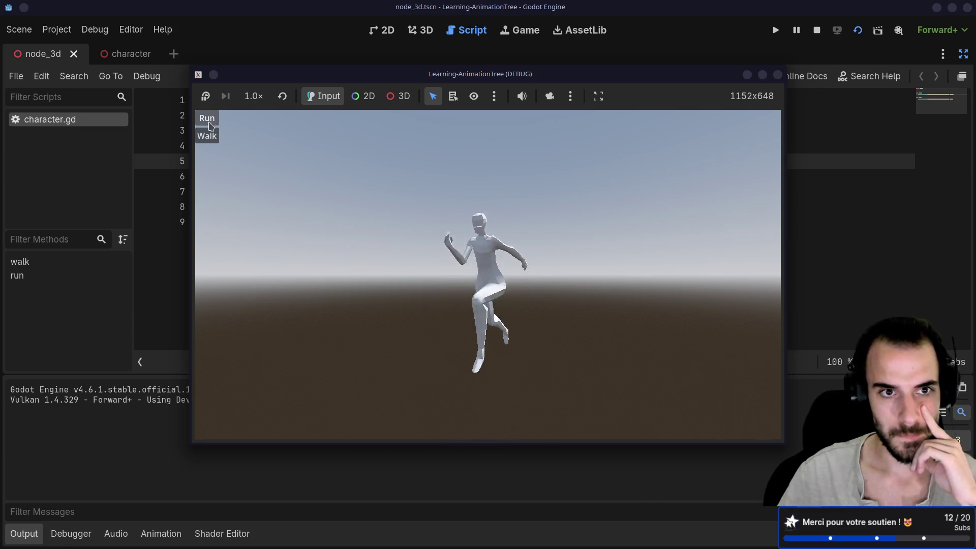
pyautogui.click(207, 136)
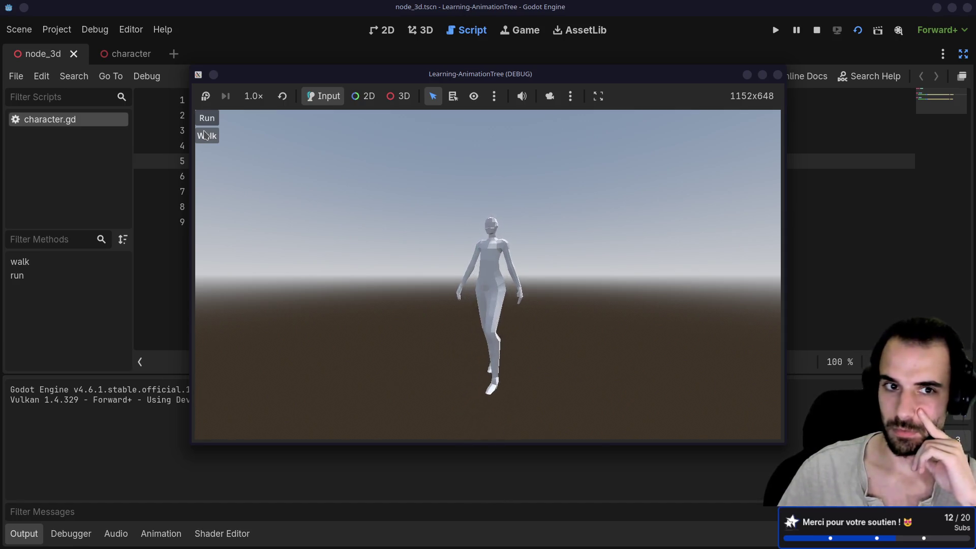
pyautogui.click(212, 119)
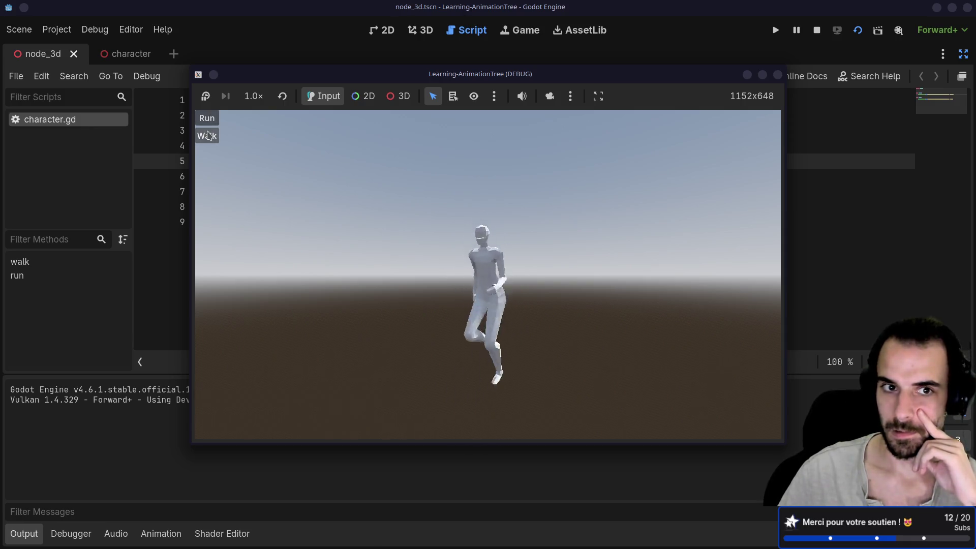
pyautogui.click(208, 135)
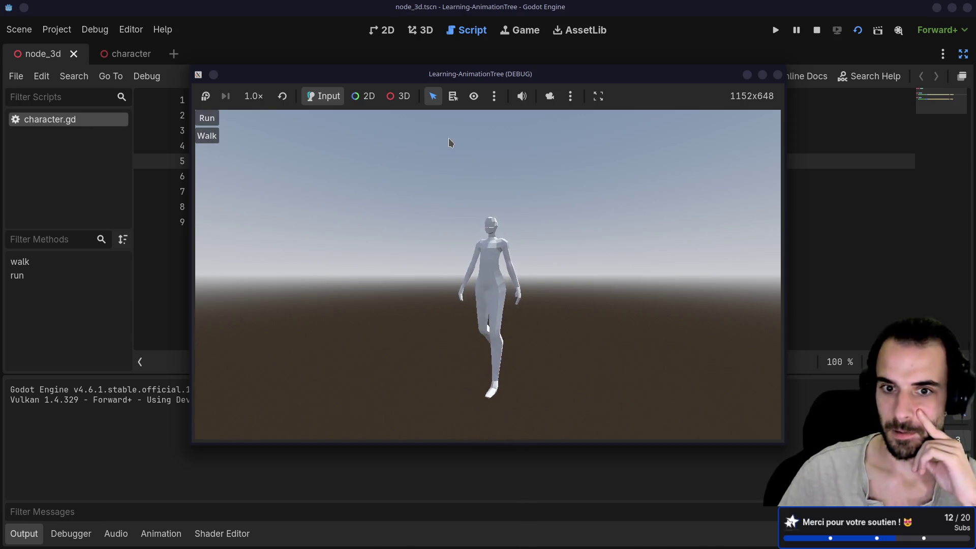
pyautogui.click(777, 75)
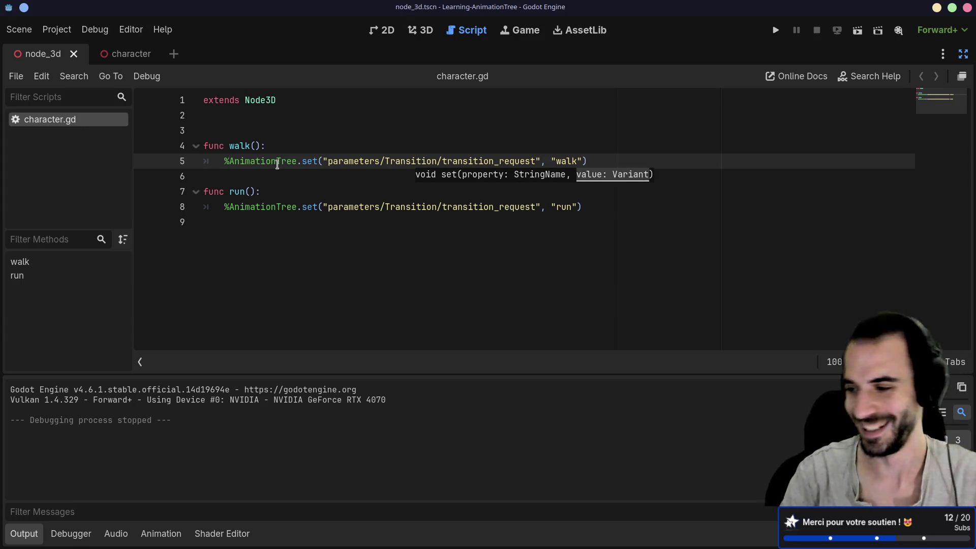
pyautogui.hotkey('alt', 'Tab')
pyautogui.hotkey('alt', 'Tab')
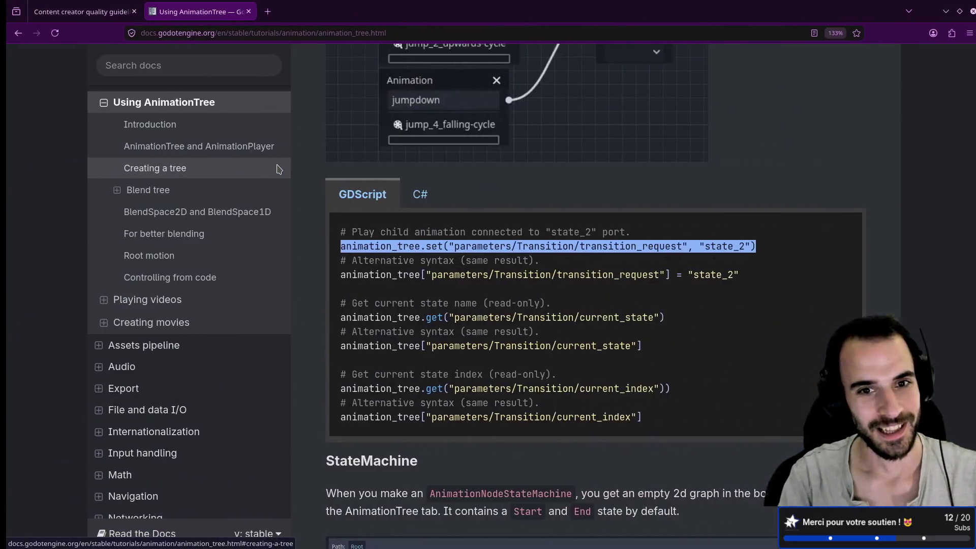
# - Highlight the parameters/Transition/transition_request path in the Transition code sample
pyautogui.scroll(-3, 405, 162)
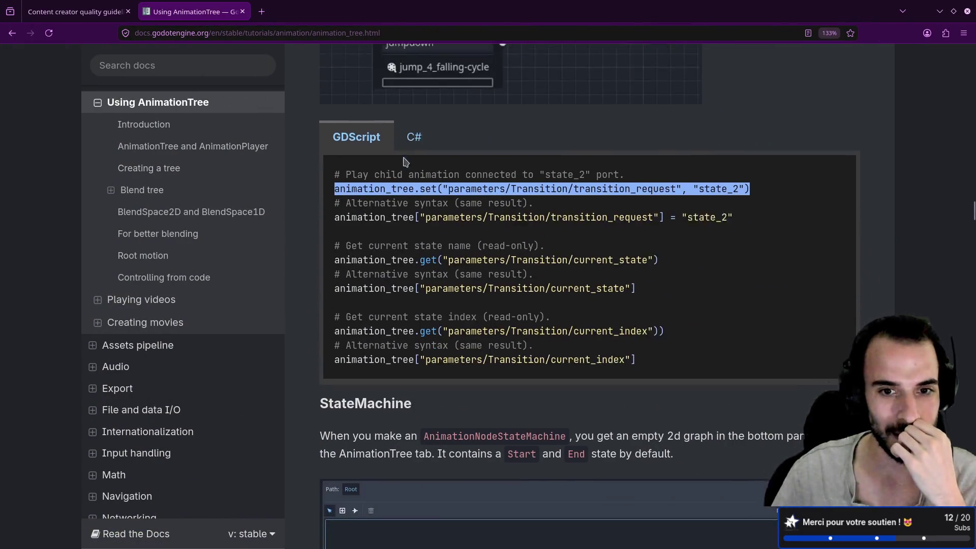
pyautogui.moveTo(425, 196); pyautogui.dragTo(654, 197)
pyautogui.scroll(9, 533, 259)
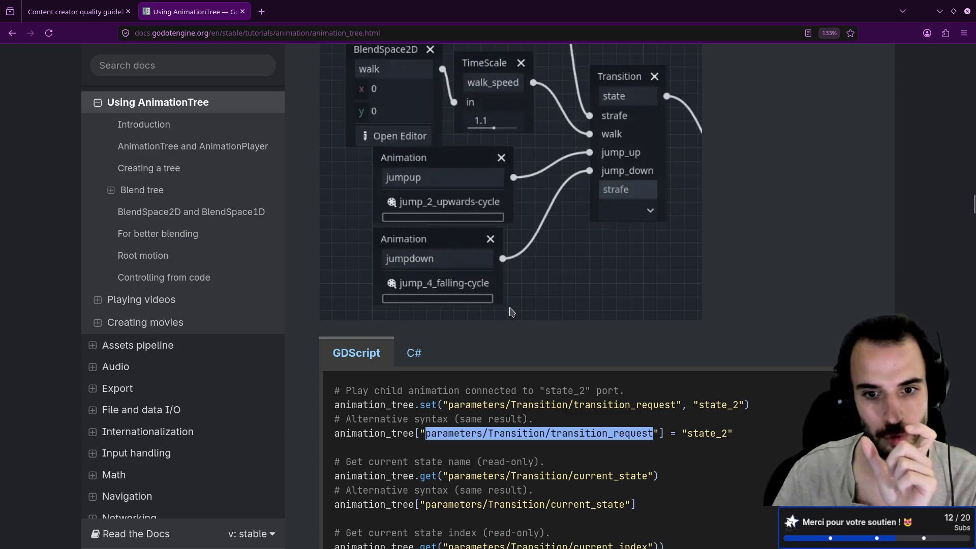
pyautogui.scroll(-3, 511, 312)
pyautogui.doubleClick(491, 325)
pyautogui.click(516, 327)
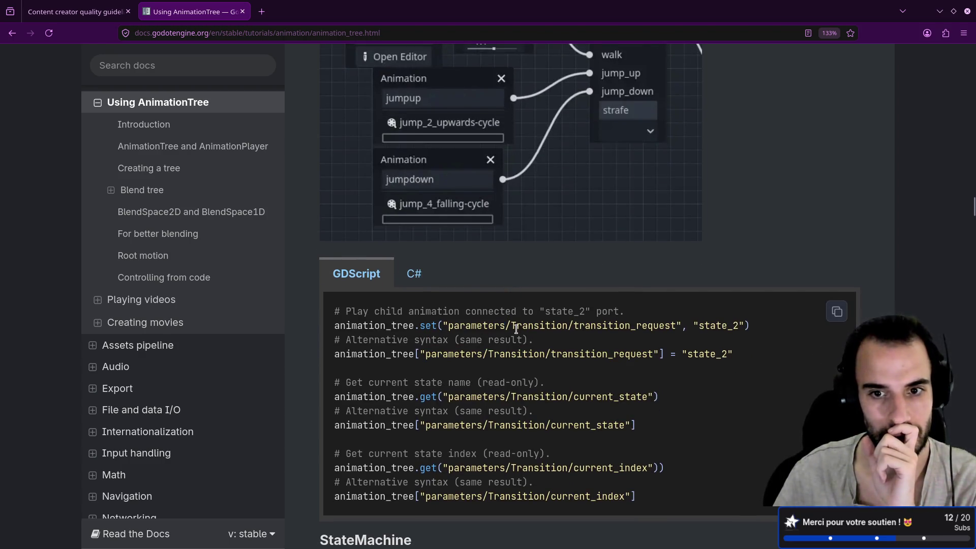
pyautogui.doubleClick(516, 325)
pyautogui.doubleClick(474, 326)
pyautogui.doubleClick(519, 325)
pyautogui.click(519, 326)
pyautogui.doubleClick(580, 326)
pyautogui.click(542, 326)
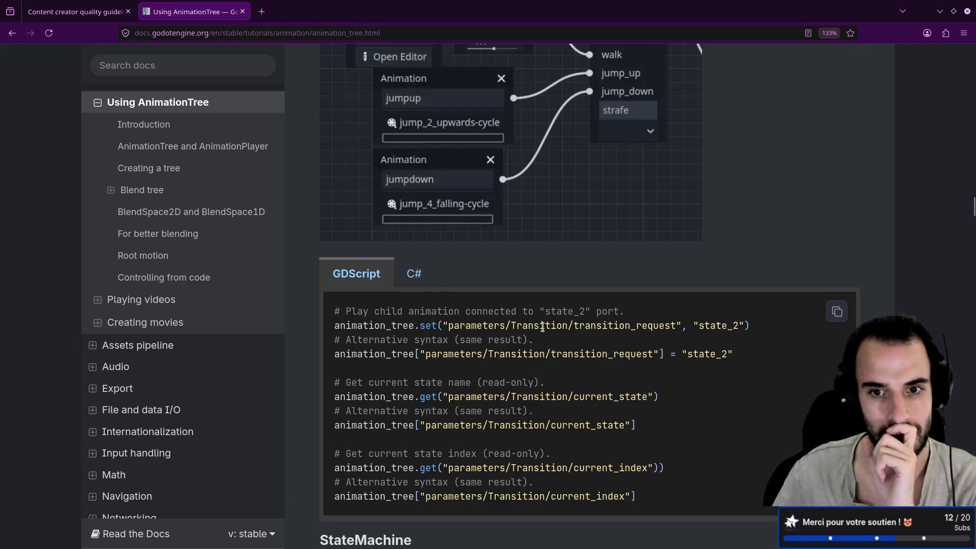
pyautogui.doubleClick(542, 325)
pyautogui.doubleClick(479, 325)
pyautogui.doubleClick(618, 325)
# - Scroll down to the StateMachine section and highlight the part about nesting another StateMachine
pyautogui.scroll(12, 578, 332)
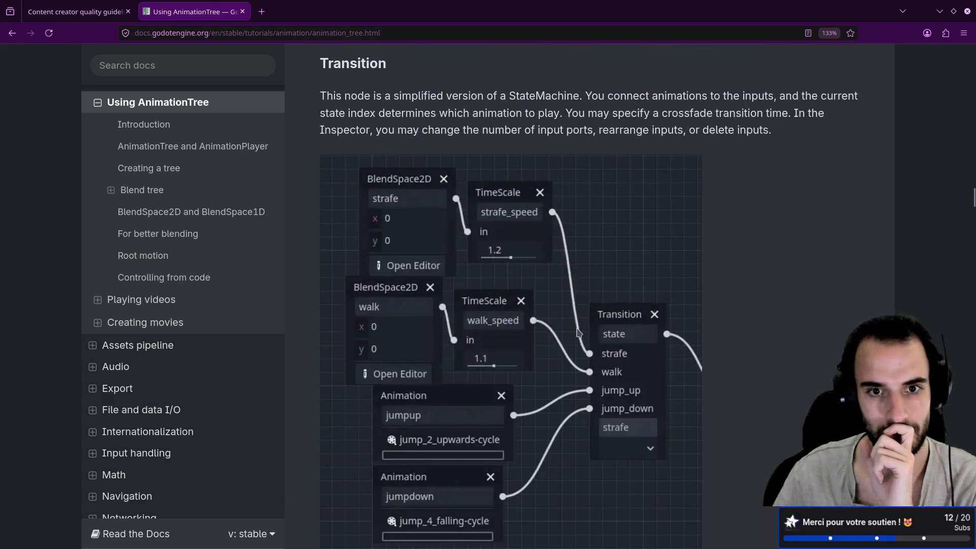
pyautogui.scroll(4, 578, 333)
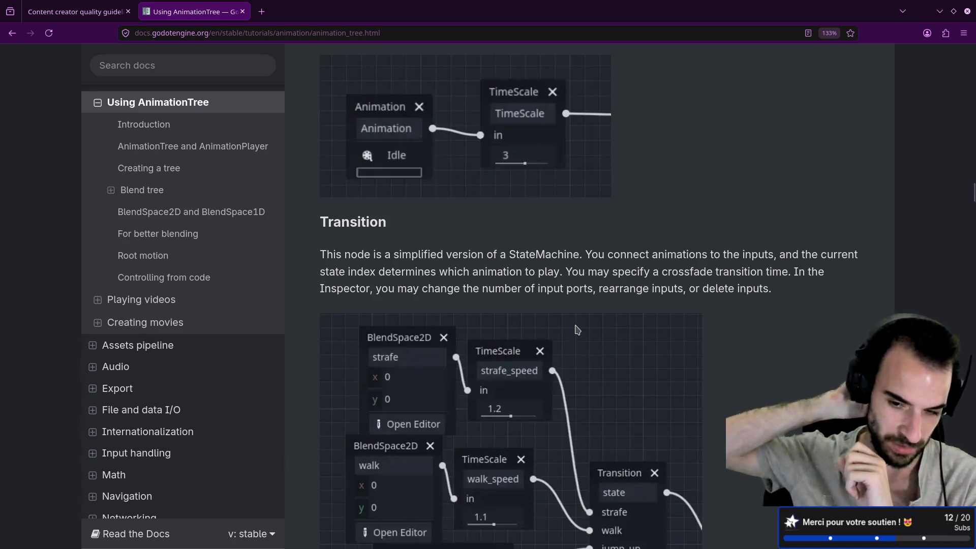
pyautogui.scroll(-1, 601, 321)
pyautogui.scroll(-7, 601, 321)
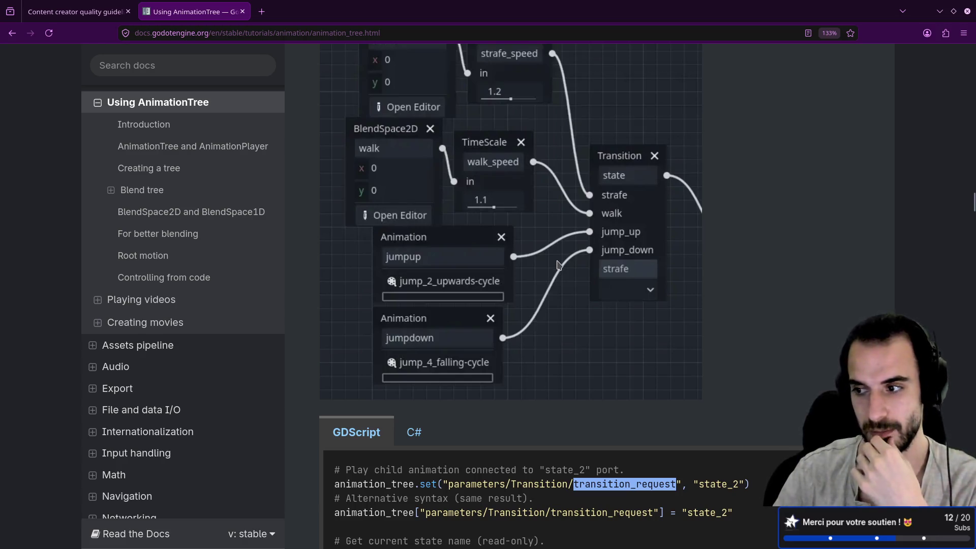
pyautogui.scroll(-12, 558, 264)
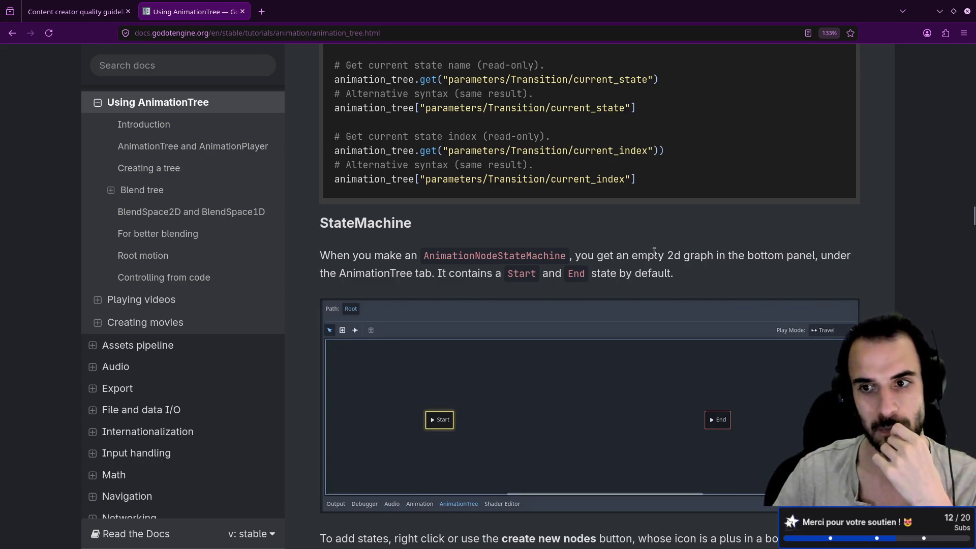
pyautogui.scroll(-10, 653, 252)
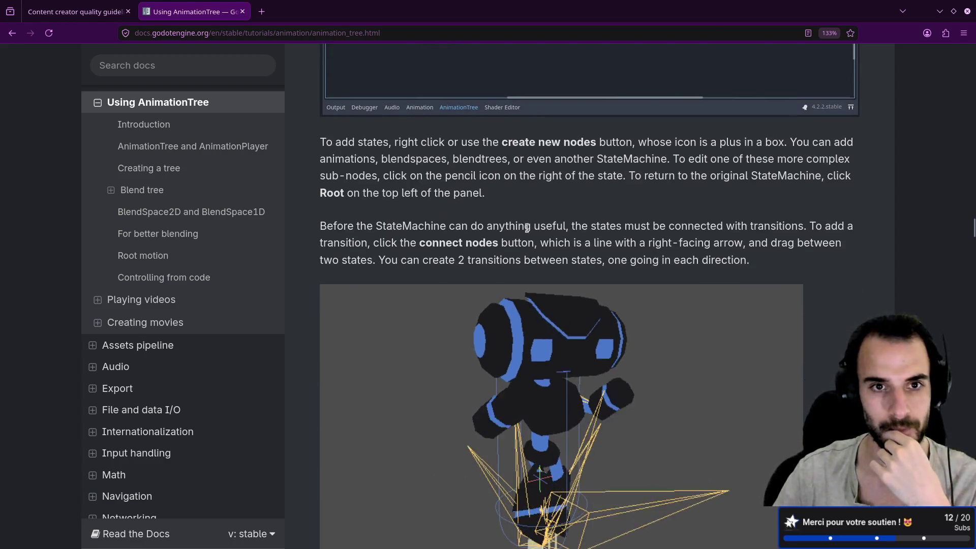
pyautogui.scroll(2, 559, 318)
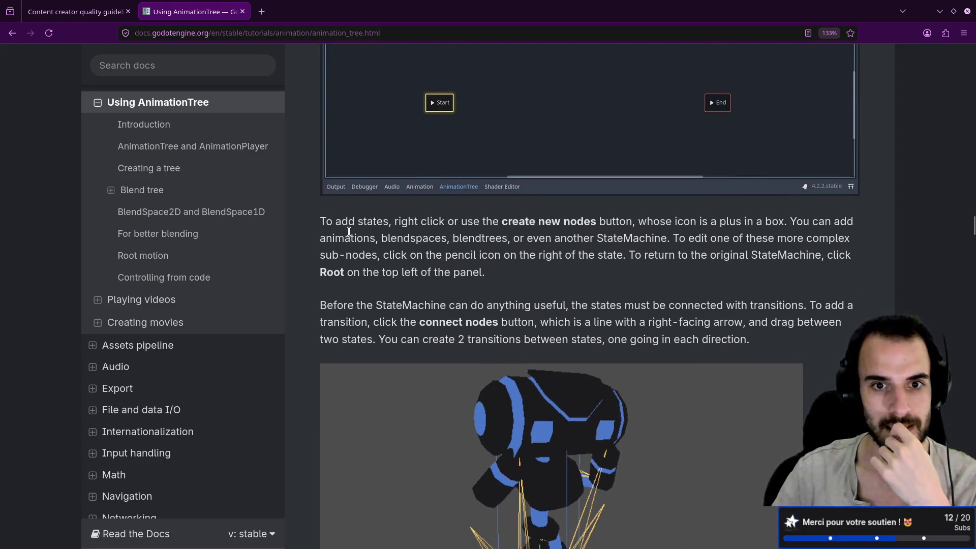
pyautogui.moveTo(459, 239); pyautogui.dragTo(510, 238)
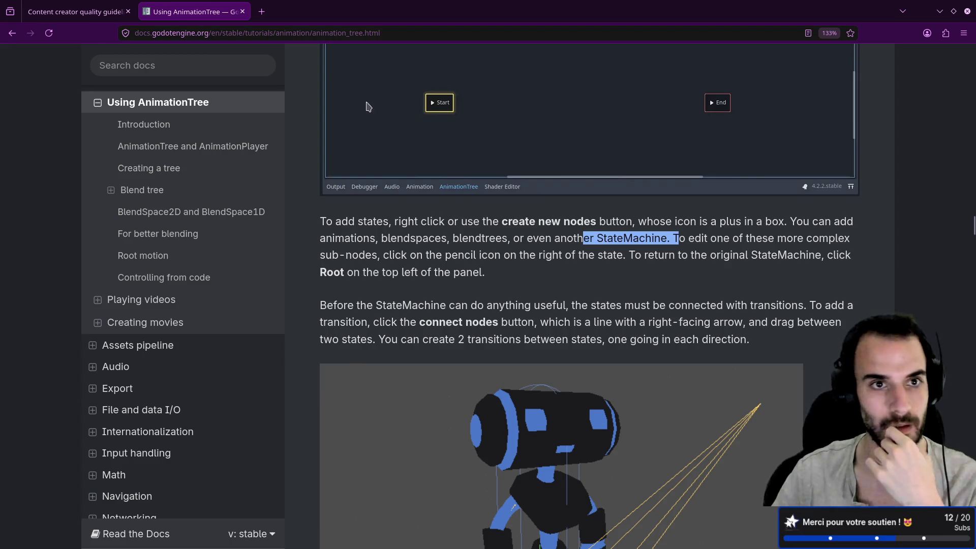
pyautogui.scroll(10, 505, 195)
# - Toggle the Transition sample between C# and GDScript and select words in the animationTree Set line
pyautogui.click(410, 193)
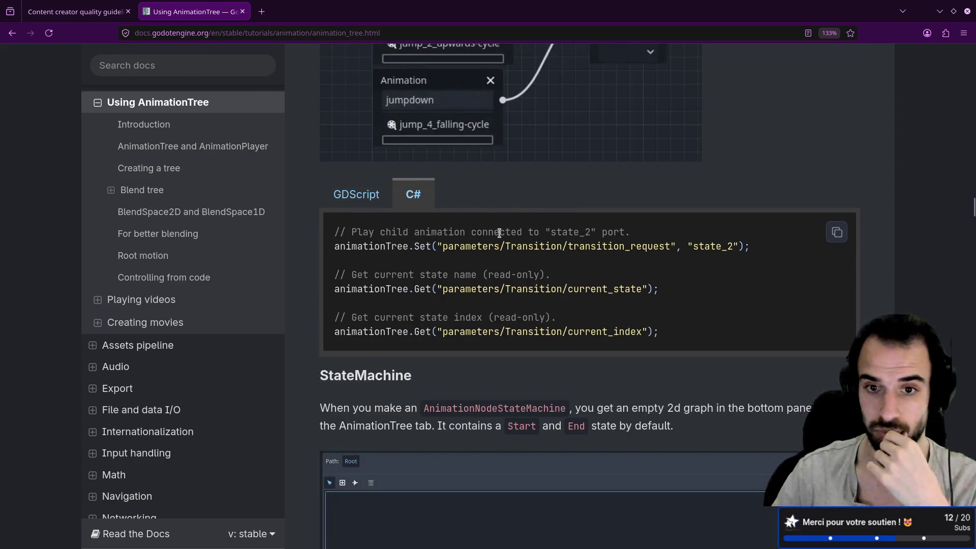
pyautogui.click(356, 194)
pyautogui.click(410, 194)
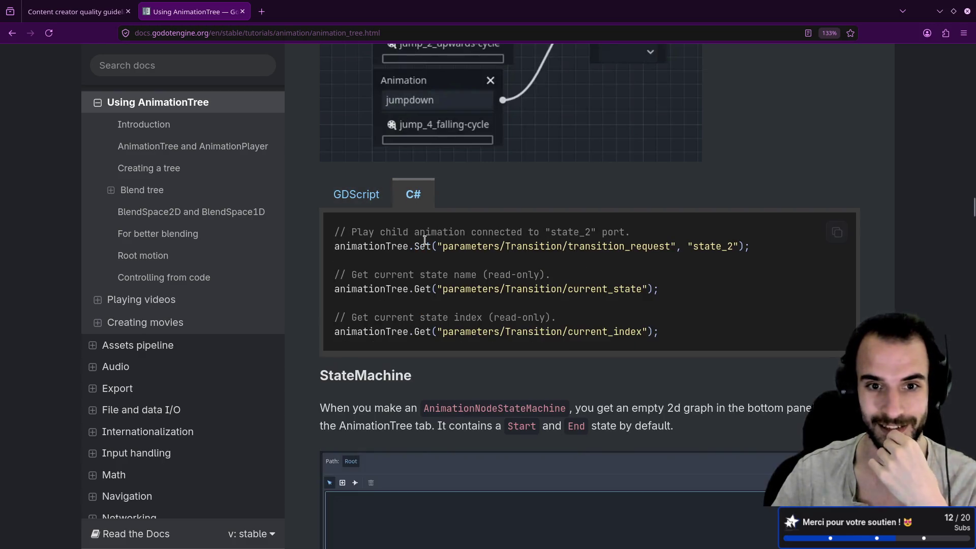
pyautogui.moveTo(415, 246); pyautogui.dragTo(421, 244)
pyautogui.click(434, 269)
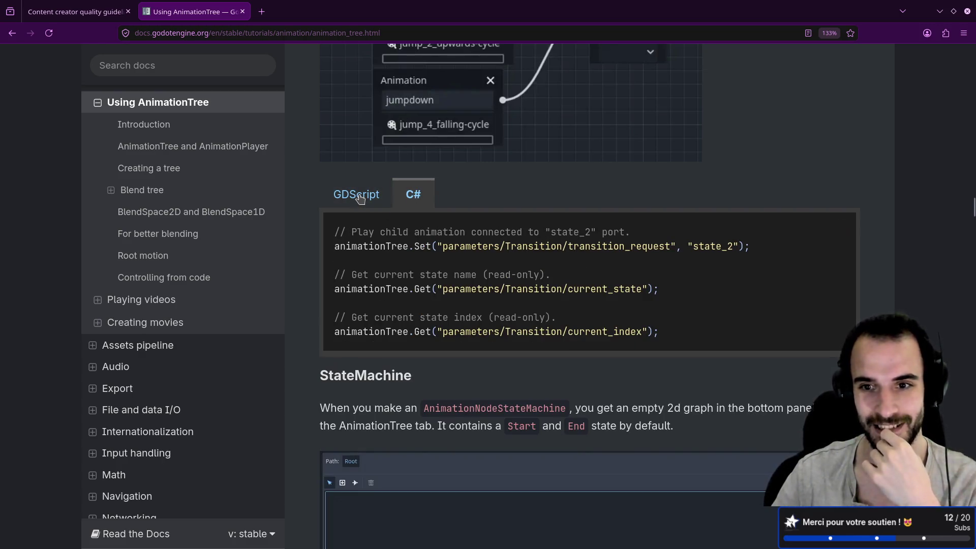
pyautogui.doubleClick(383, 246)
pyautogui.doubleClick(421, 246)
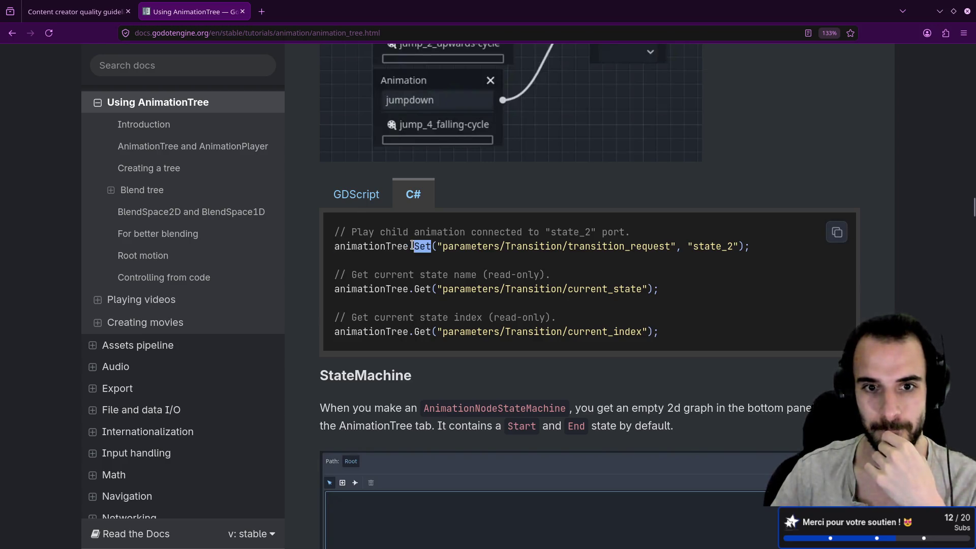
pyautogui.doubleClick(383, 246)
pyautogui.doubleClick(422, 245)
pyautogui.click(425, 268)
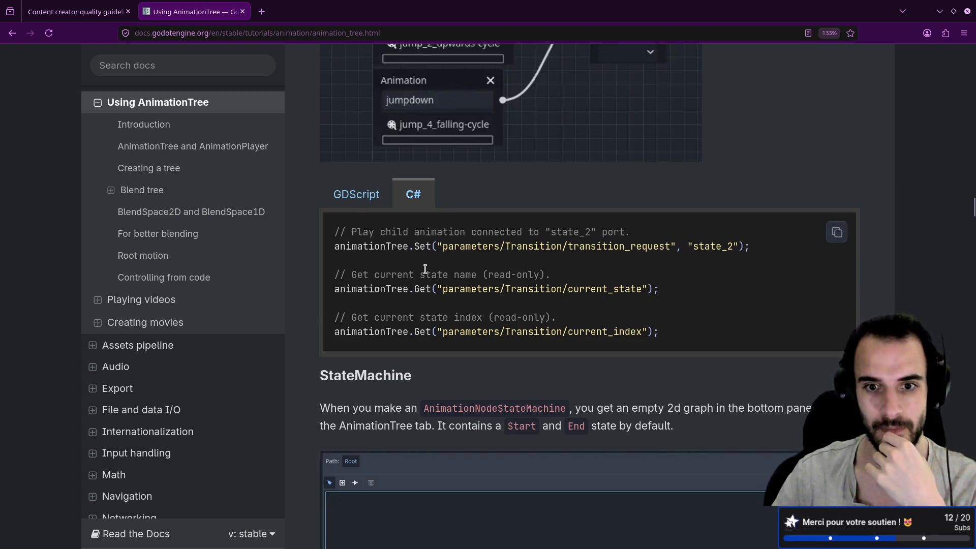
# - Compare the GDScript and C# versions, highlighting the C# Set call
pyautogui.click(363, 199)
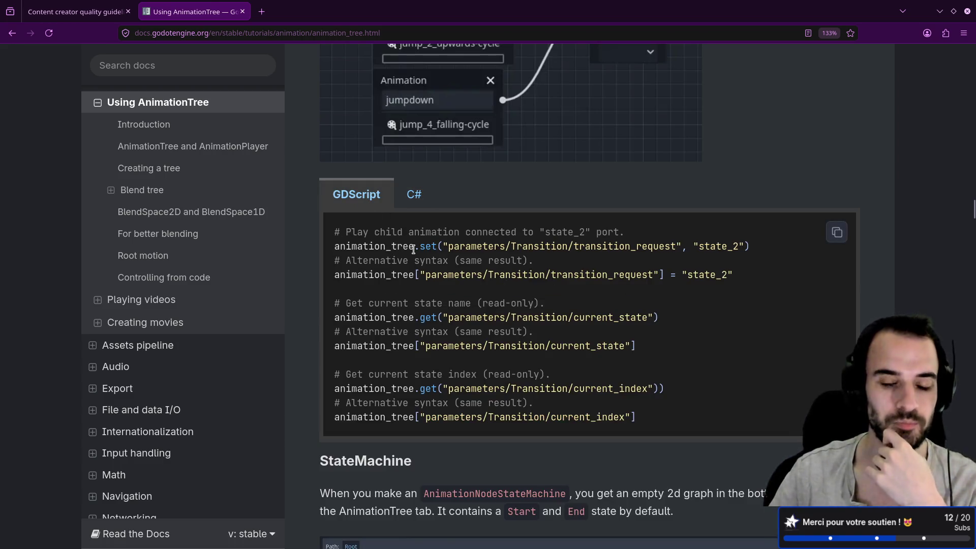
pyautogui.click(415, 195)
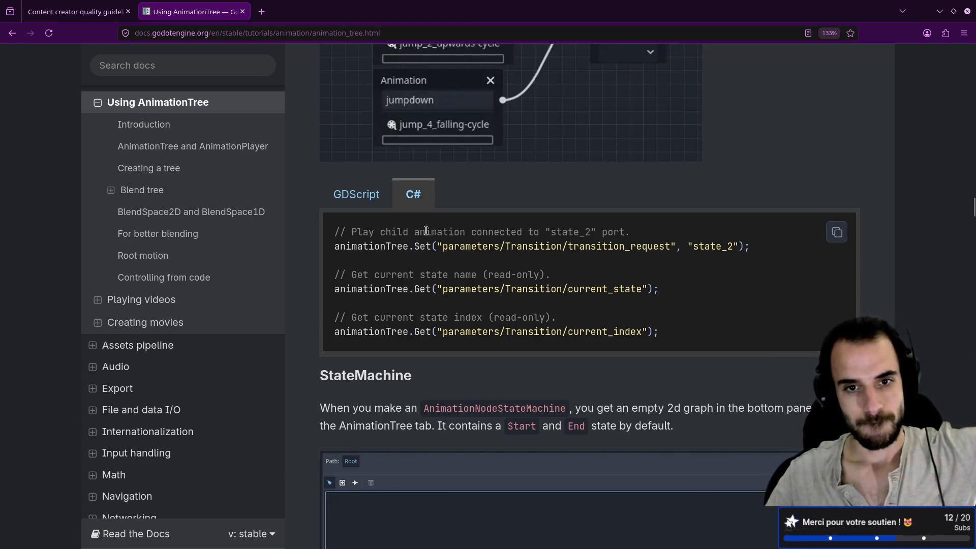
pyautogui.moveTo(345, 247)
pyautogui.mouseDown()
pyautogui.moveTo(450, 255)
pyautogui.moveTo(655, 247)
pyautogui.mouseUp()
pyautogui.click(425, 258)
pyautogui.click(574, 263)
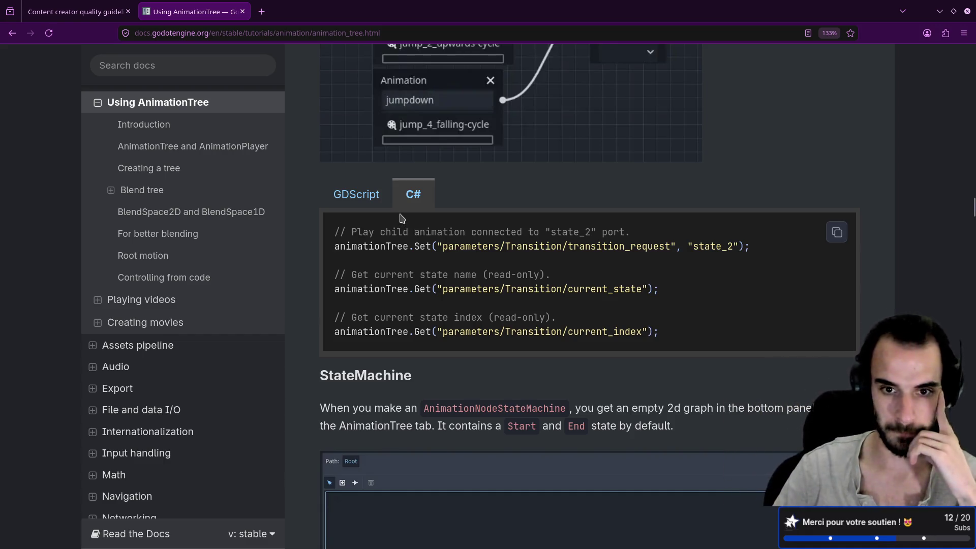
# - Switch the sample to GDScript and scroll down toward the StateMachine section and back
pyautogui.click(376, 195)
pyautogui.scroll(-4, 428, 235)
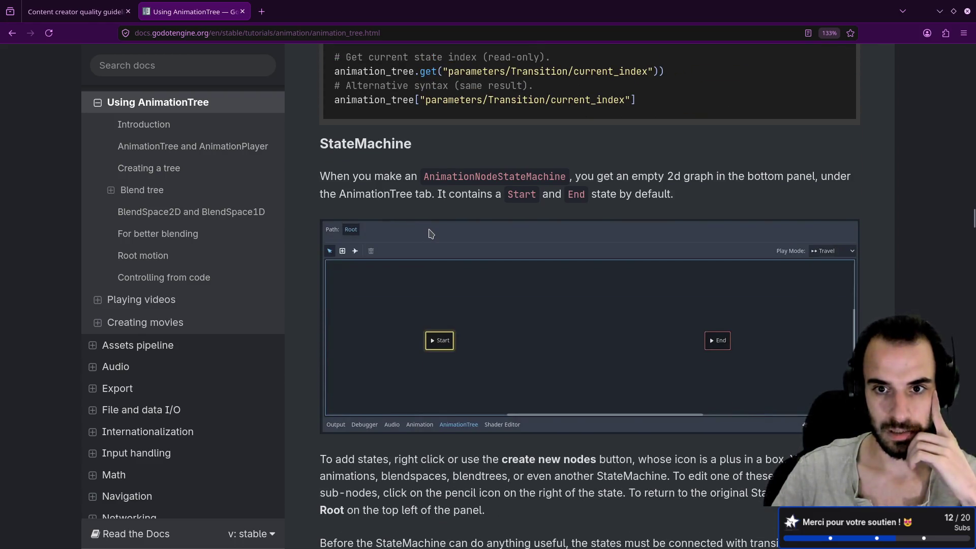
pyautogui.scroll(-3, 430, 233)
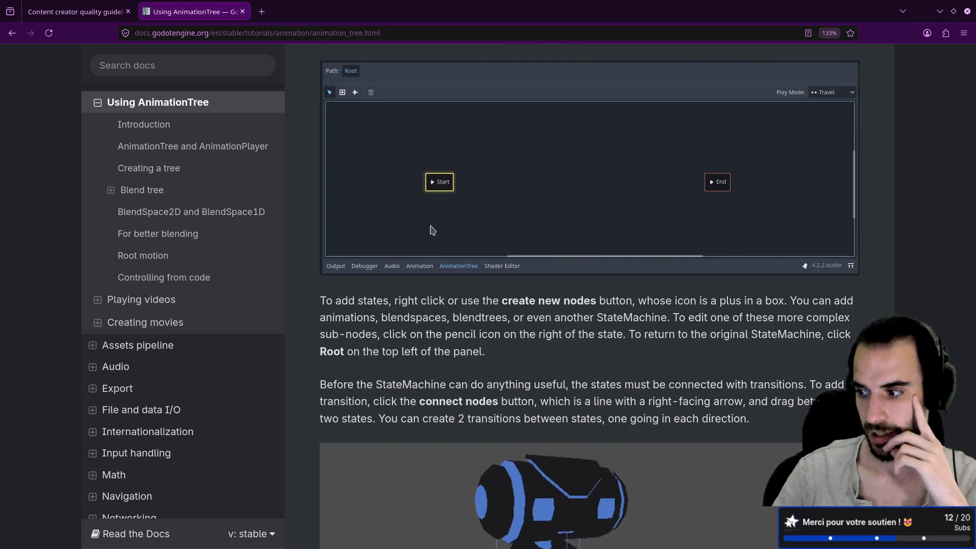
pyautogui.scroll(8, 431, 229)
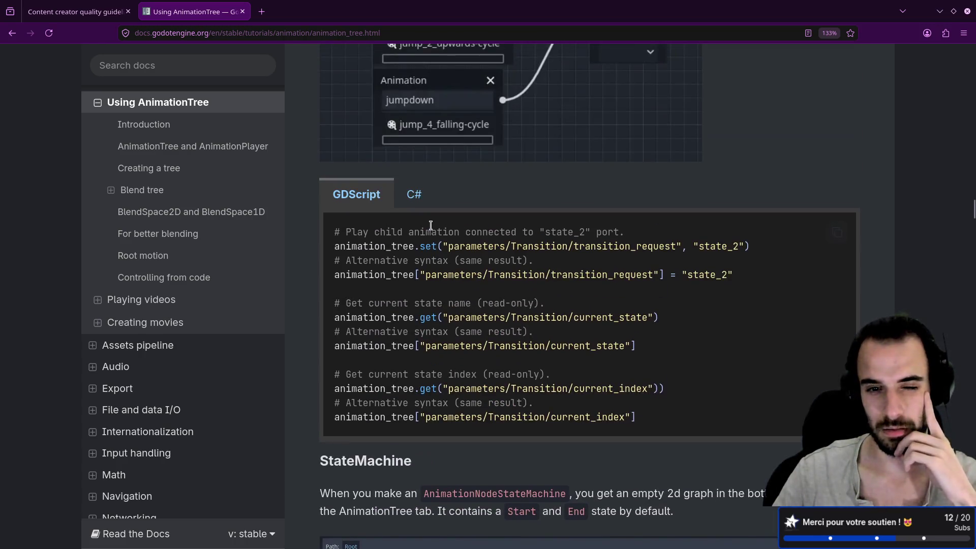
# - Show the C# sample and highlight parts of the parameters/Transition/transition_request path
pyautogui.click(413, 195)
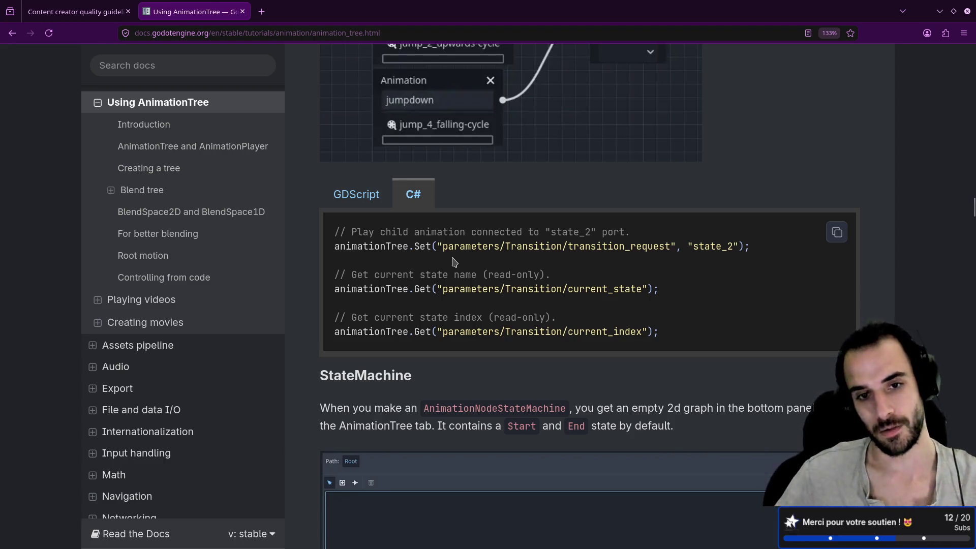
pyautogui.moveTo(436, 246); pyautogui.dragTo(676, 246)
pyautogui.moveTo(500, 246); pyautogui.dragTo(513, 246)
pyautogui.click(568, 246)
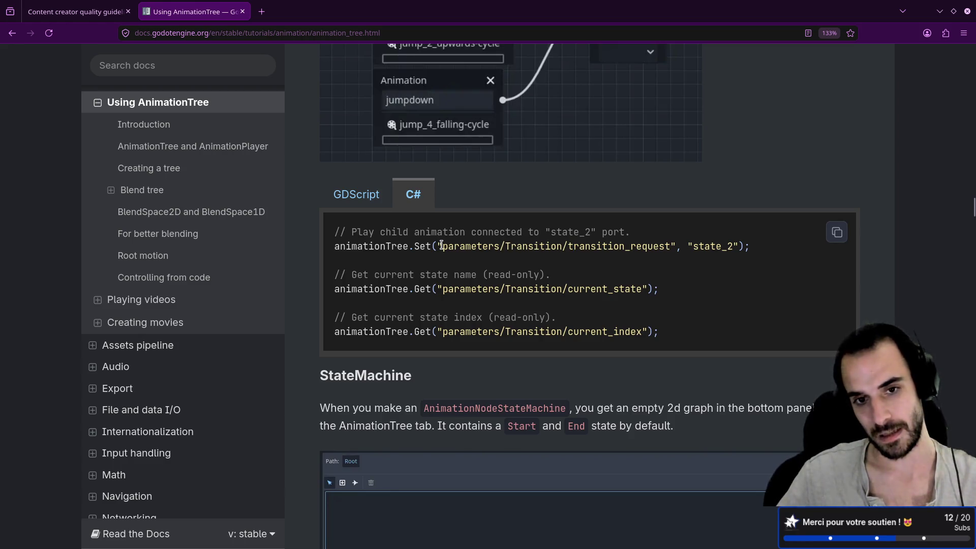
pyautogui.moveTo(441, 246); pyautogui.dragTo(666, 254)
pyautogui.click(565, 275)
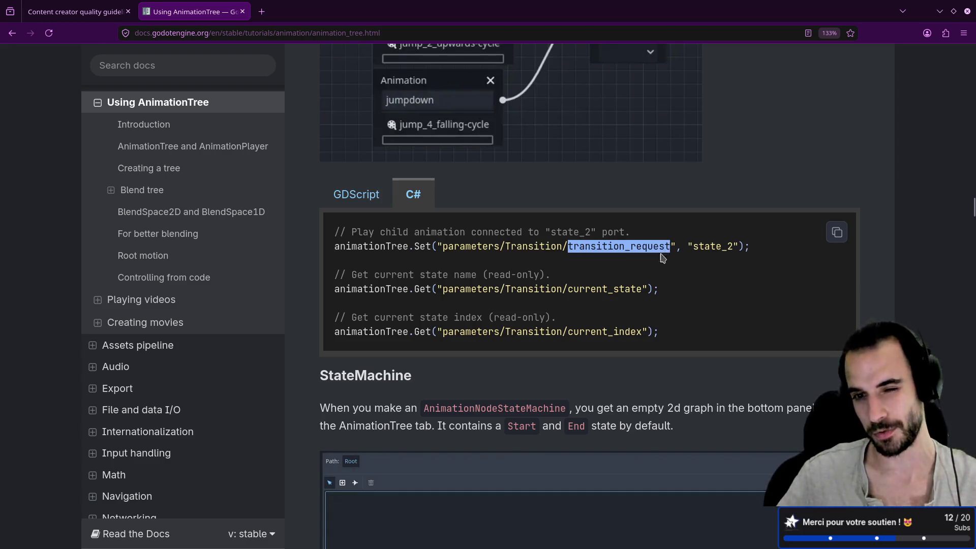
pyautogui.click(633, 276)
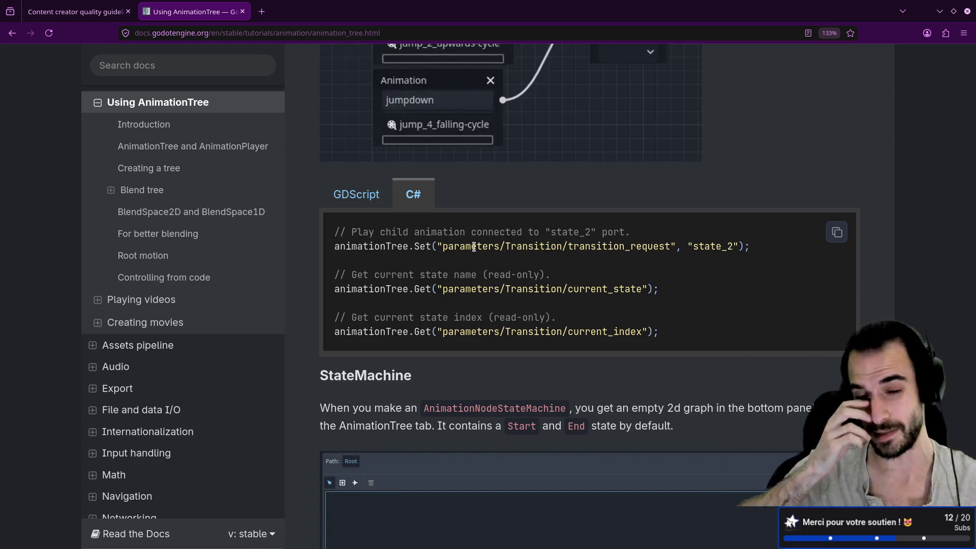
pyautogui.moveTo(435, 246); pyautogui.dragTo(677, 246)
pyautogui.click(649, 283)
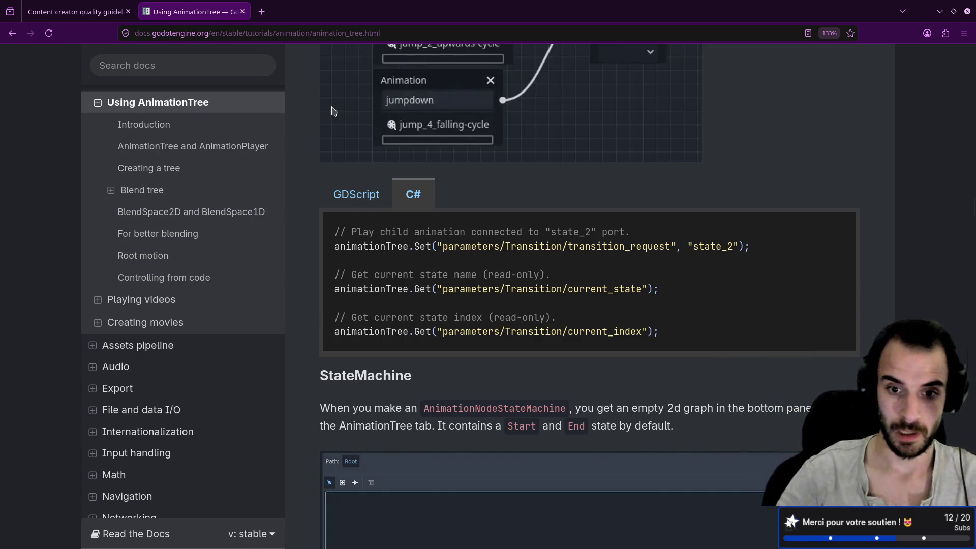
# - Scroll past the StateMachine images and highlight the paragraph about transitions
pyautogui.scroll(-10, 382, 141)
pyautogui.scroll(-5, 382, 141)
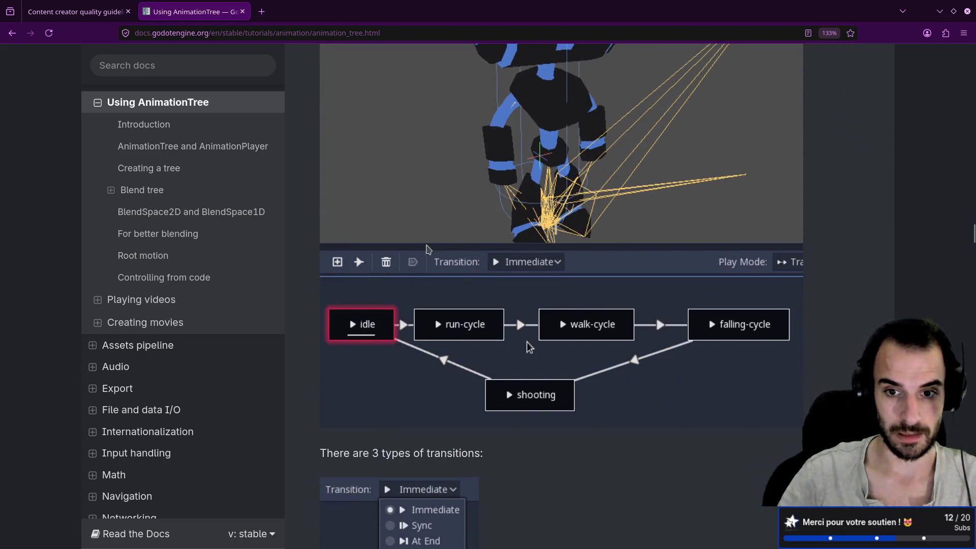
pyautogui.scroll(4, 380, 338)
pyautogui.scroll(4, 380, 337)
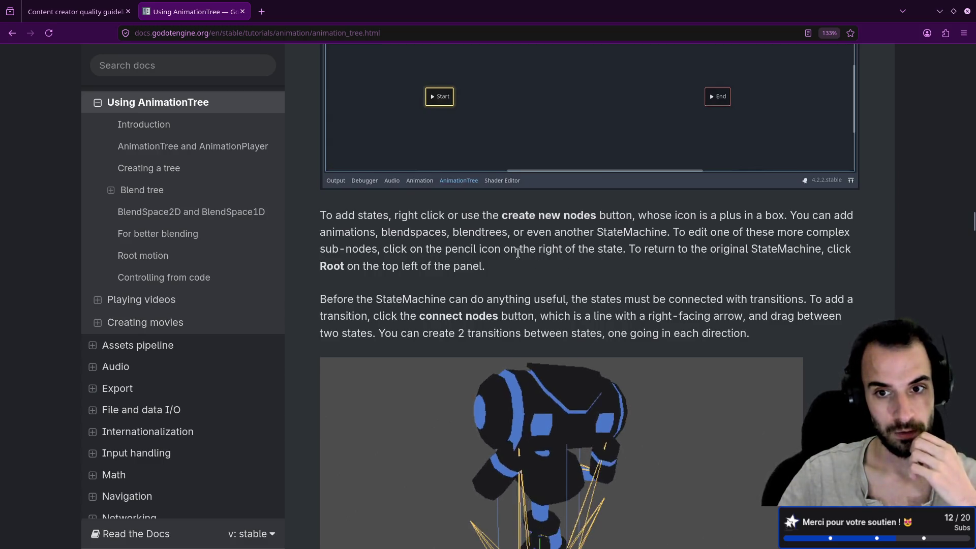
pyautogui.scroll(-2, 648, 254)
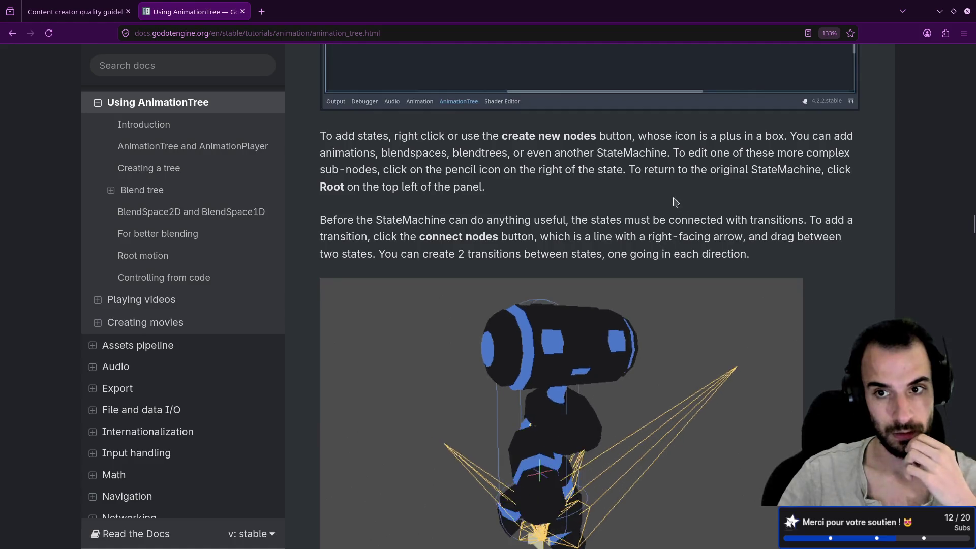
pyautogui.moveTo(690, 169); pyautogui.dragTo(793, 169)
pyautogui.click(708, 197)
pyautogui.scroll(-2, 339, 157)
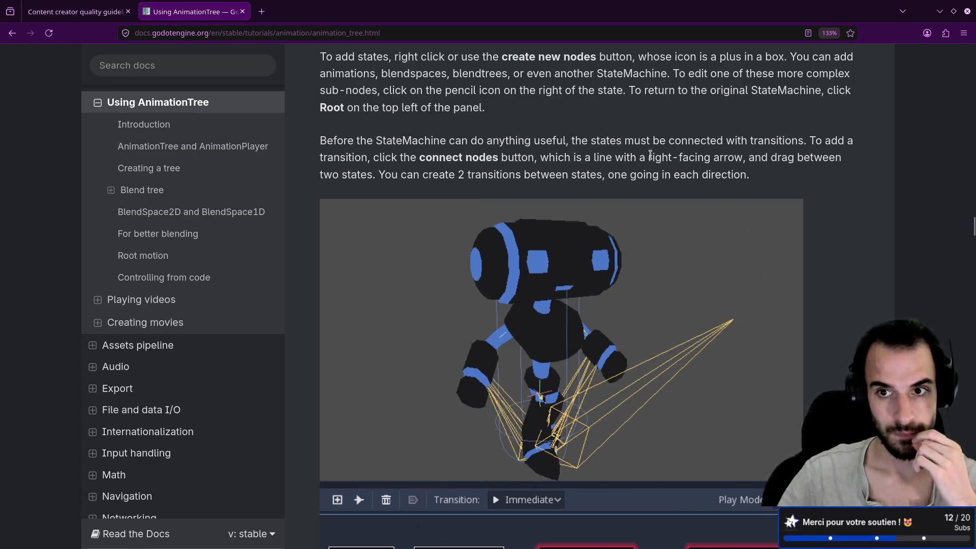
pyautogui.moveTo(634, 141); pyautogui.dragTo(853, 144)
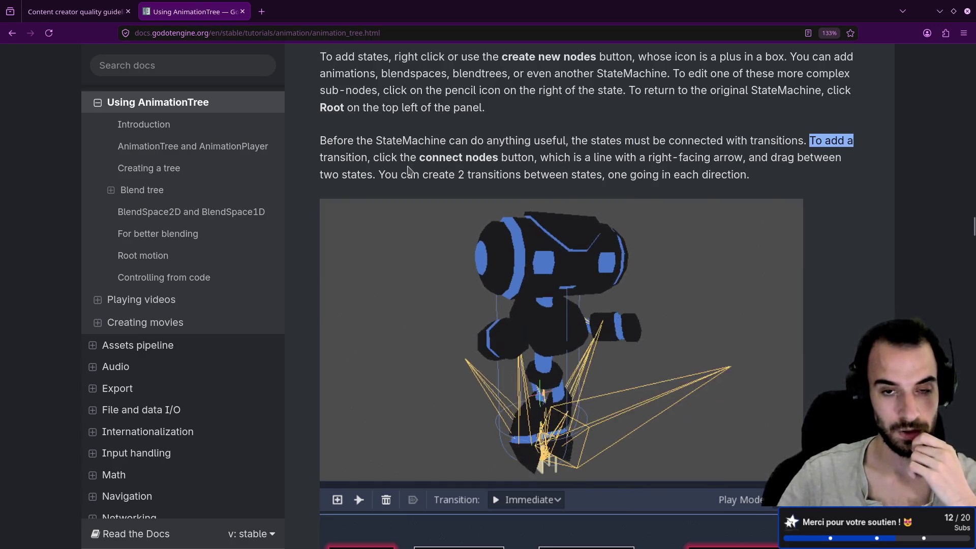
# - Scroll to 'There are 3 types of transitions' and highlight the whole Sync bullet
pyautogui.scroll(-2, 408, 171)
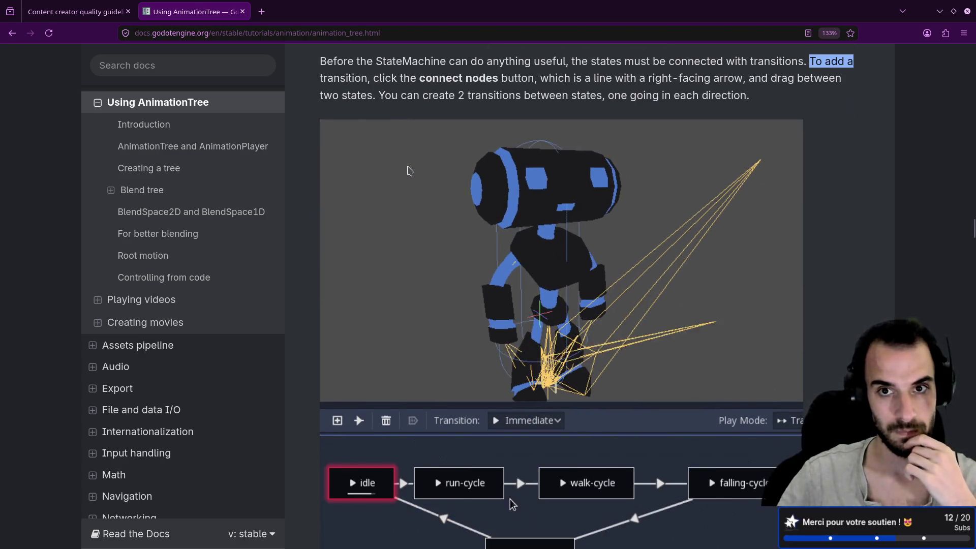
pyautogui.scroll(-4, 408, 171)
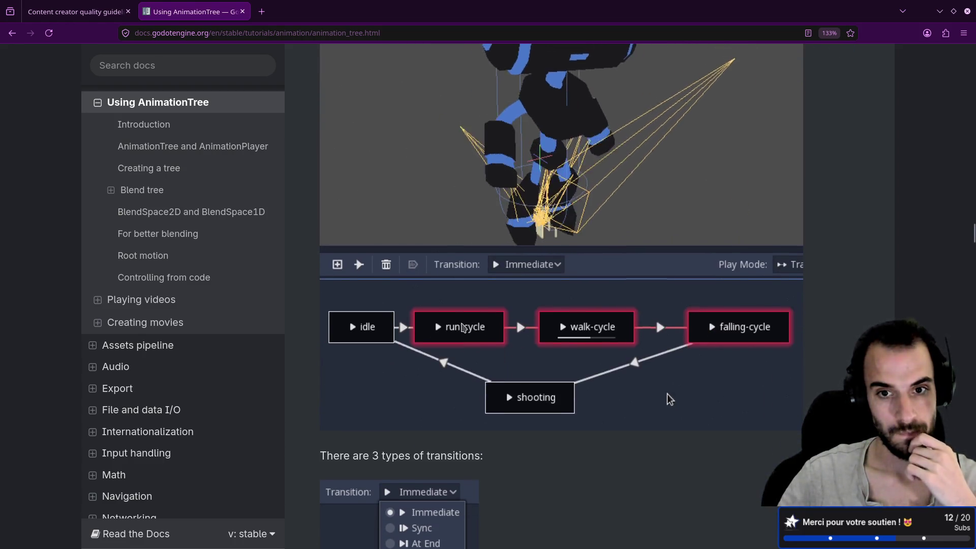
pyautogui.scroll(2, 463, 327)
pyautogui.scroll(2, 463, 327)
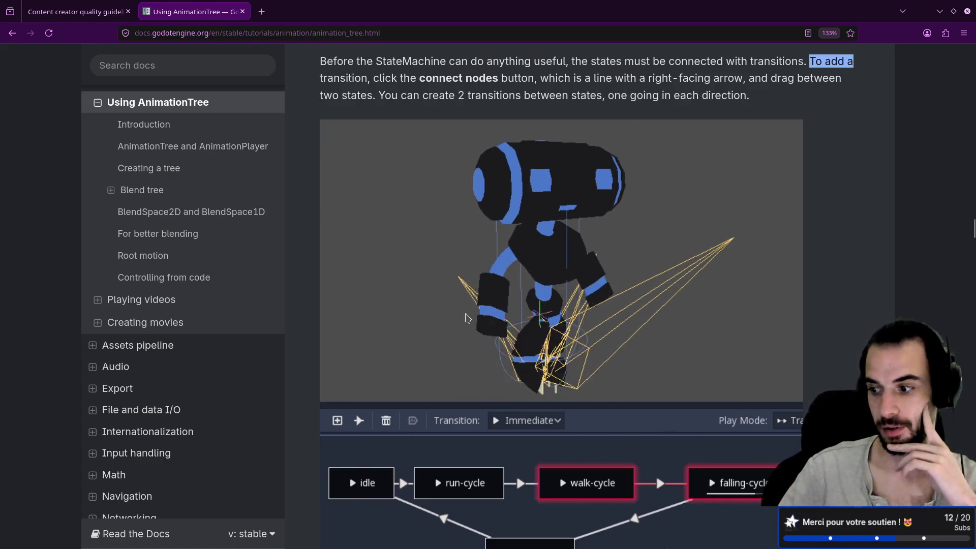
pyautogui.scroll(-5, 468, 318)
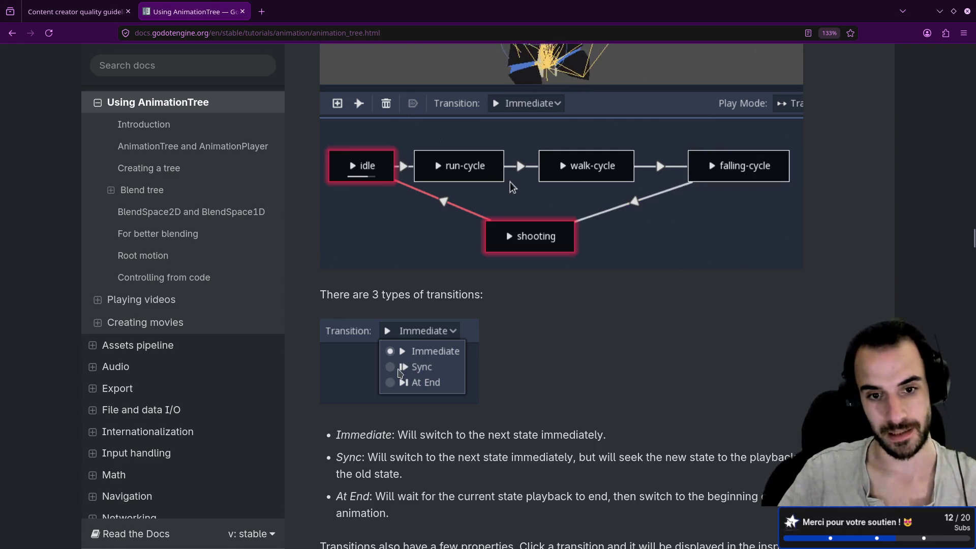
pyautogui.scroll(-3, 399, 363)
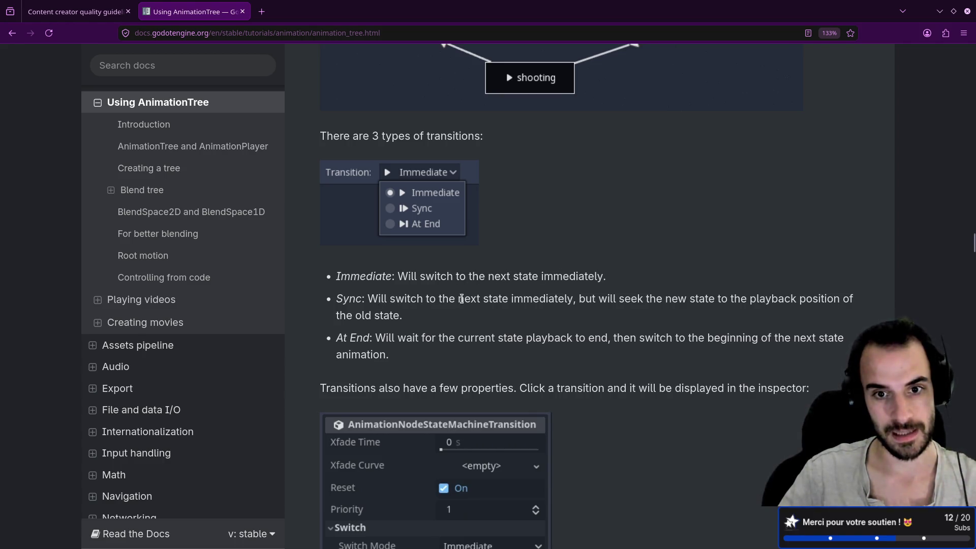
pyautogui.moveTo(632, 296)
pyautogui.mouseDown()
pyautogui.moveTo(810, 299)
pyautogui.moveTo(496, 311)
pyautogui.mouseUp()
pyautogui.click(399, 317)
pyautogui.tripleClick(398, 316)
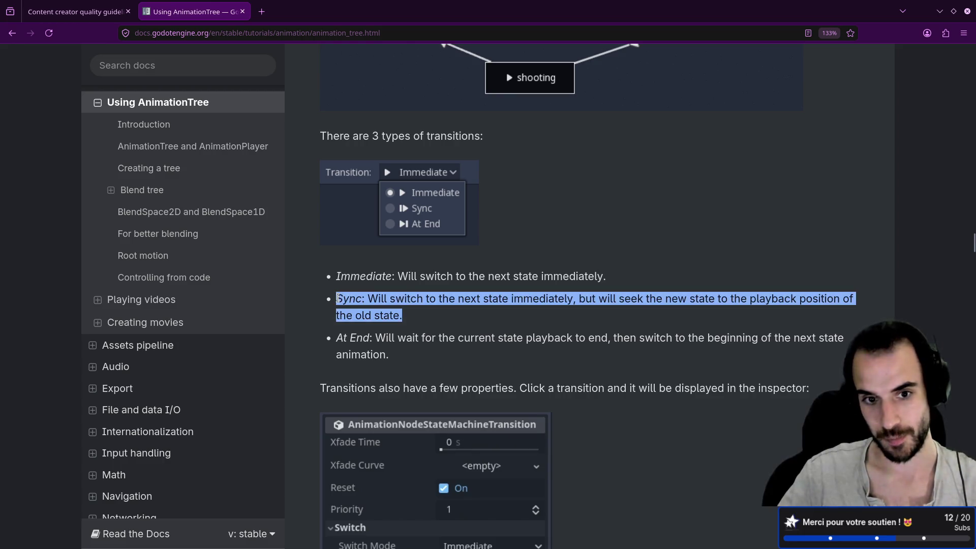
pyautogui.click(420, 299)
# - Return to Godot, restore the docks, and open the character's AnimationTree graph
pyautogui.hotkey('alt', 'Tab')
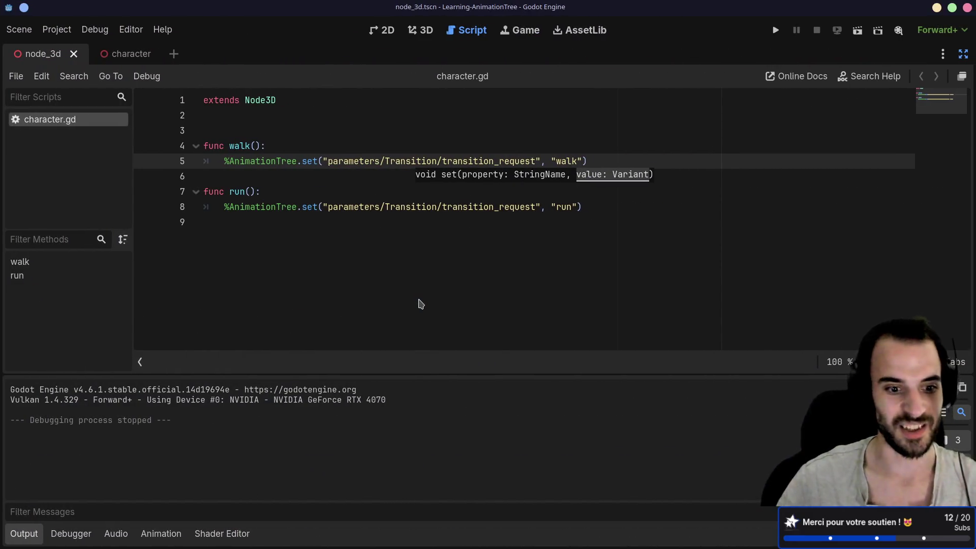
pyautogui.hotkey('ctrl', 'Tab')
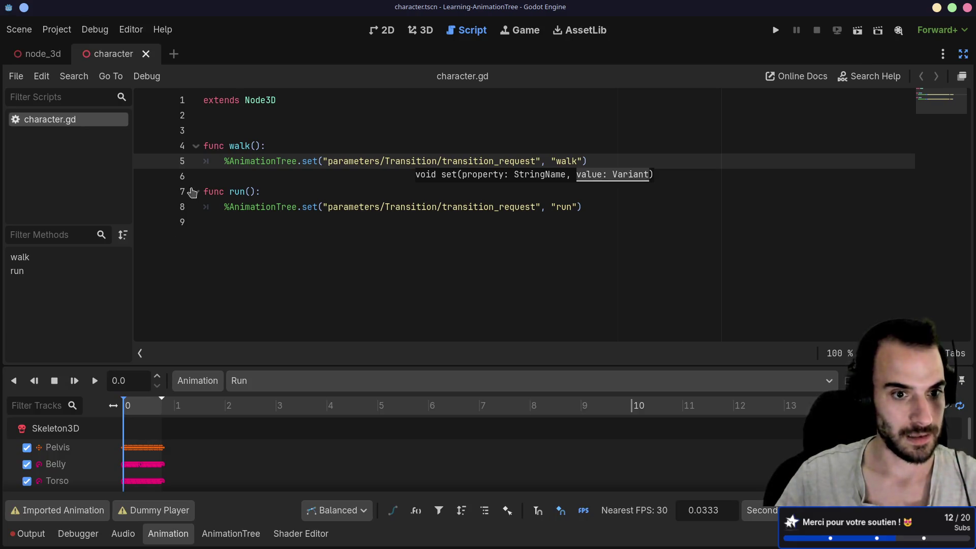
pyautogui.click(963, 54)
pyautogui.click(71, 155)
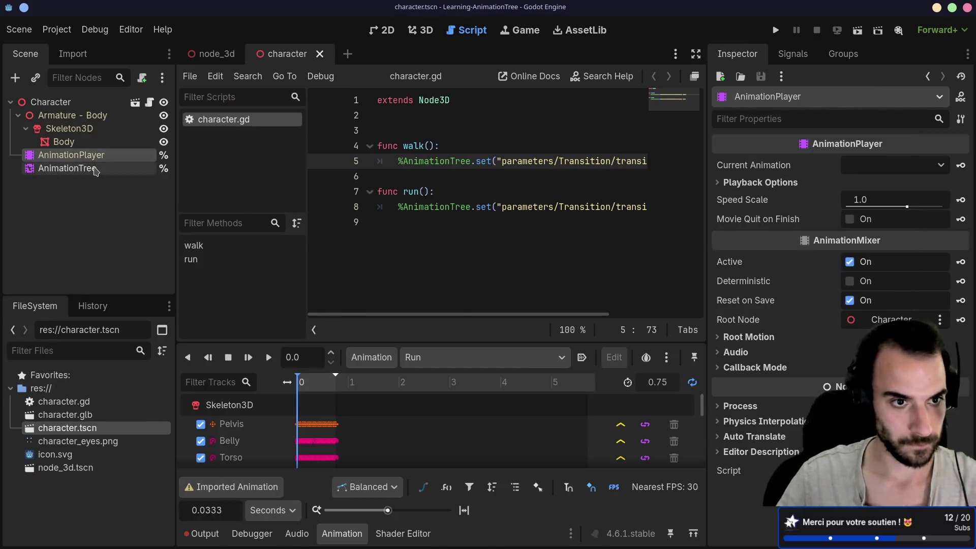
pyautogui.click(94, 169)
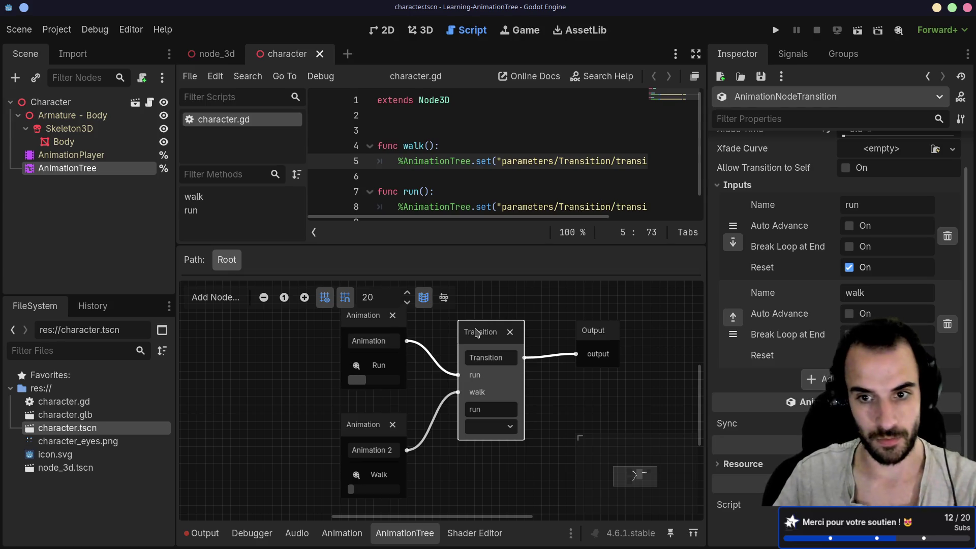
# - Delete the Transition node and both animation nodes from the graph
pyautogui.press('Delete')
pyautogui.click(387, 328)
pyautogui.press('Delete')
pyautogui.click(379, 425)
pyautogui.press('Delete')
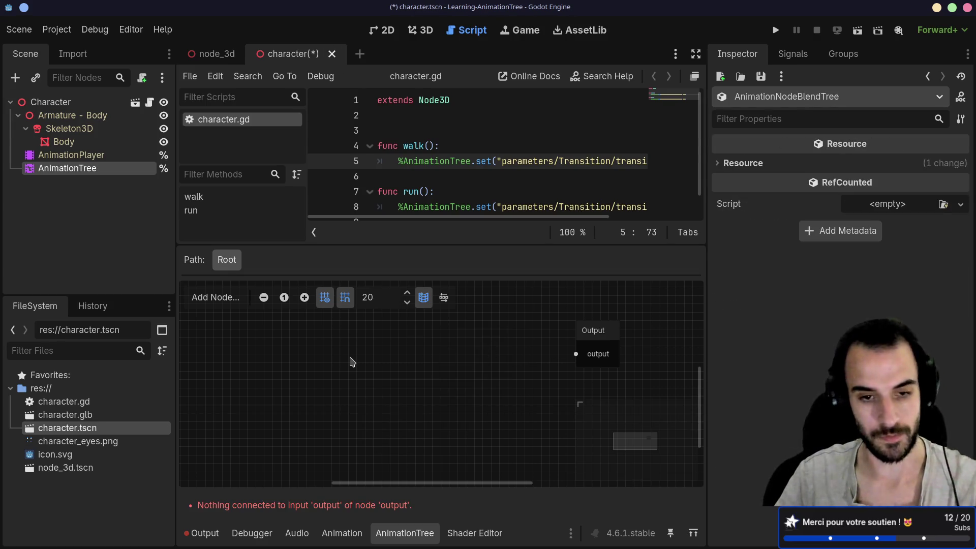
# - Add a StateMachine node and wire it into the Output node
pyautogui.rightClick(340, 358)
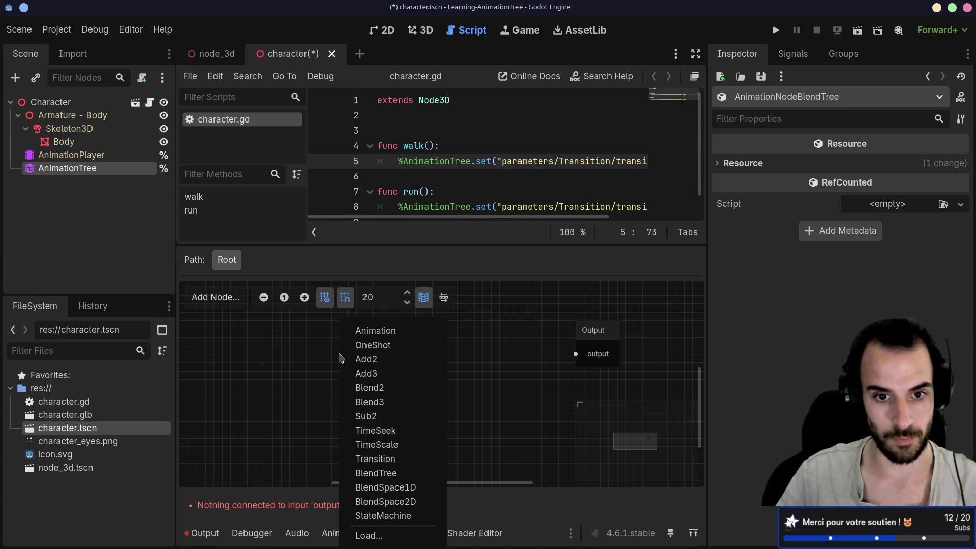
pyautogui.click(377, 513)
pyautogui.moveTo(385, 369); pyautogui.dragTo(327, 344)
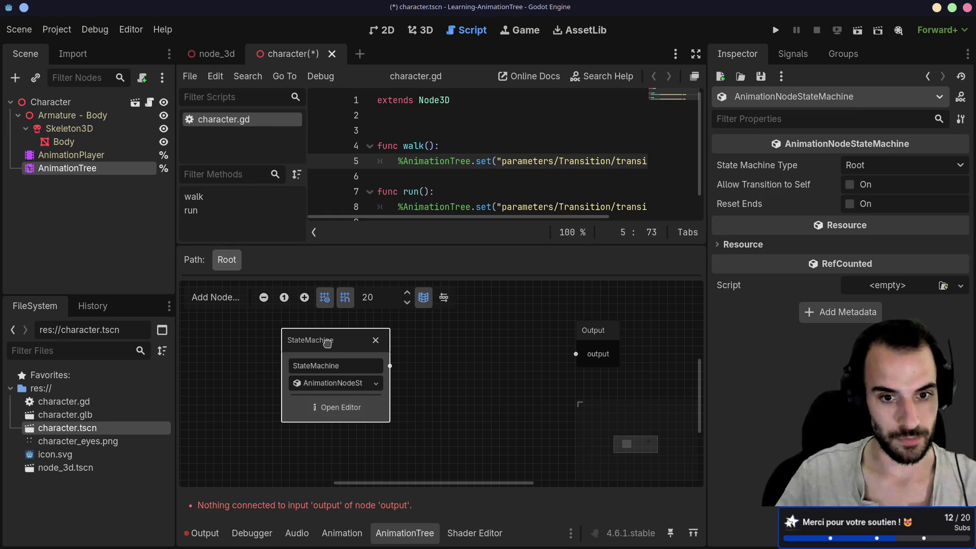
pyautogui.click(352, 388)
pyautogui.click(354, 386)
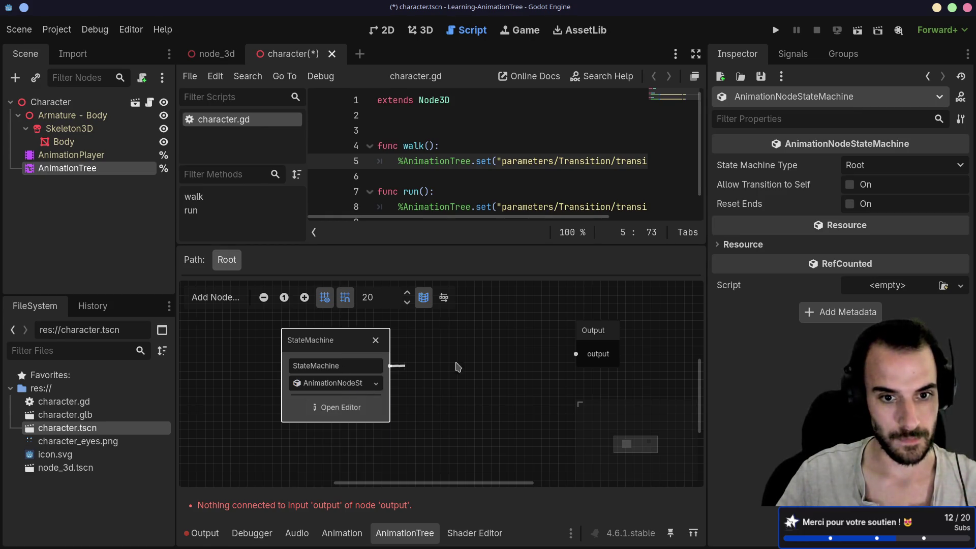
pyautogui.moveTo(458, 367); pyautogui.dragTo(576, 354)
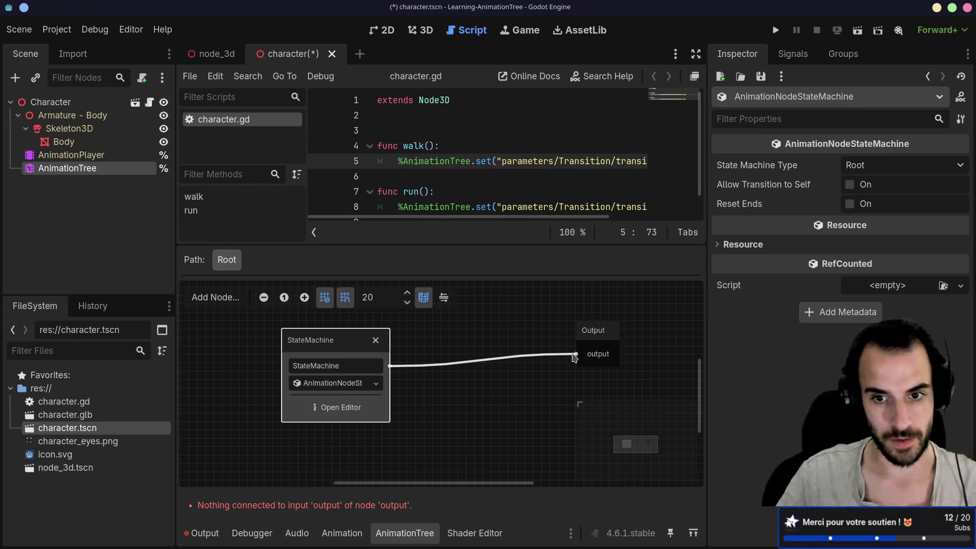
# - Switch to the 3D view, save the scene, and open the StateMachine editor
pyautogui.click(414, 32)
pyautogui.scroll(2, 398, 181)
pyautogui.hotkey('ctrl', 's')
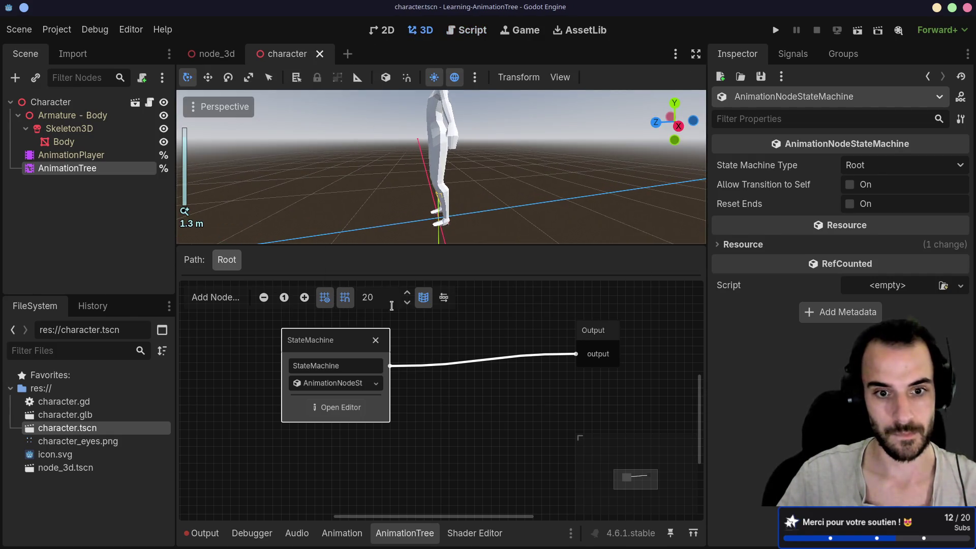
pyautogui.click(339, 407)
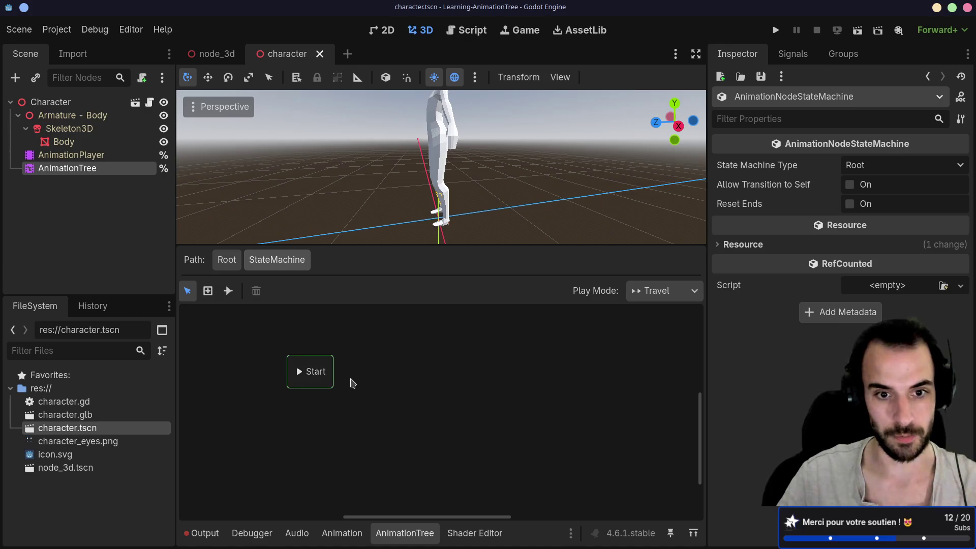
# - Add Walk and Run animation states, placing Run to the right of Walk
pyautogui.moveTo(331, 375)
pyautogui.mouseDown()
pyautogui.moveTo(405, 371)
pyautogui.moveTo(335, 374)
pyautogui.mouseUp()
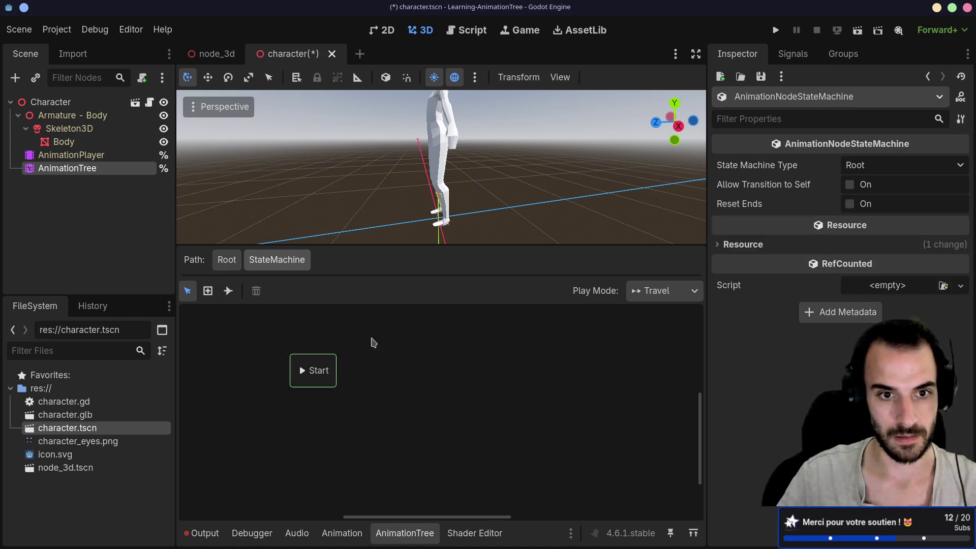
pyautogui.rightClick(448, 405)
pyautogui.moveTo(485, 420)
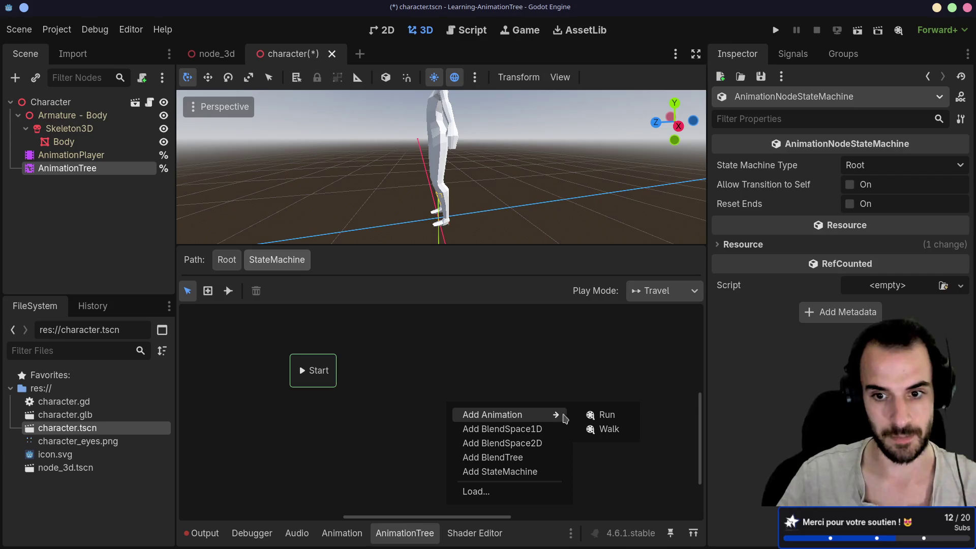
pyautogui.click(605, 429)
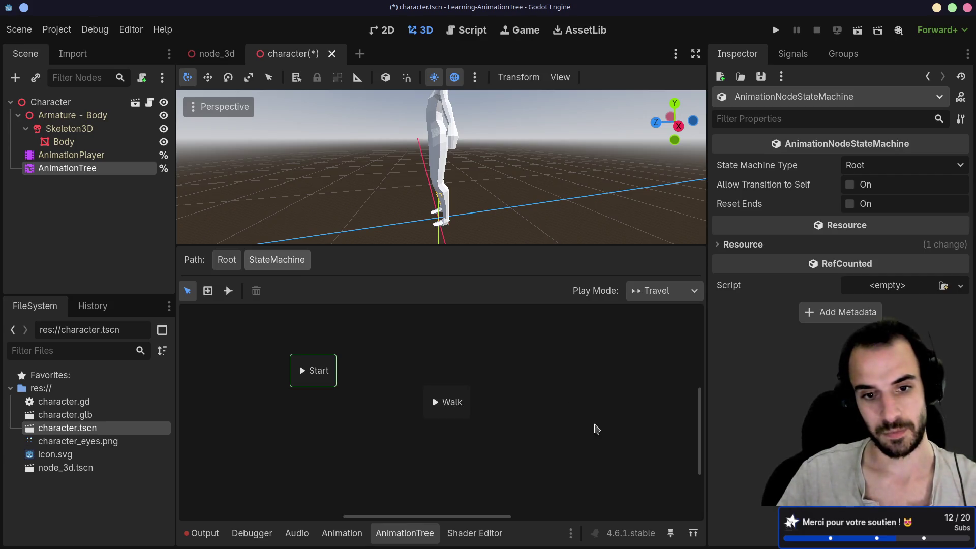
pyautogui.rightClick(566, 419)
pyautogui.moveTo(635, 427)
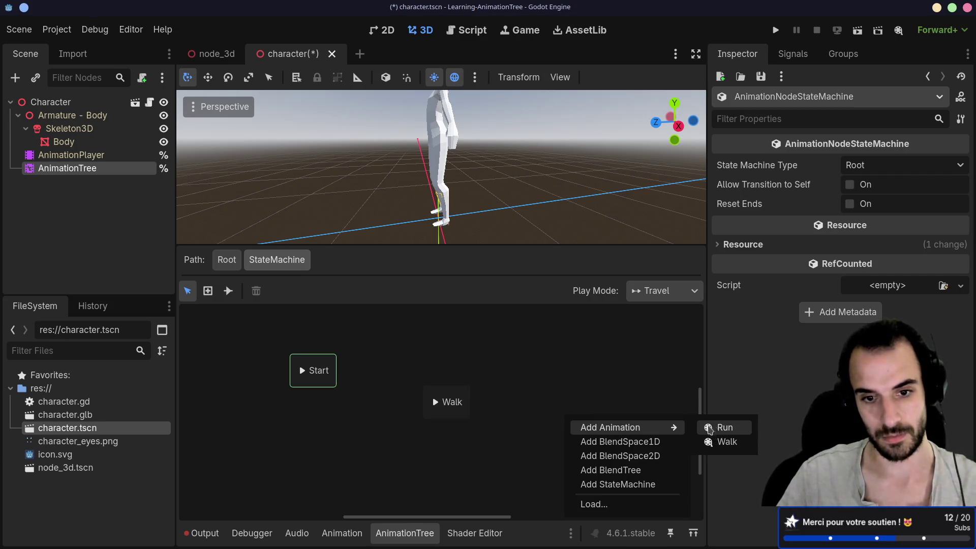
pyautogui.click(709, 429)
pyautogui.moveTo(564, 414); pyautogui.dragTo(535, 386)
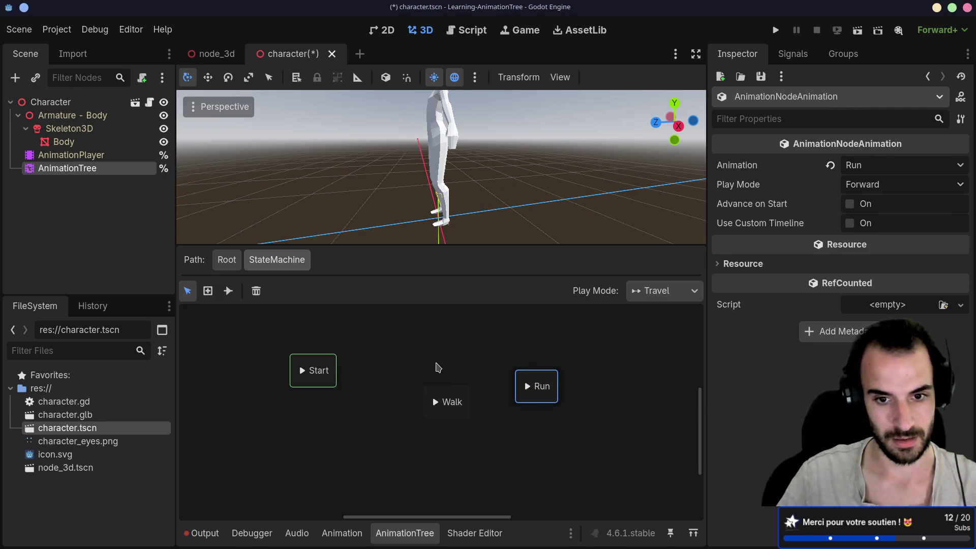
# - Reposition Start and link it to Walk with a transition
pyautogui.moveTo(331, 370); pyautogui.dragTo(362, 396)
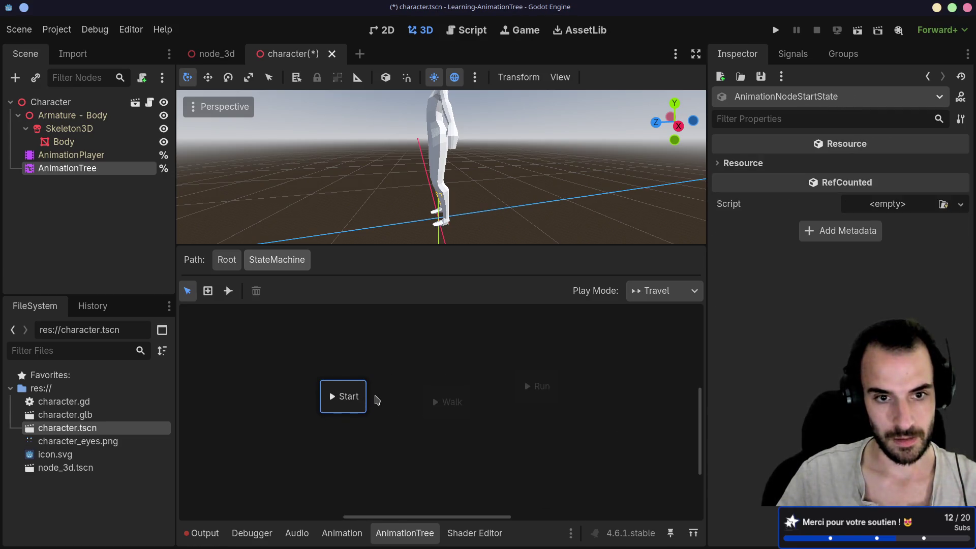
pyautogui.click(227, 291)
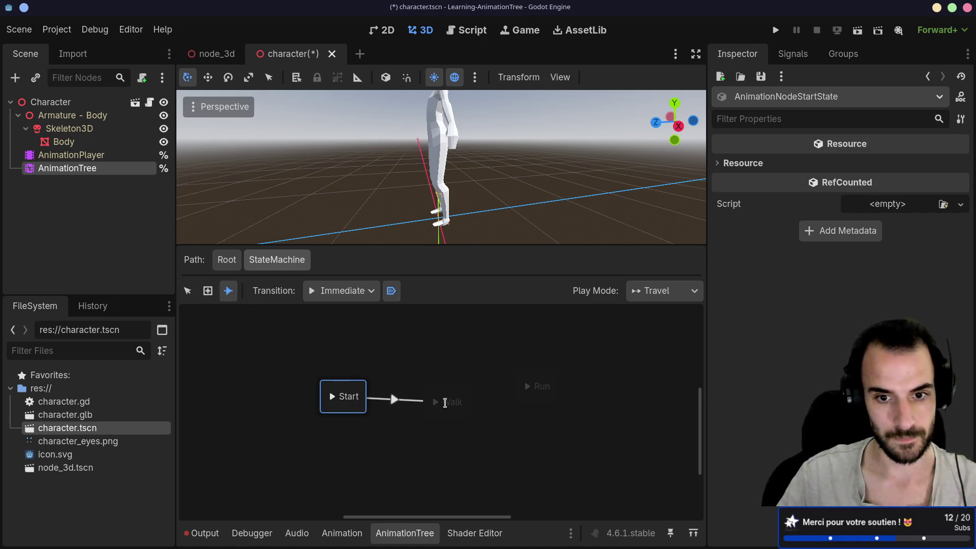
pyautogui.moveTo(445, 403)
pyautogui.mouseDown()
pyautogui.moveTo(531, 388)
pyautogui.moveTo(452, 403)
pyautogui.mouseUp()
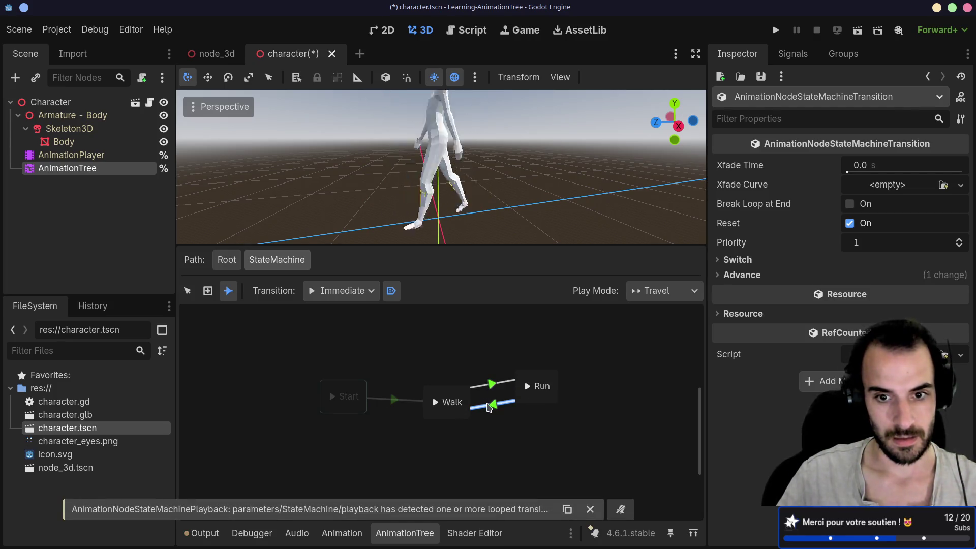
# - Try deleting the Run-to-Walk transition, accidentally confirming deletion of the AnimationTree node
pyautogui.press('Delete')
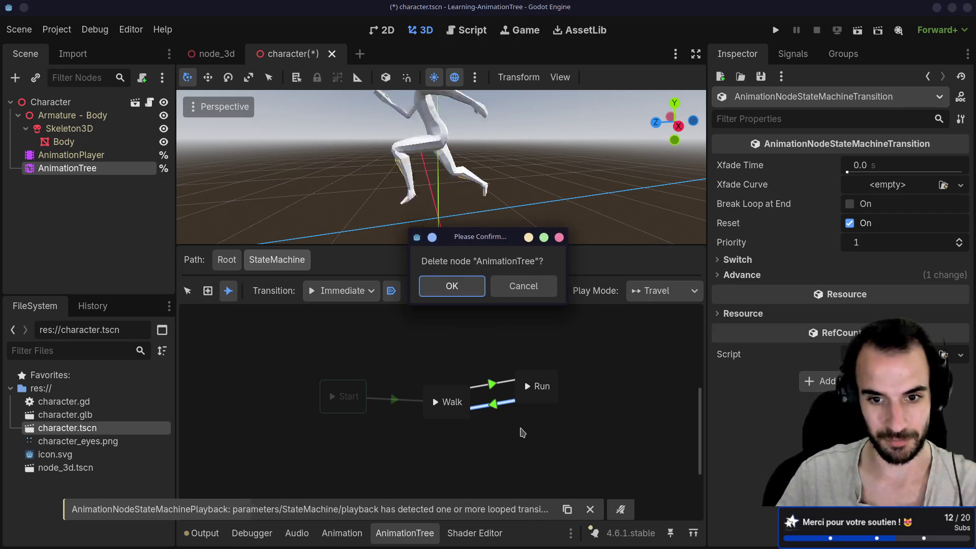
pyautogui.press('Escape')
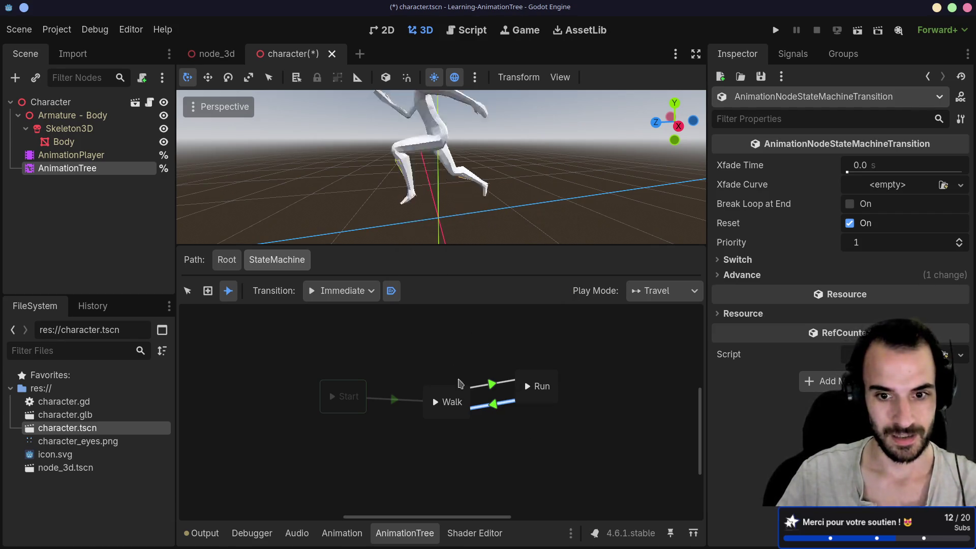
pyautogui.press('Delete')
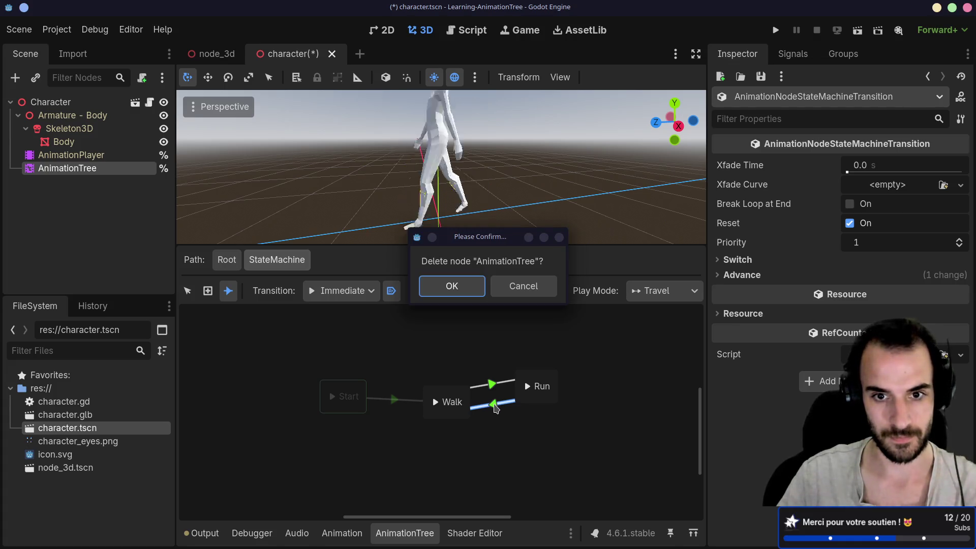
pyautogui.click(462, 292)
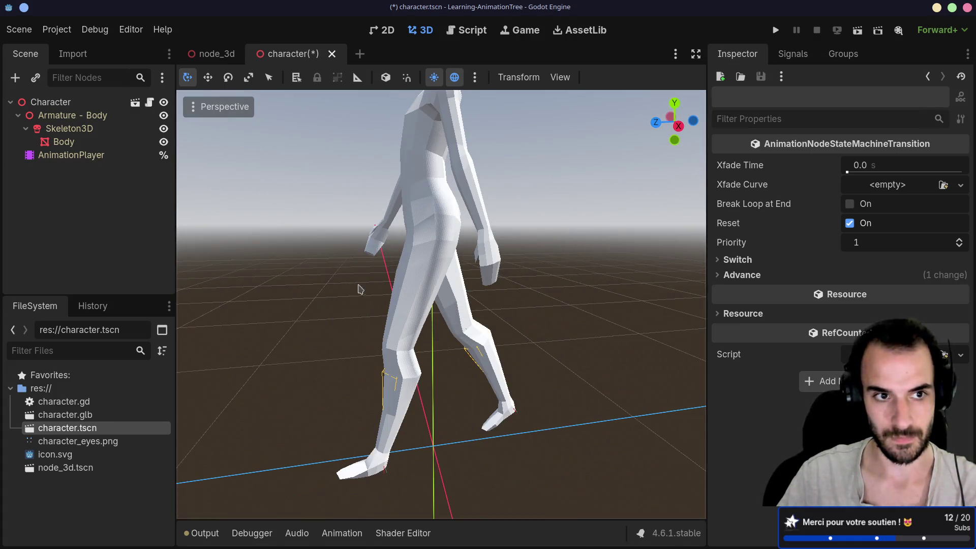
# - Undo the AnimationTree deletion and reopen its StateMachine editor in connect mode
pyautogui.hotkey('ctrl', 'z')
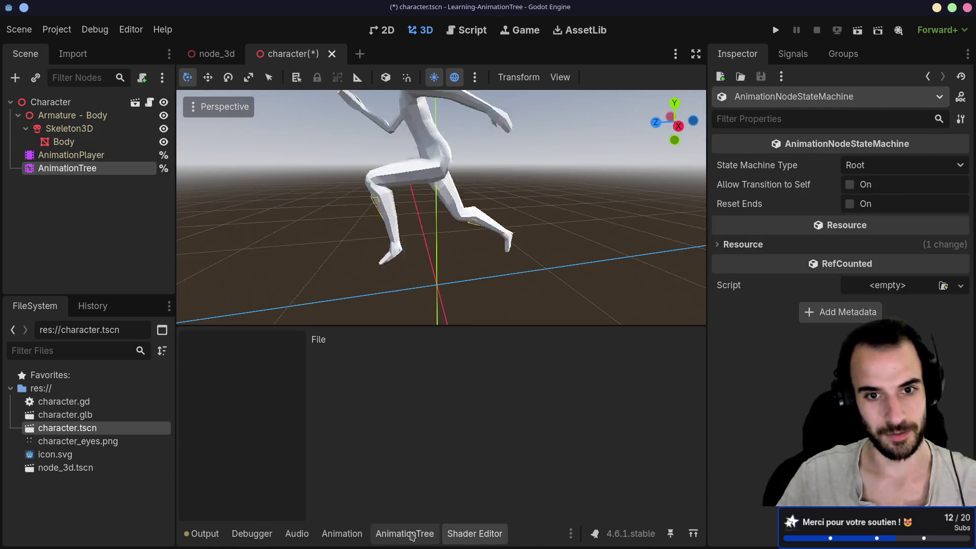
pyautogui.click(411, 532)
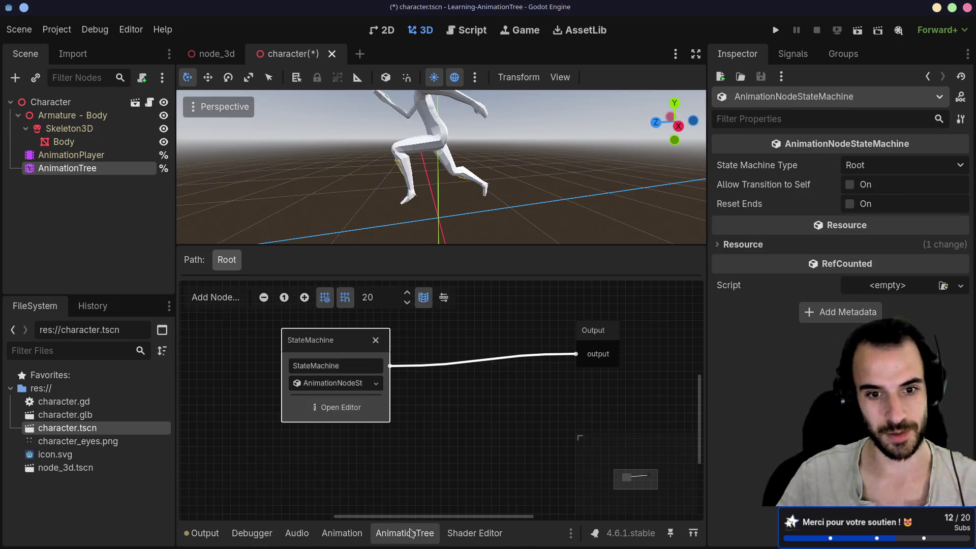
pyautogui.click(340, 407)
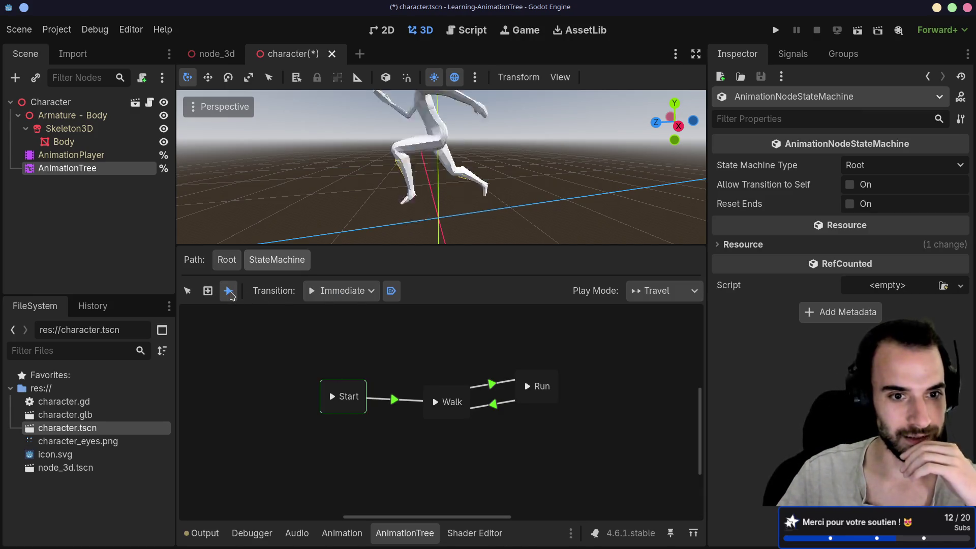
pyautogui.click(229, 293)
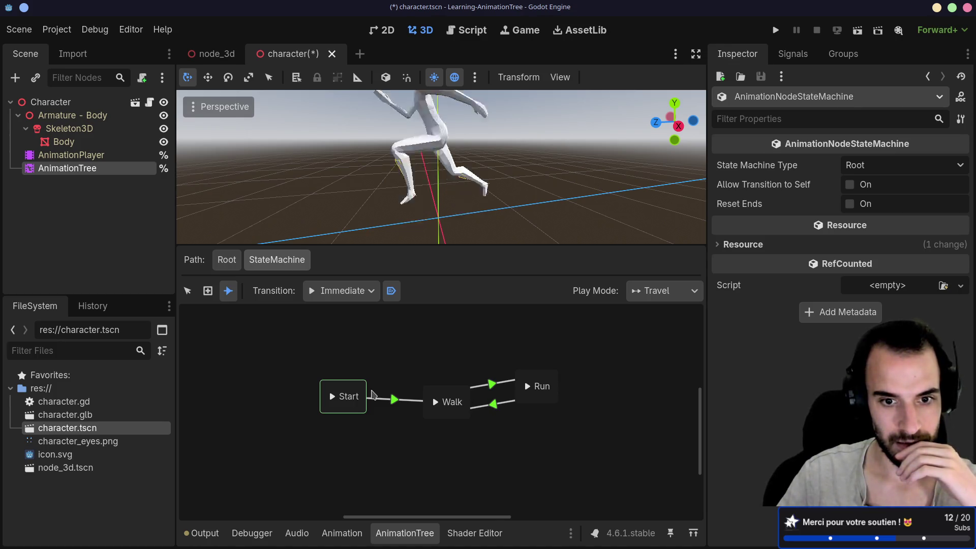
# - Delete the existing Run-to-Walk and Walk-to-Run transitions
pyautogui.rightClick(373, 395)
pyautogui.click(458, 362)
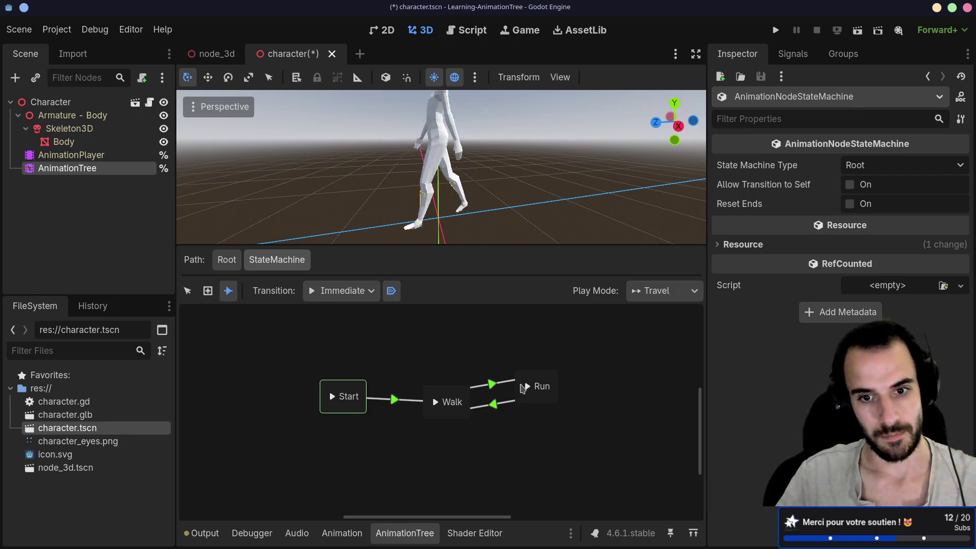
pyautogui.rightClick(535, 385)
pyautogui.click(483, 348)
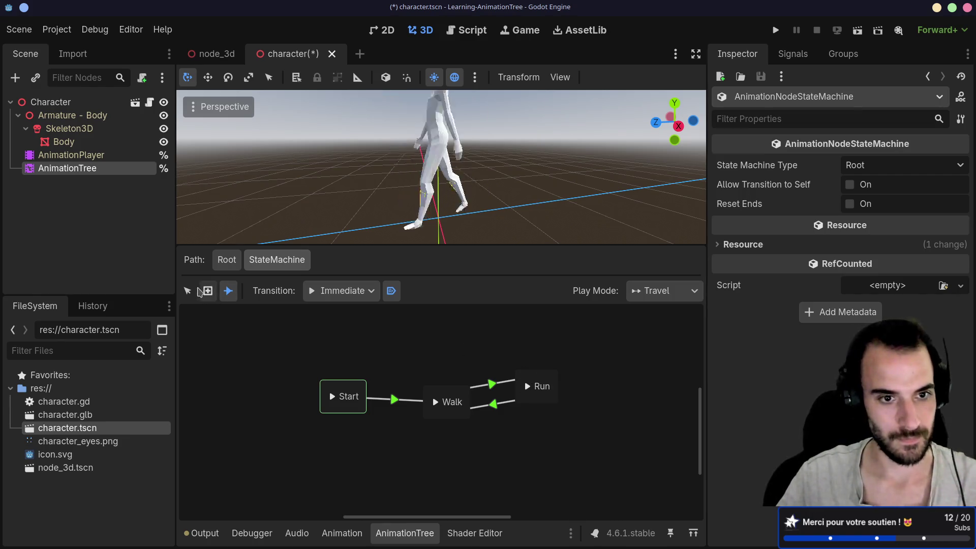
pyautogui.click(187, 291)
pyautogui.click(495, 406)
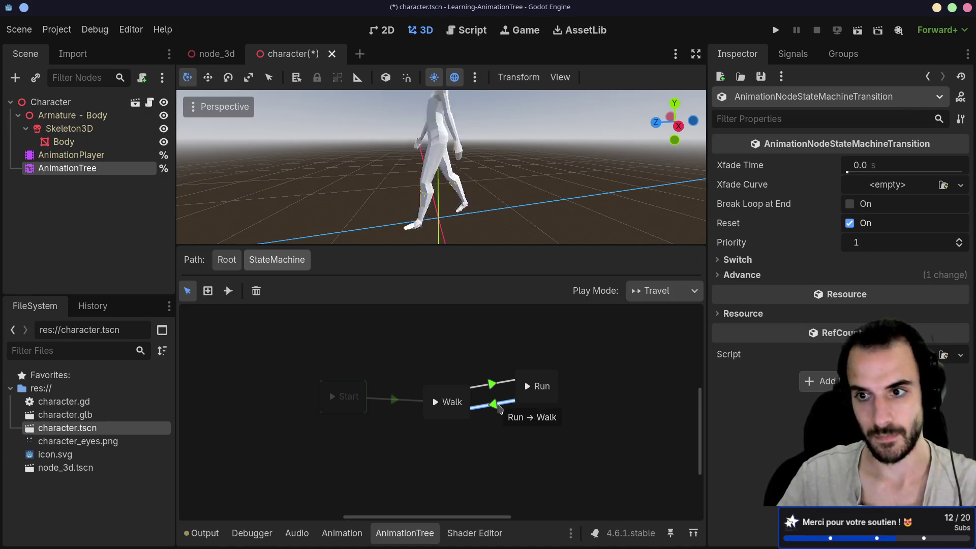
pyautogui.rightClick(498, 408)
pyautogui.click(470, 457)
pyautogui.press('Delete')
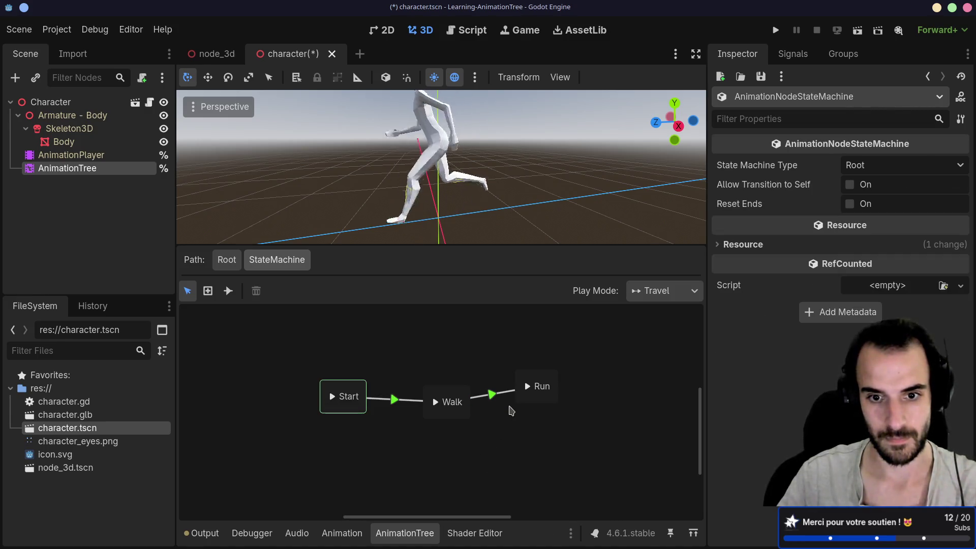
pyautogui.click(495, 395)
pyautogui.press('Delete')
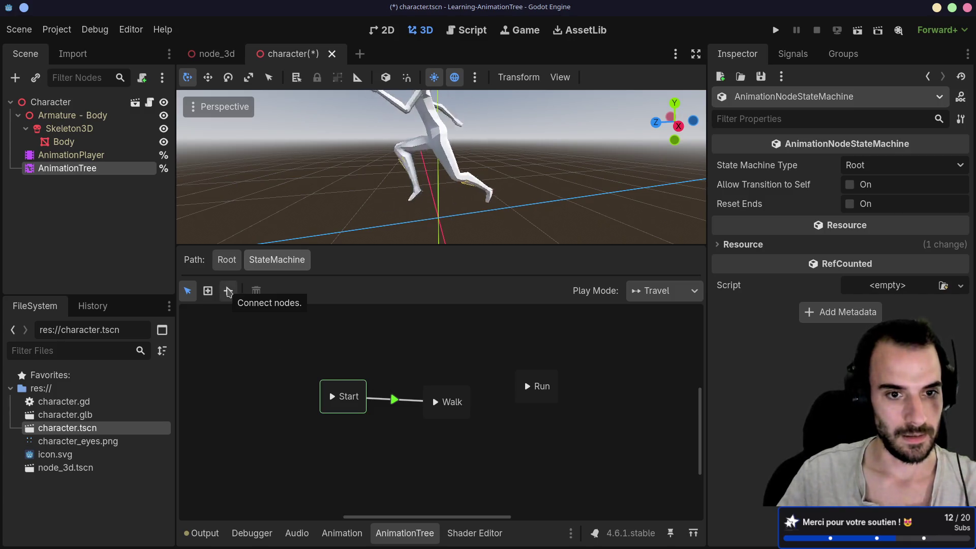
# - Set the transition type to Sync, link Walk to Run, and remove the extra Run-to-Walk link
pyautogui.click(228, 290)
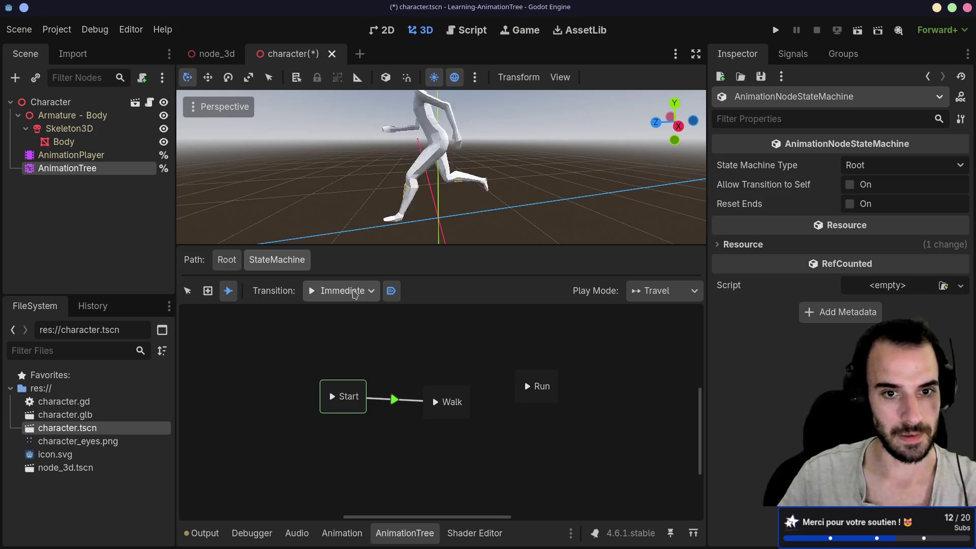
pyautogui.click(358, 290)
pyautogui.click(351, 328)
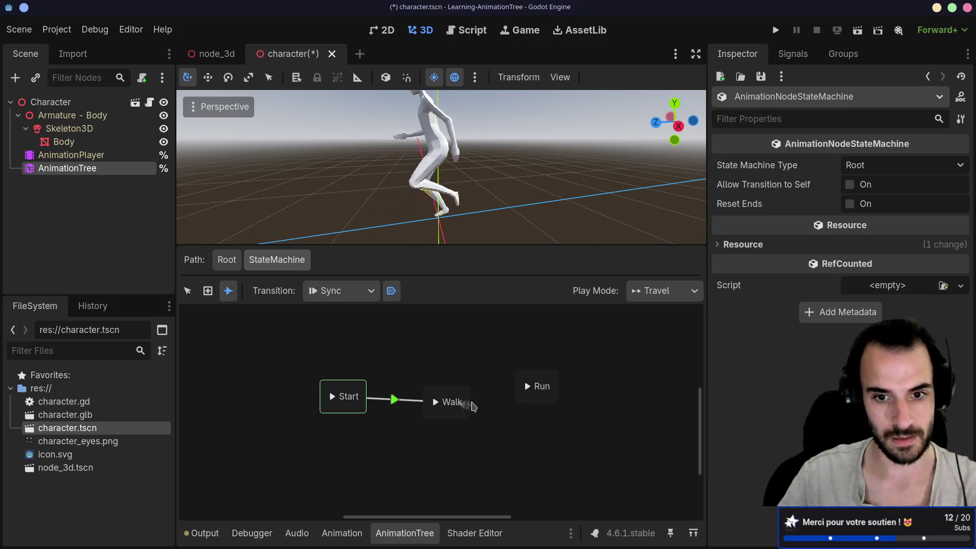
pyautogui.moveTo(524, 384); pyautogui.dragTo(558, 387)
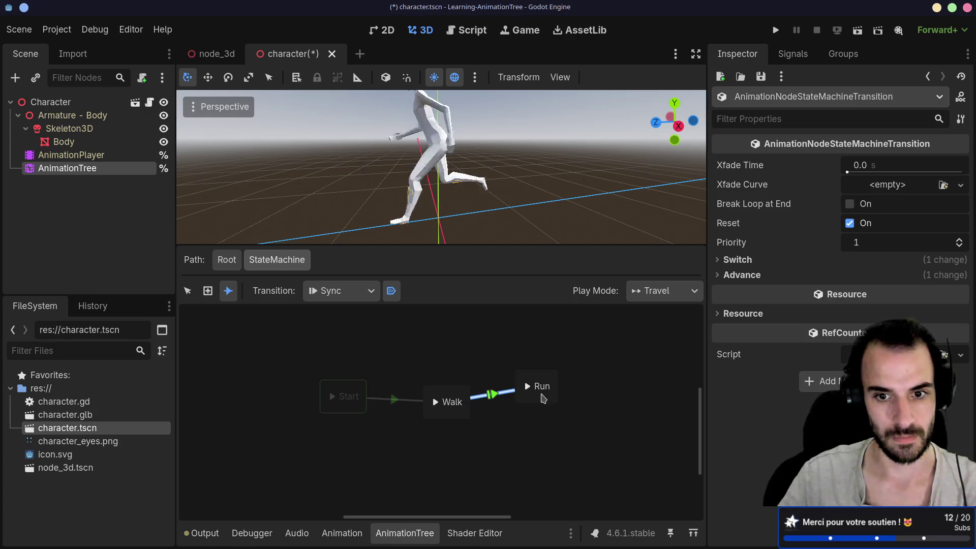
pyautogui.moveTo(464, 413); pyautogui.dragTo(466, 412)
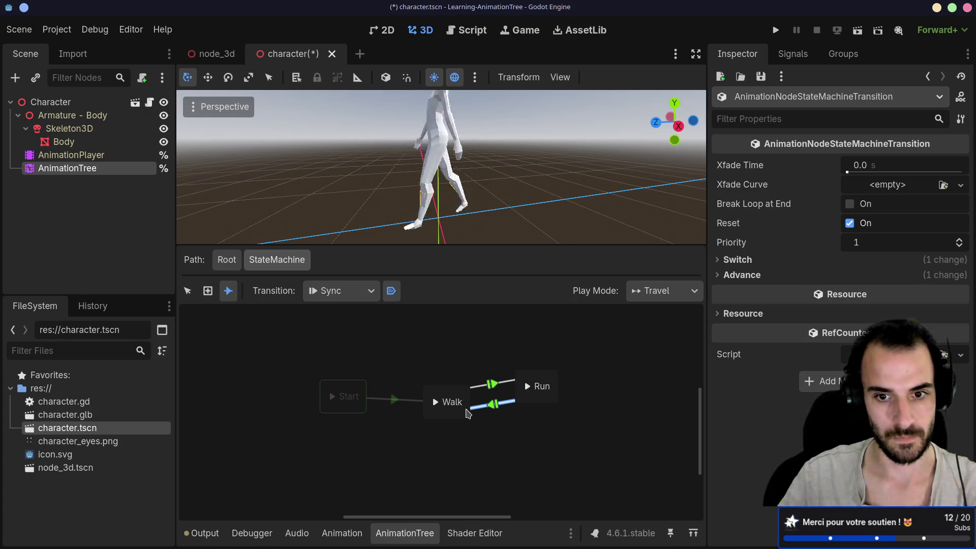
pyautogui.click(188, 291)
pyautogui.press('Delete')
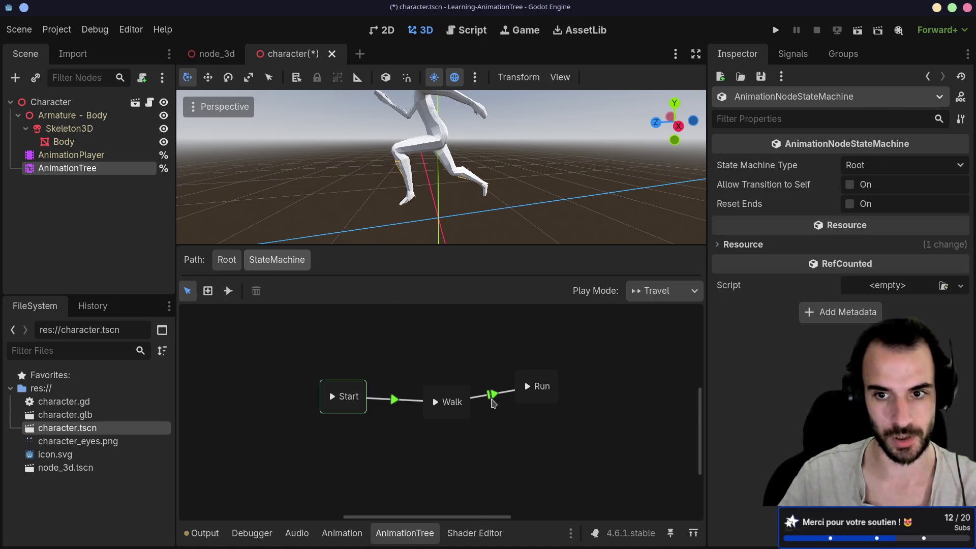
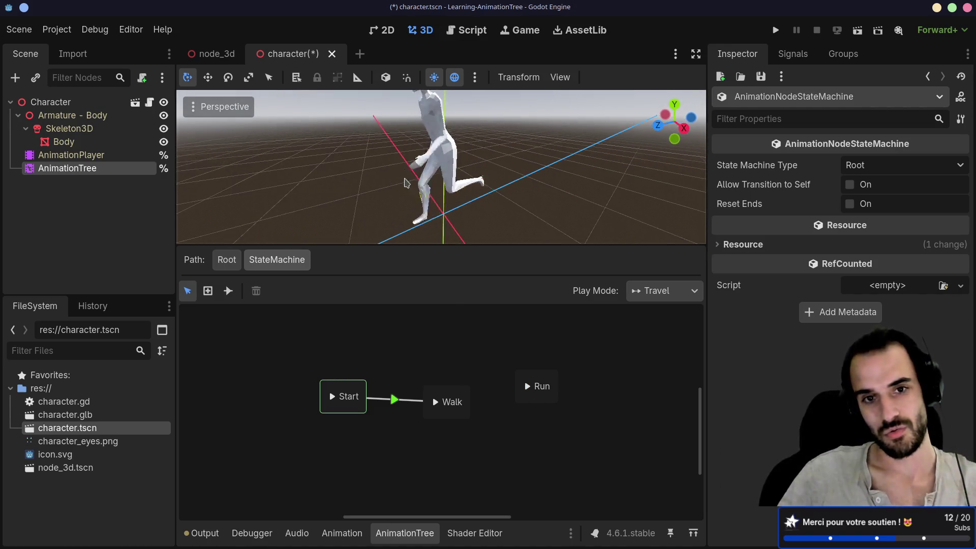
# - Orbit the viewport to view the running character in profile and from another angle, then open node_3d
pyautogui.scroll(-2, 401, 175)
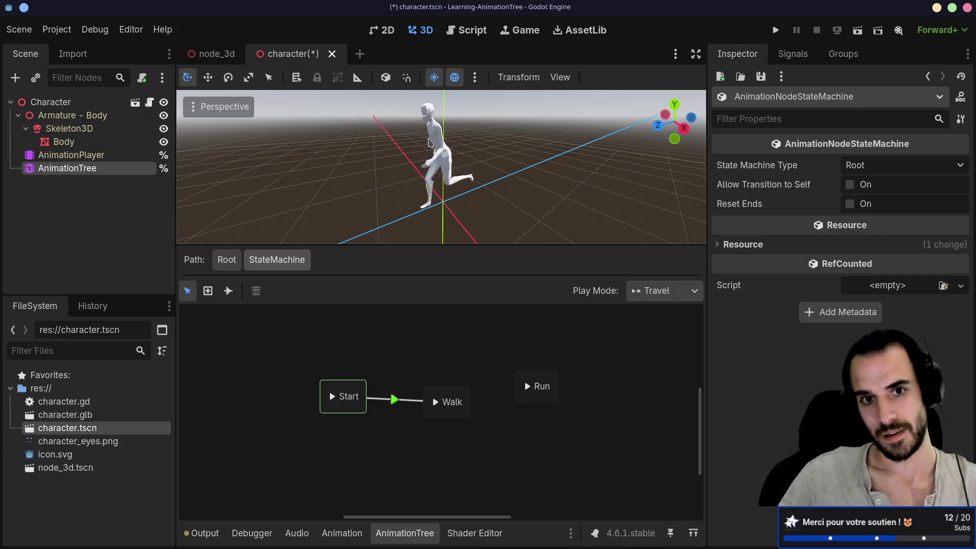
pyautogui.moveTo(491, 169); pyautogui.dragTo(416, 141)
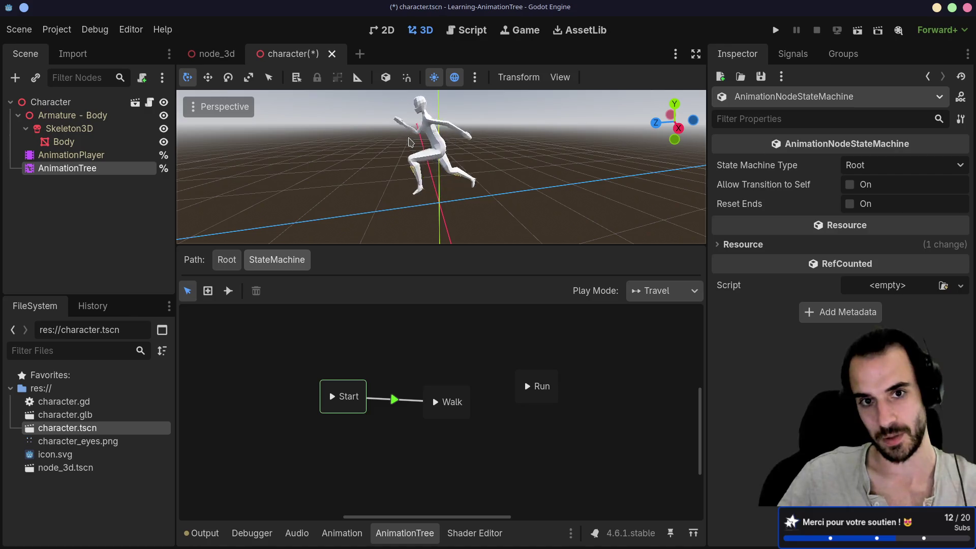
pyautogui.moveTo(403, 148)
pyautogui.mouseDown()
pyautogui.moveTo(340, 159)
pyautogui.moveTo(372, 137)
pyautogui.moveTo(422, 201)
pyautogui.moveTo(347, 121)
pyautogui.moveTo(372, 148)
pyautogui.moveTo(437, 170)
pyautogui.moveTo(394, 175)
pyautogui.mouseUp()
pyautogui.click(212, 54)
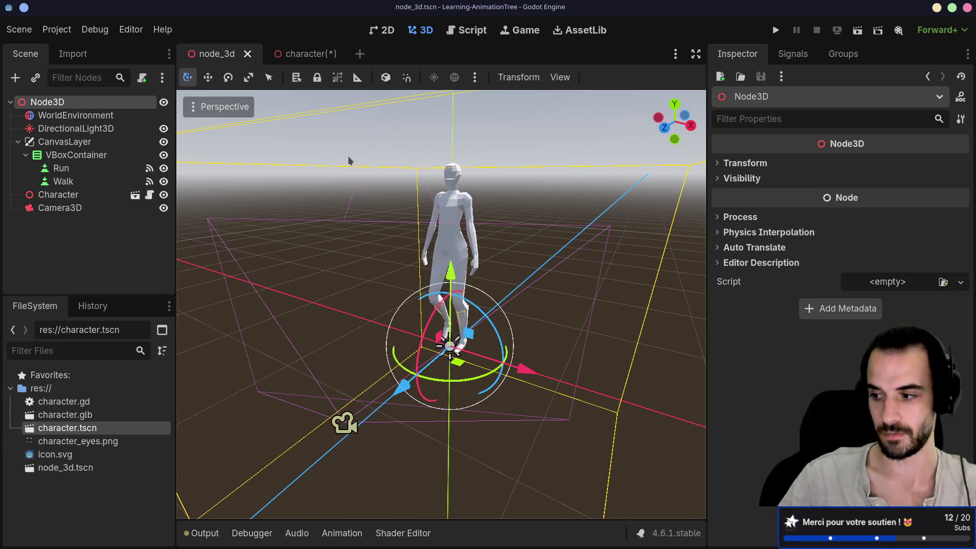
# - Switch back to the character scene with its Run animation timeline
pyautogui.click(303, 54)
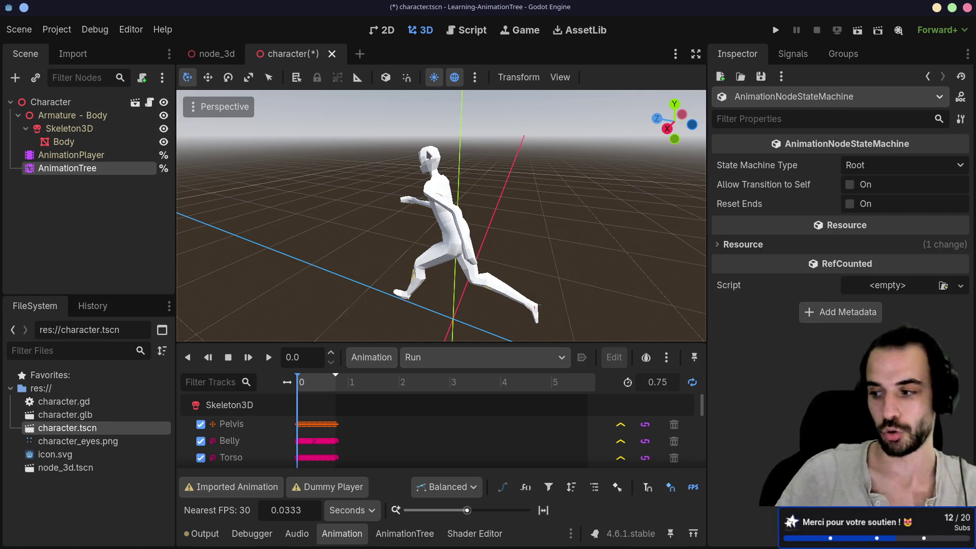
# - Open the AnimationTree's StateMachine graph, inspect the Start→Walk transition, then switch to the docs
pyautogui.click(147, 168)
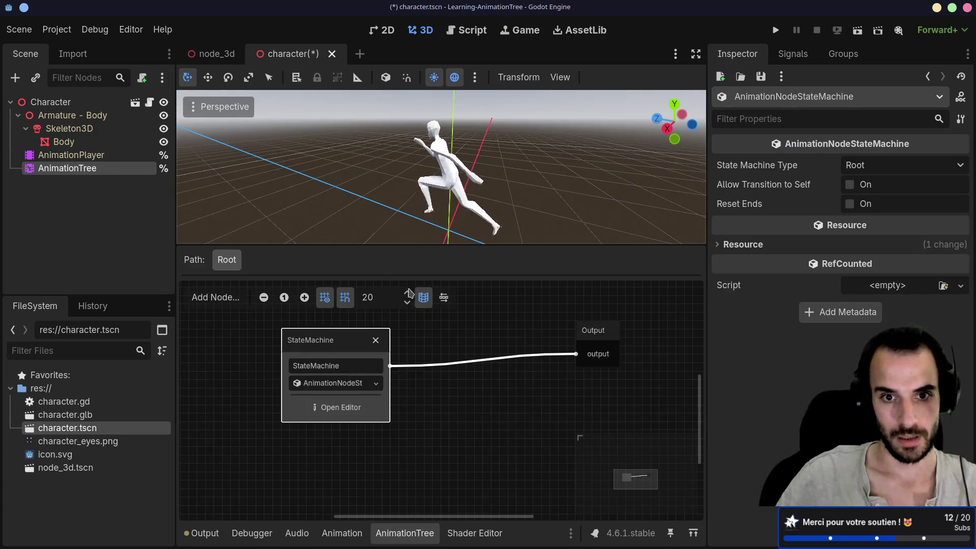
pyautogui.click(330, 407)
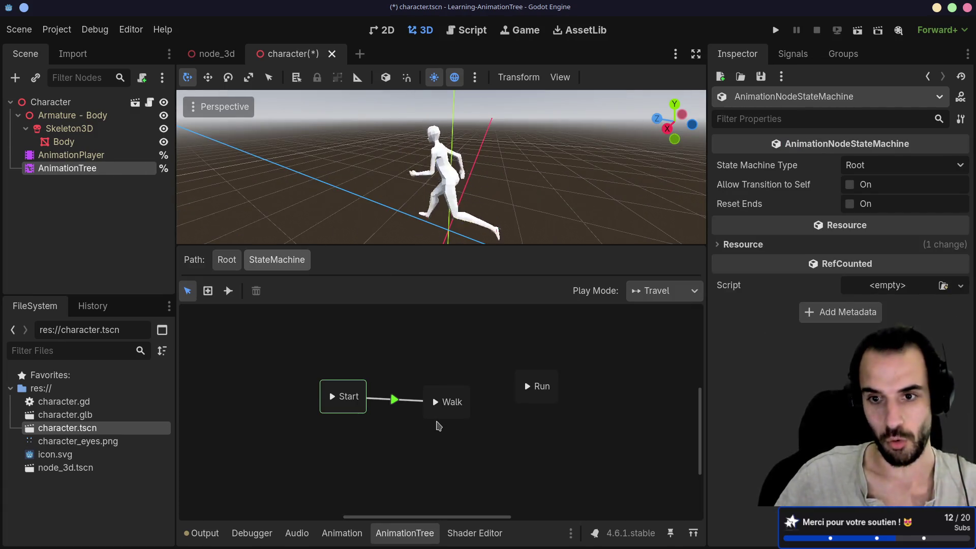
pyautogui.click(410, 400)
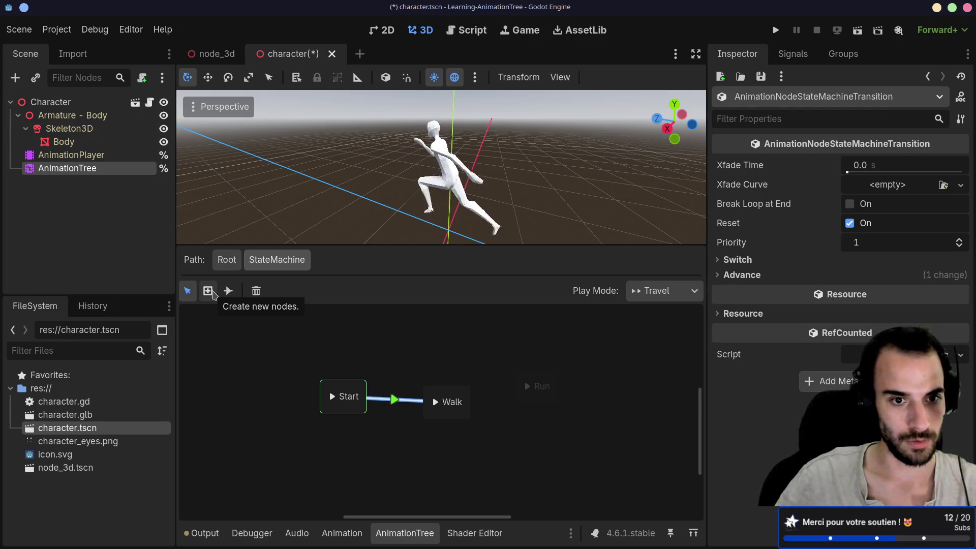
pyautogui.rightClick(449, 364)
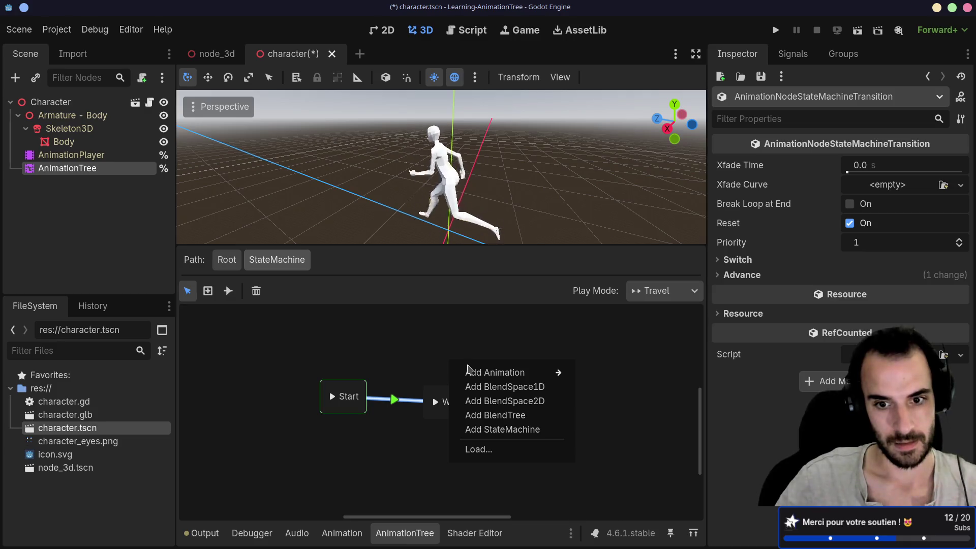
pyautogui.moveTo(472, 373)
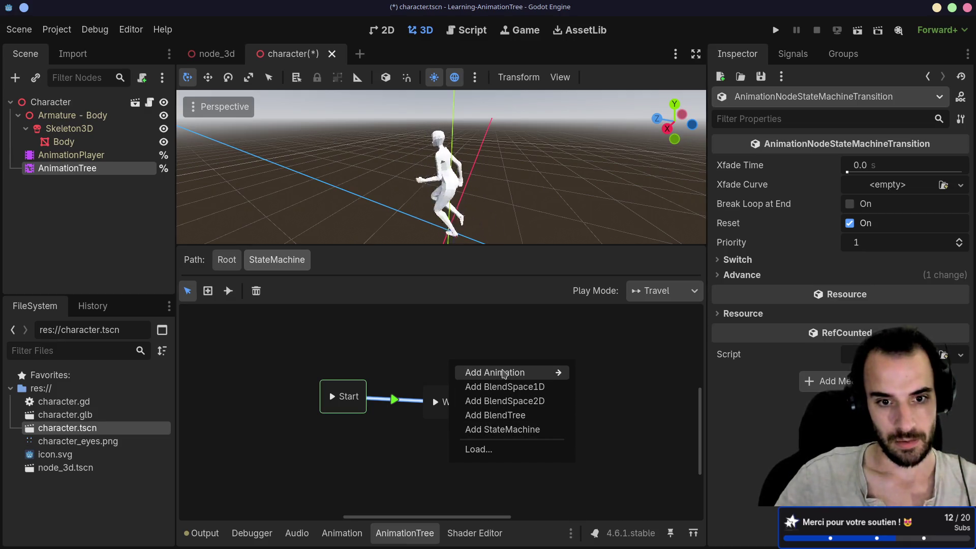
pyautogui.click(433, 331)
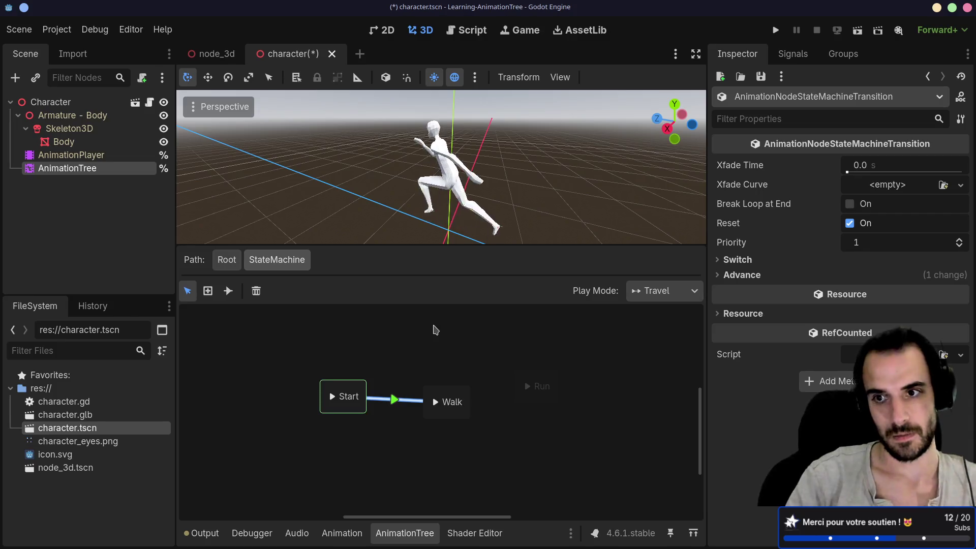
pyautogui.hotkey('alt', 'Tab')
# - Scroll the Using AnimationTree page's transition types and properties sections, then return to Godot
pyautogui.scroll(-3, 433, 325)
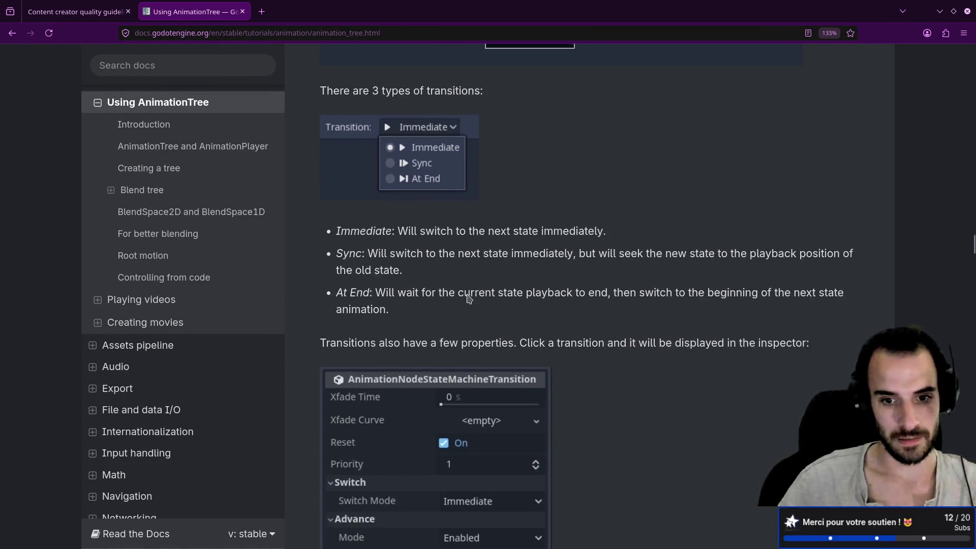
pyautogui.scroll(-2, 524, 276)
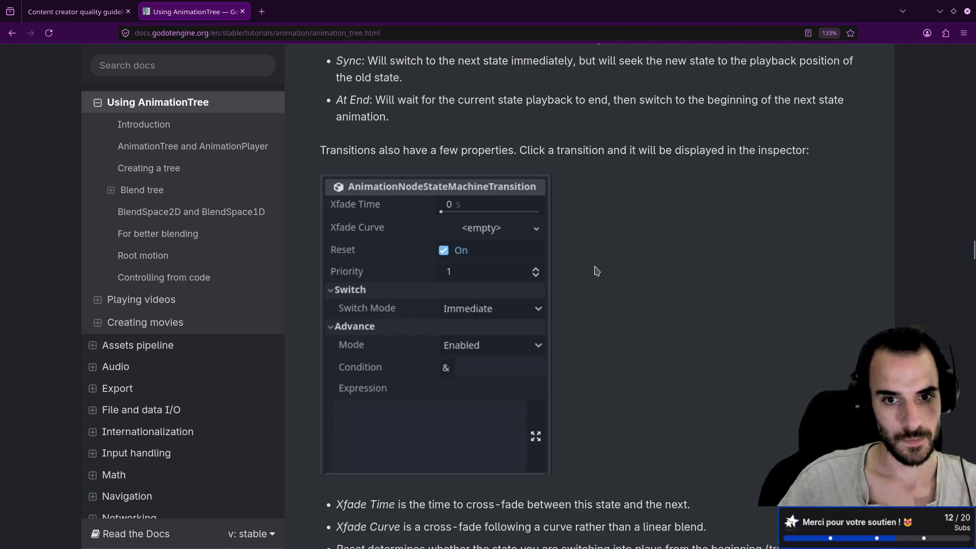
pyautogui.scroll(8, 595, 270)
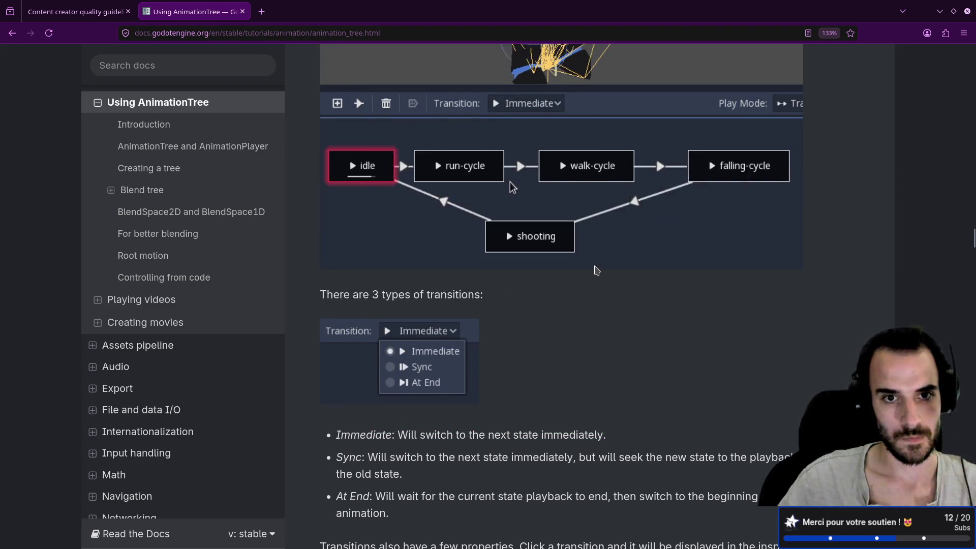
pyautogui.scroll(1, 596, 270)
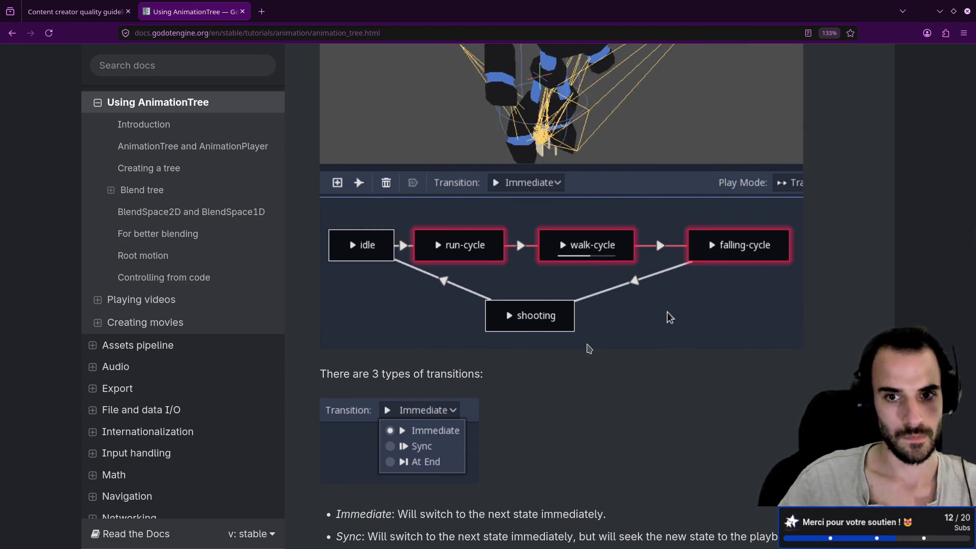
pyautogui.press('alt')
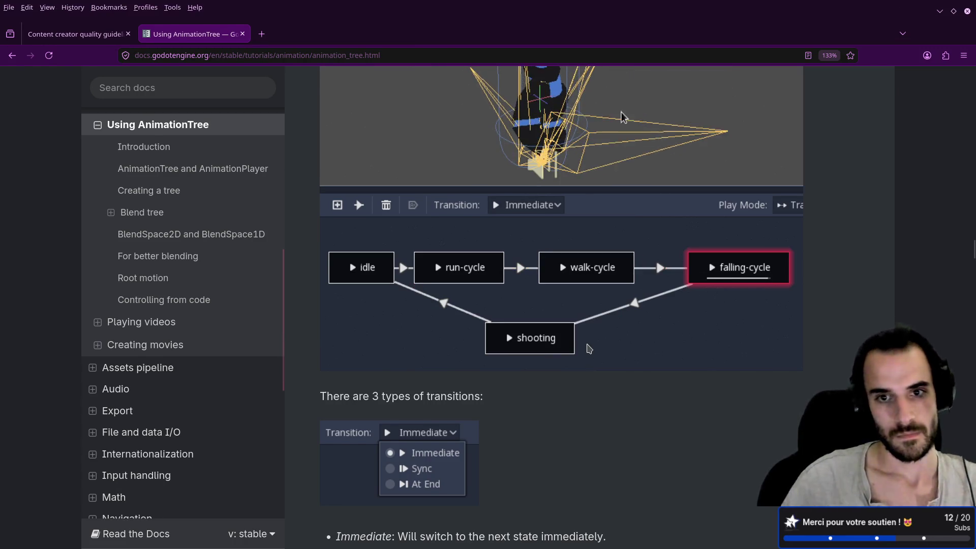
pyautogui.scroll(3, 588, 349)
pyautogui.scroll(-1, 595, 382)
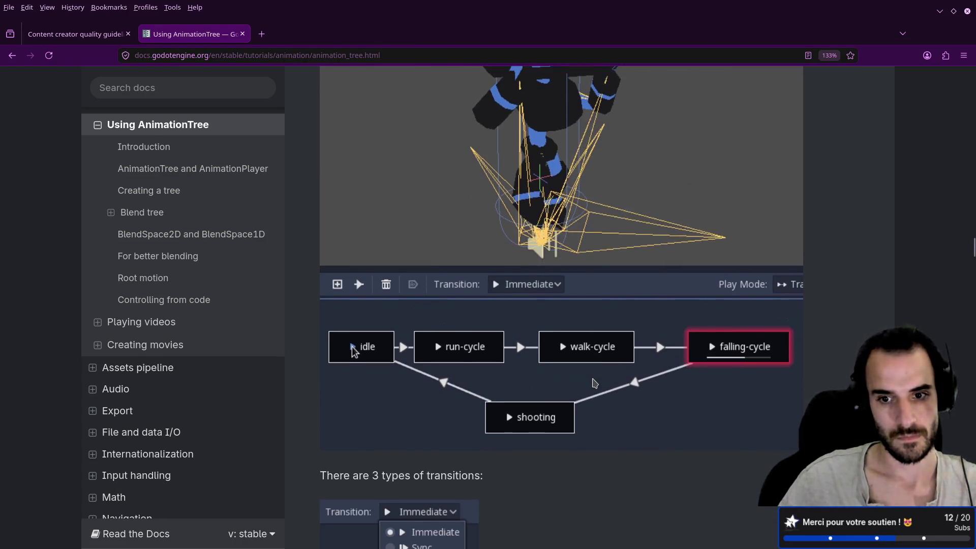
pyautogui.hotkey('alt', 'Tab')
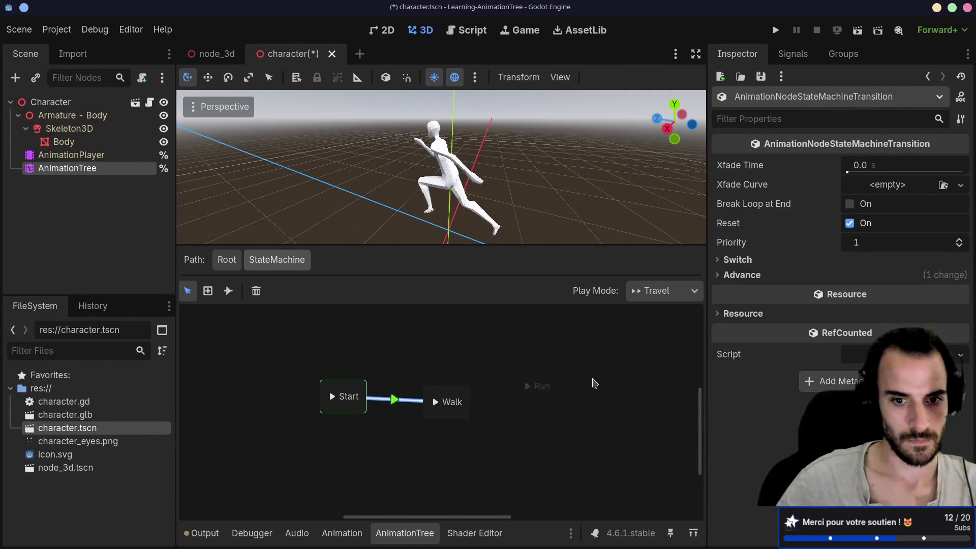
# - Set the Start→Walk transition's Switch Mode to Sync, keep advance Auto, and move Walk near Start
pyautogui.click(435, 402)
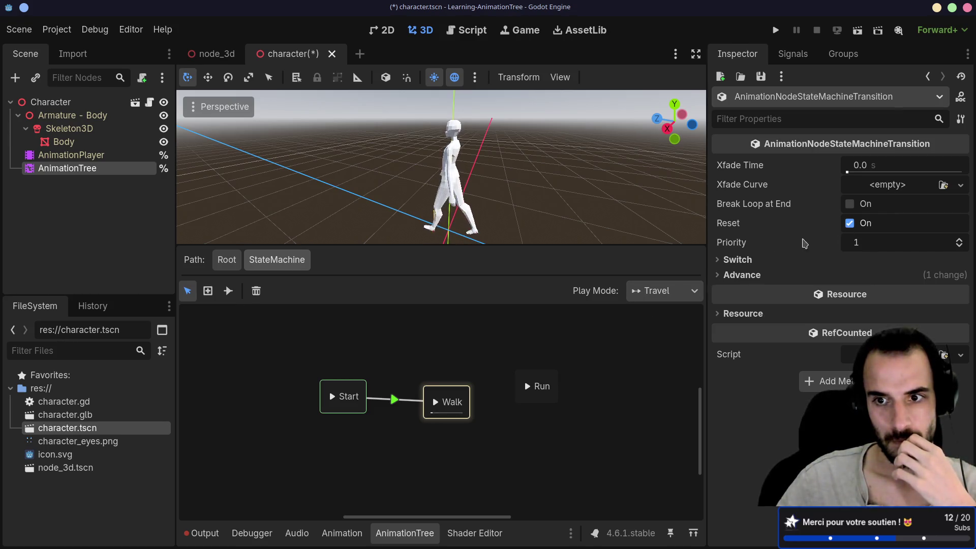
pyautogui.click(714, 275)
pyautogui.click(715, 260)
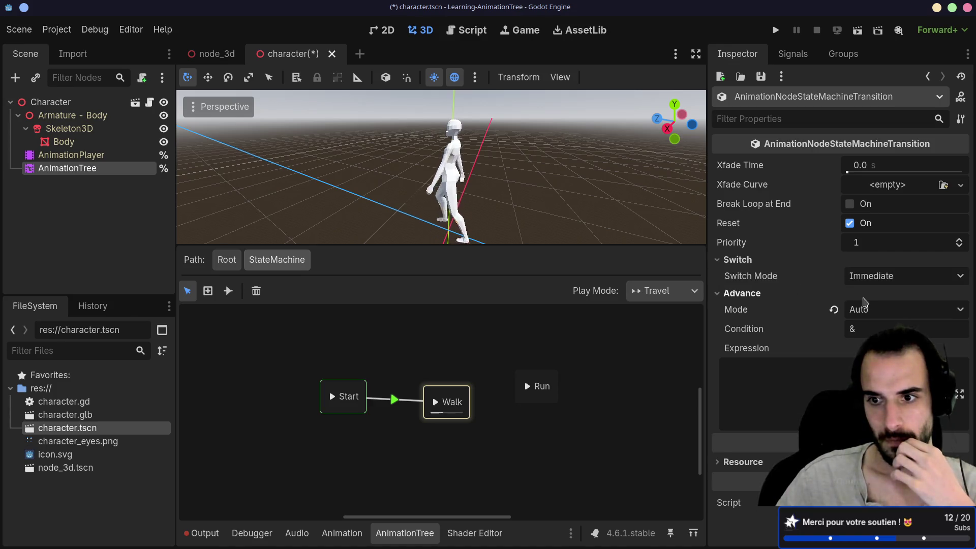
pyautogui.click(859, 293)
pyautogui.click(859, 293)
pyautogui.click(895, 311)
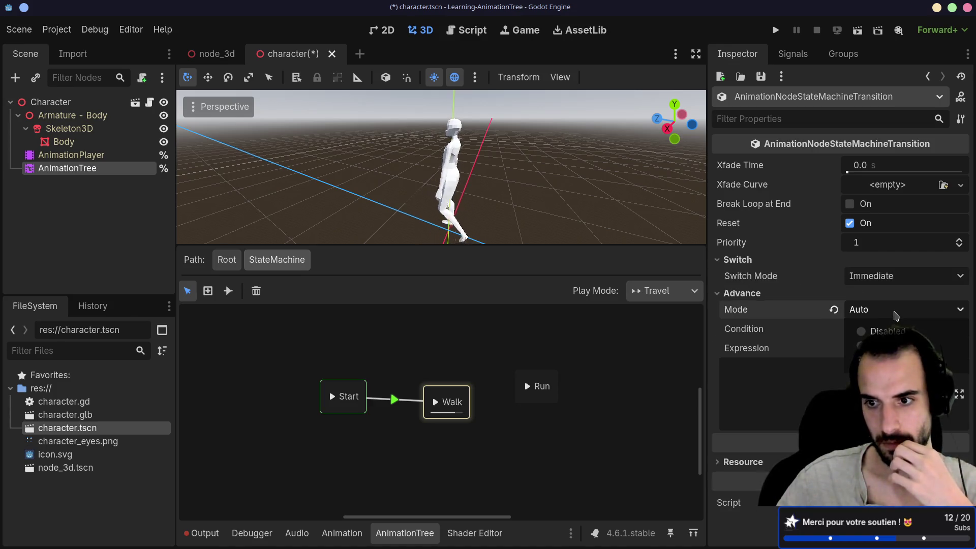
pyautogui.click(877, 279)
pyautogui.click(879, 279)
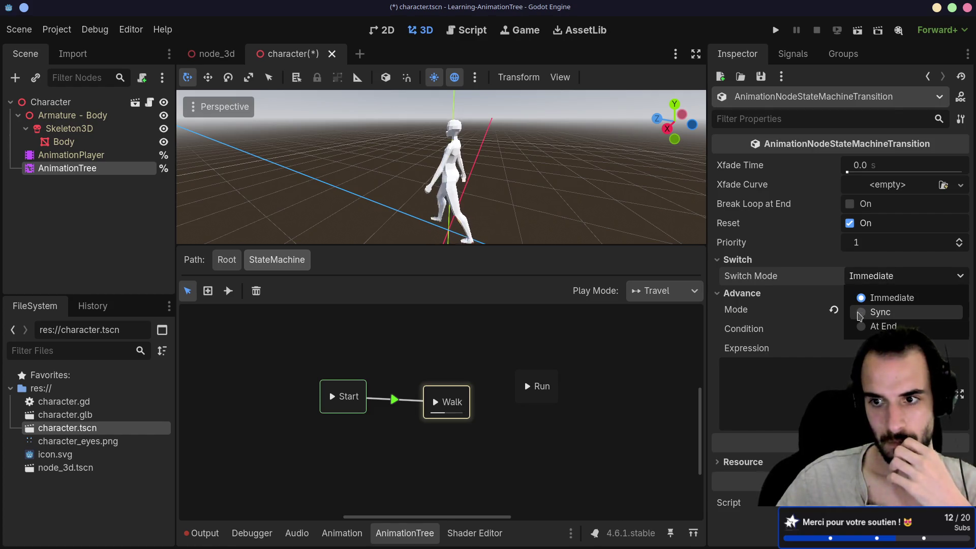
pyautogui.click(859, 315)
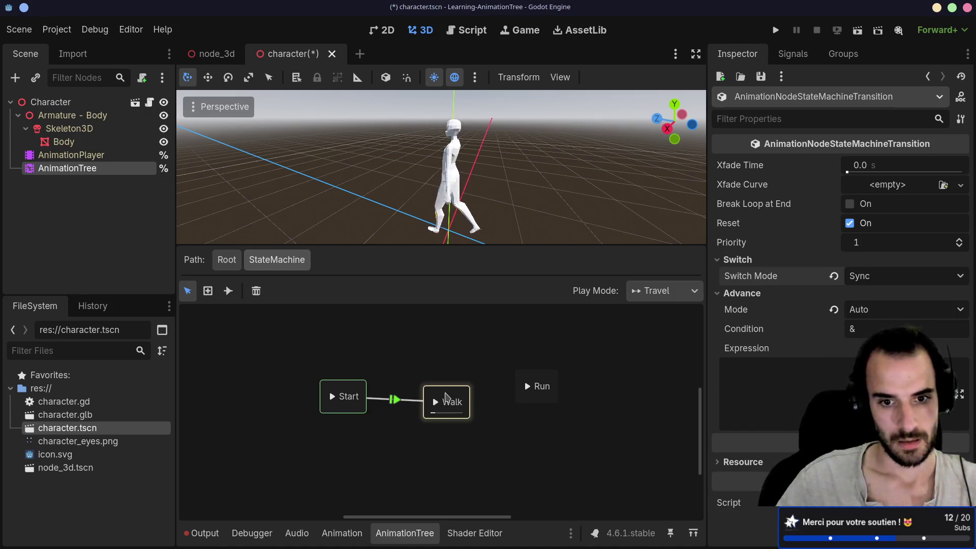
pyautogui.moveTo(457, 401); pyautogui.dragTo(441, 385)
# - Make new transitions use Sync and connect Walk to Run
pyautogui.click(228, 290)
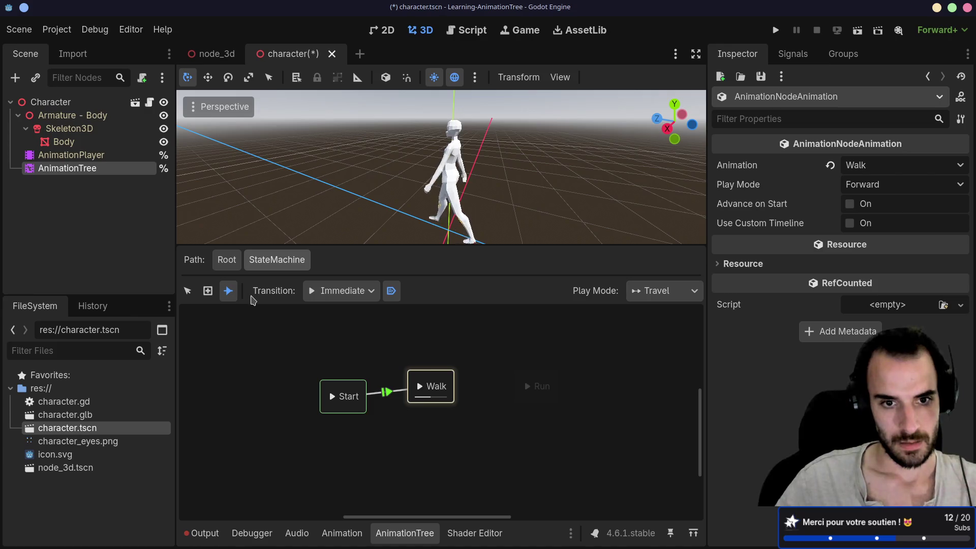
pyautogui.click(327, 292)
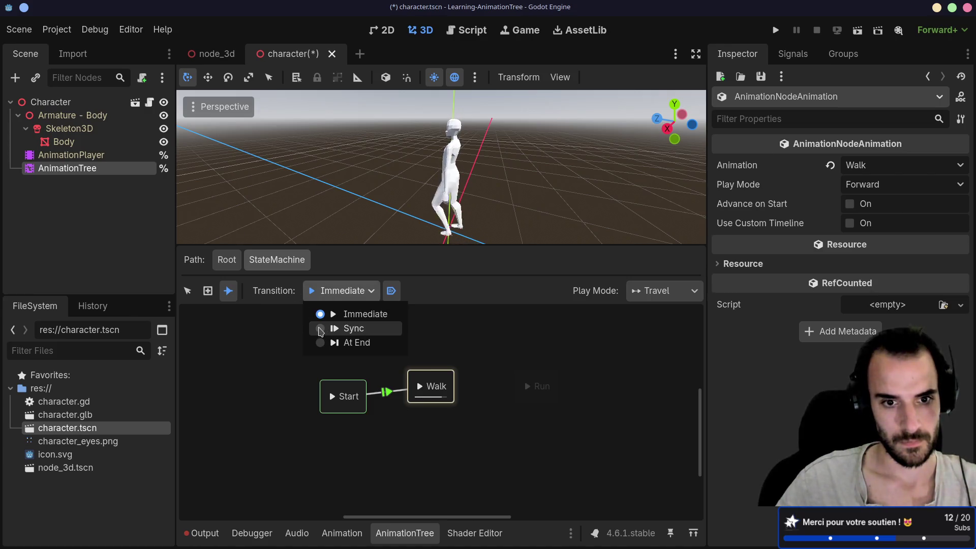
pyautogui.click(321, 329)
pyautogui.moveTo(454, 386); pyautogui.dragTo(537, 388)
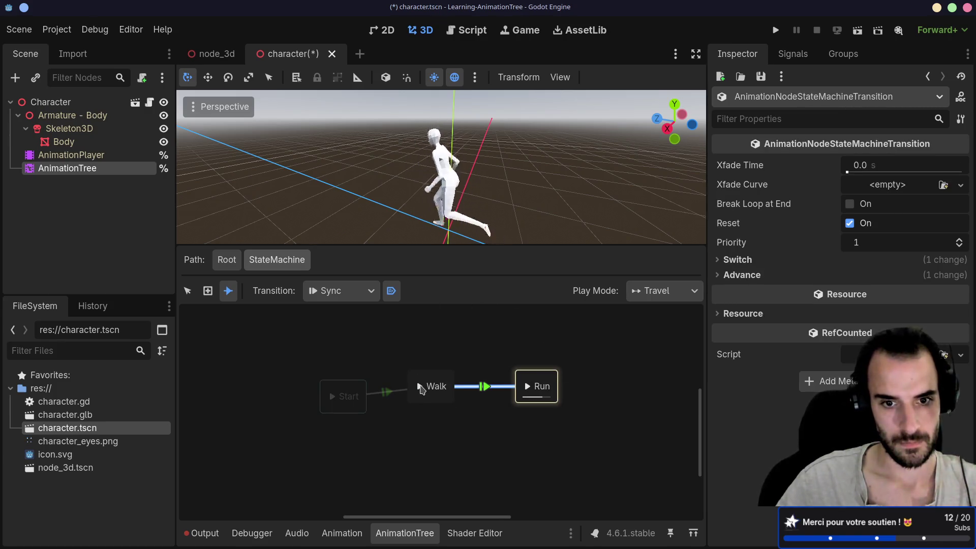
# - Return to the Select tool and inspect the Start→Walk transition and Start state
pyautogui.rightClick(423, 392)
pyautogui.click(228, 291)
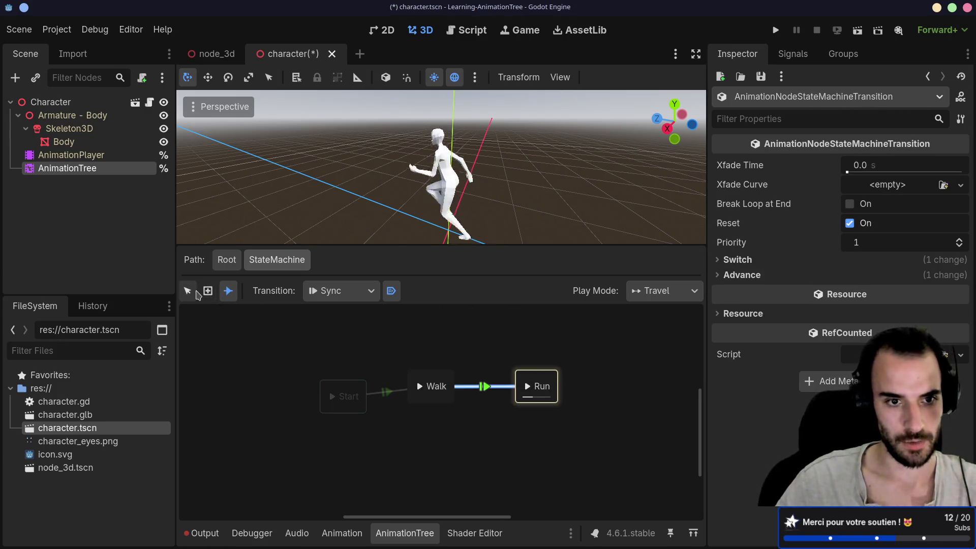
pyautogui.click(187, 291)
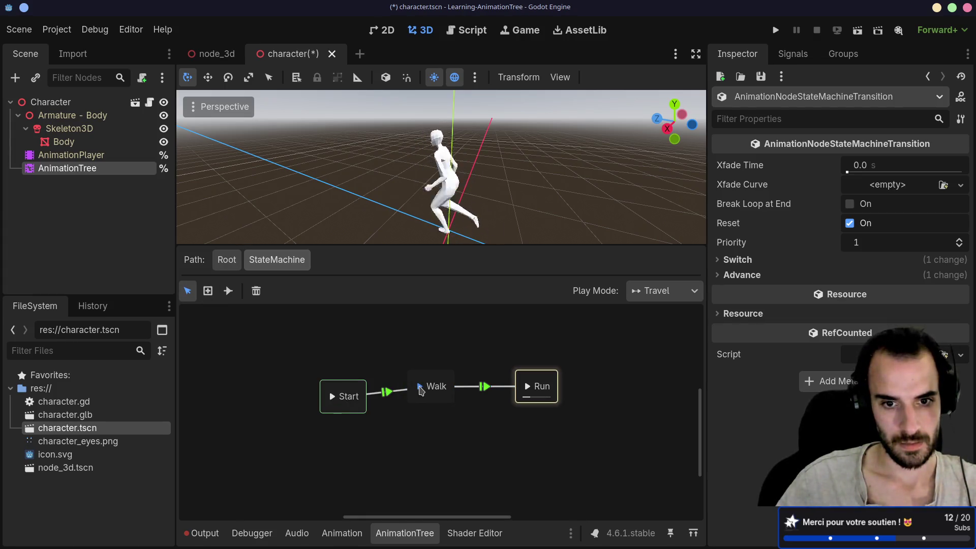
pyautogui.click(385, 392)
pyautogui.click(346, 398)
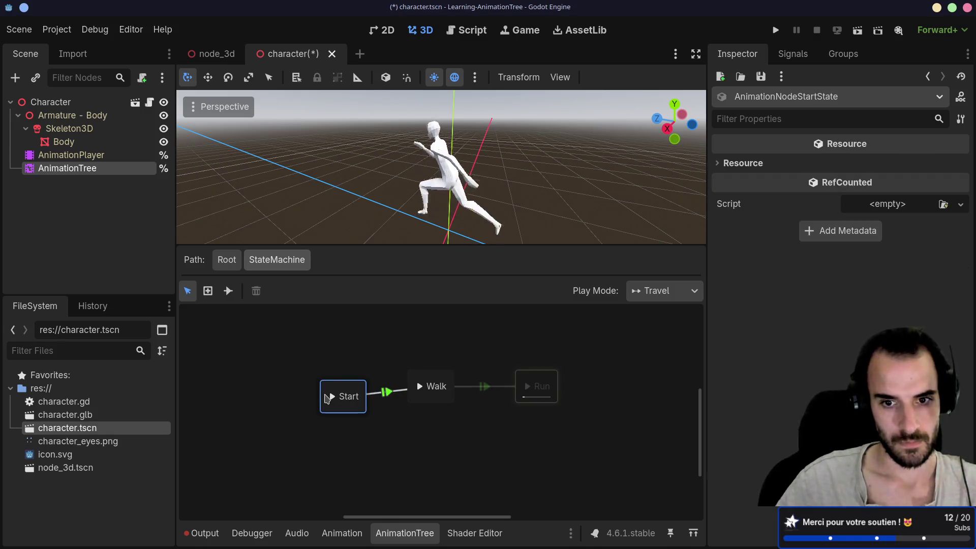
pyautogui.click(385, 332)
# - Try the Immediate play mode, then set Play Mode back to Travel
pyautogui.click(661, 291)
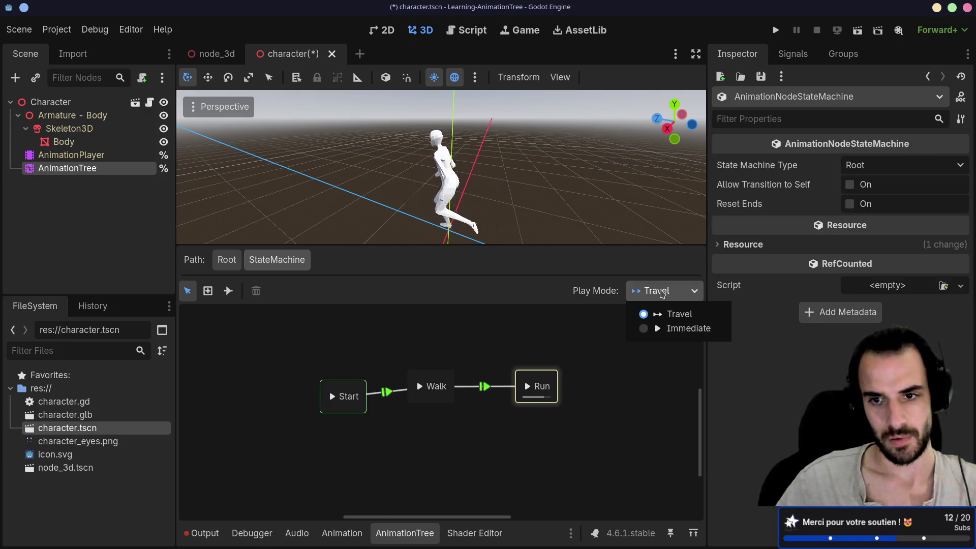
pyautogui.click(671, 328)
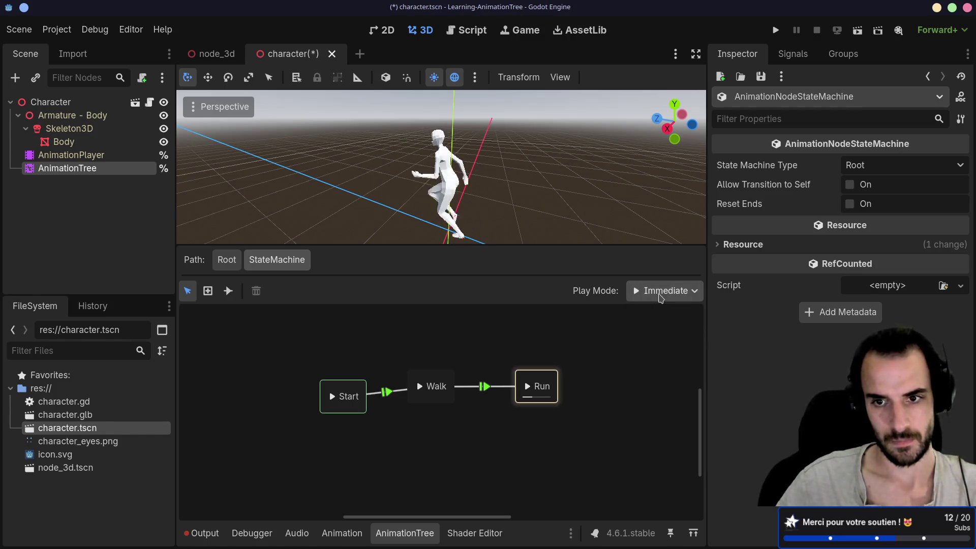
pyautogui.click(661, 291)
pyautogui.click(658, 315)
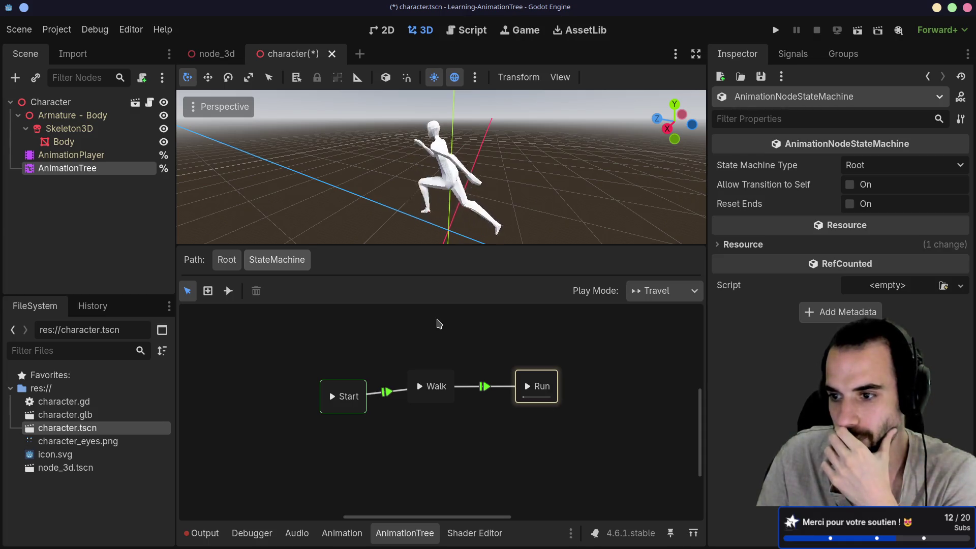
pyautogui.click(689, 292)
pyautogui.click(684, 296)
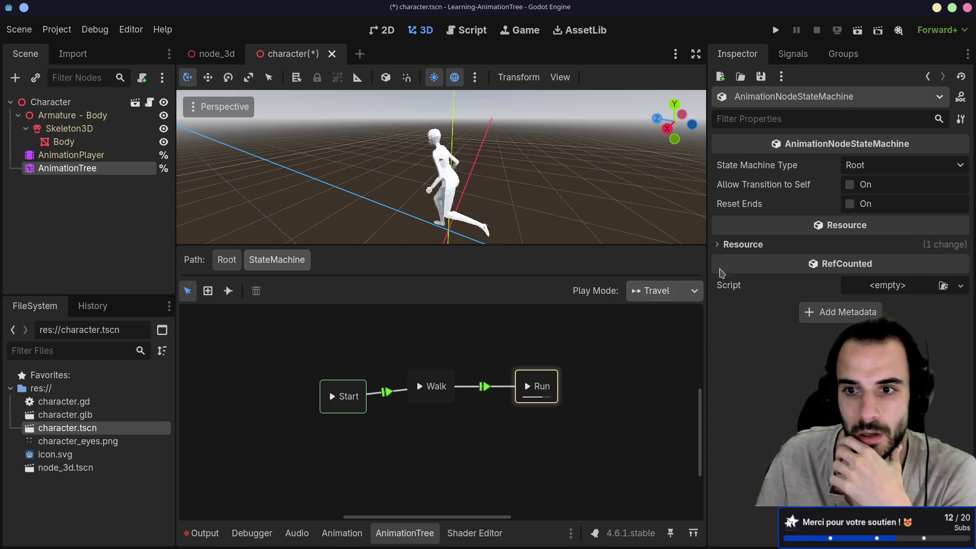
# - Narrow the inspector to widen the graph and drag the End state beside Run
pyautogui.click(719, 244)
pyautogui.moveTo(707, 320); pyautogui.dragTo(747, 318)
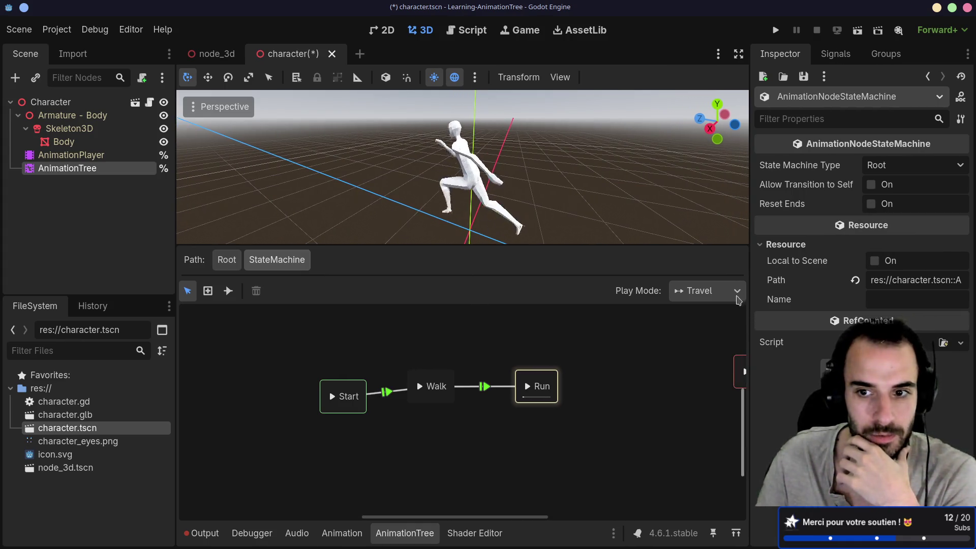
pyautogui.click(737, 292)
pyautogui.click(737, 292)
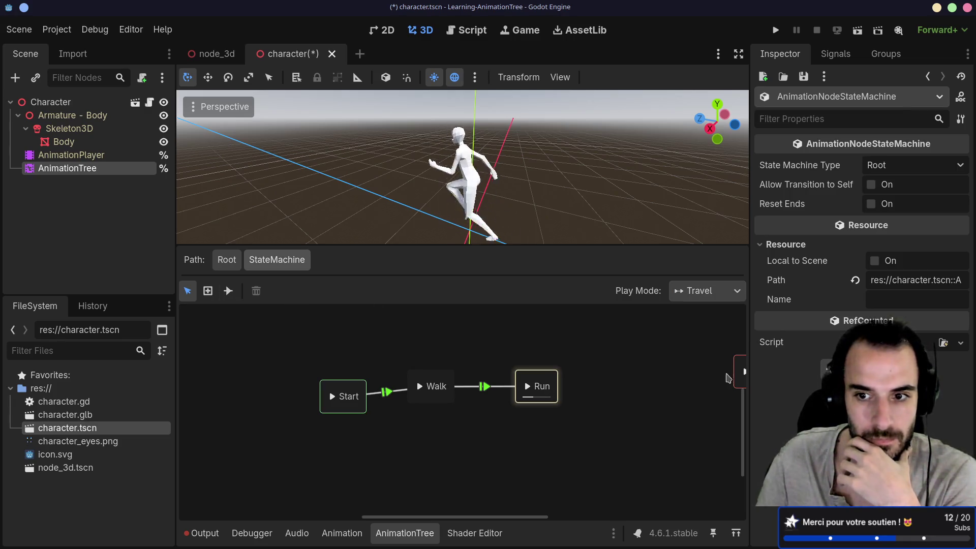
pyautogui.moveTo(735, 376)
pyautogui.mouseDown()
pyautogui.moveTo(604, 380)
pyautogui.moveTo(577, 396)
pyautogui.mouseUp()
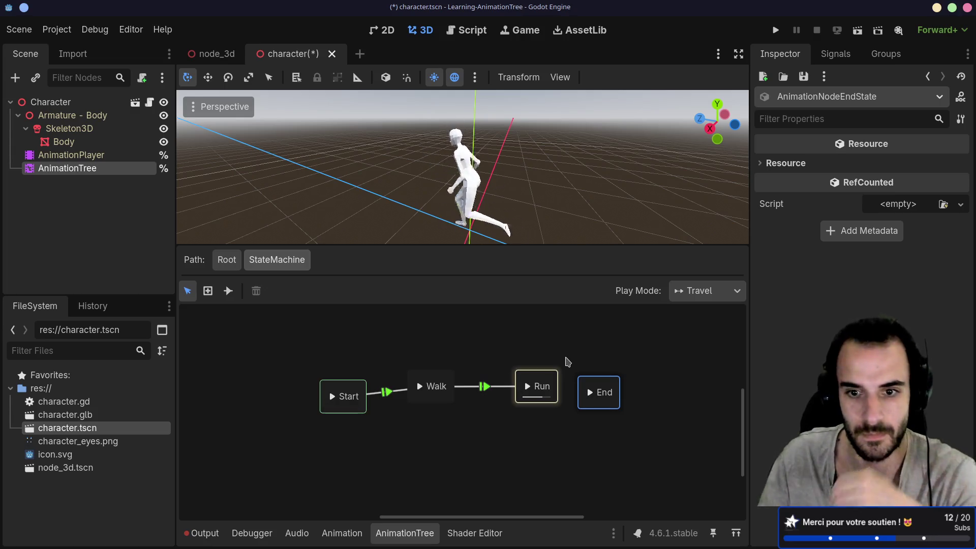
# - Nudge End beside Run and turn off 'New Transitions Should Auto Advance'
pyautogui.moveTo(604, 392); pyautogui.dragTo(632, 382)
pyautogui.doubleClick(533, 386)
pyautogui.click(558, 367)
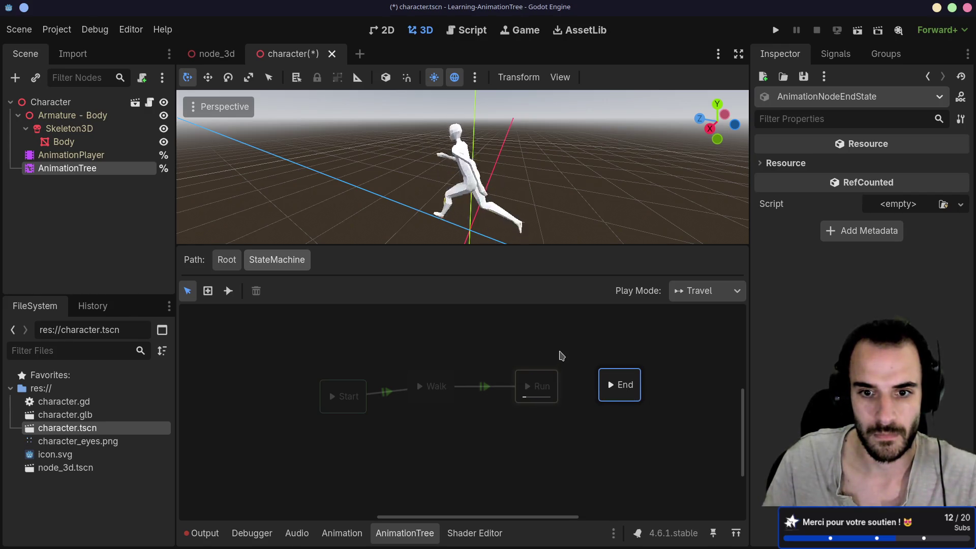
pyautogui.click(228, 291)
pyautogui.moveTo(540, 387)
pyautogui.mouseDown()
pyautogui.moveTo(617, 390)
pyautogui.moveTo(509, 345)
pyautogui.mouseUp()
pyautogui.click(394, 296)
pyautogui.click(393, 296)
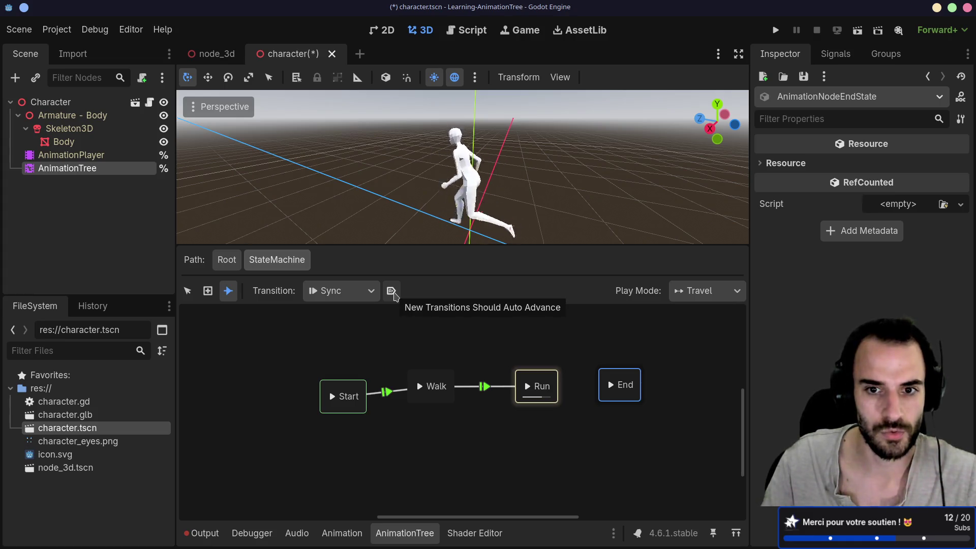
# - Inspect the Start→Walk and Walk→Run transitions, leaving the advance mode at Auto
pyautogui.rightClick(434, 383)
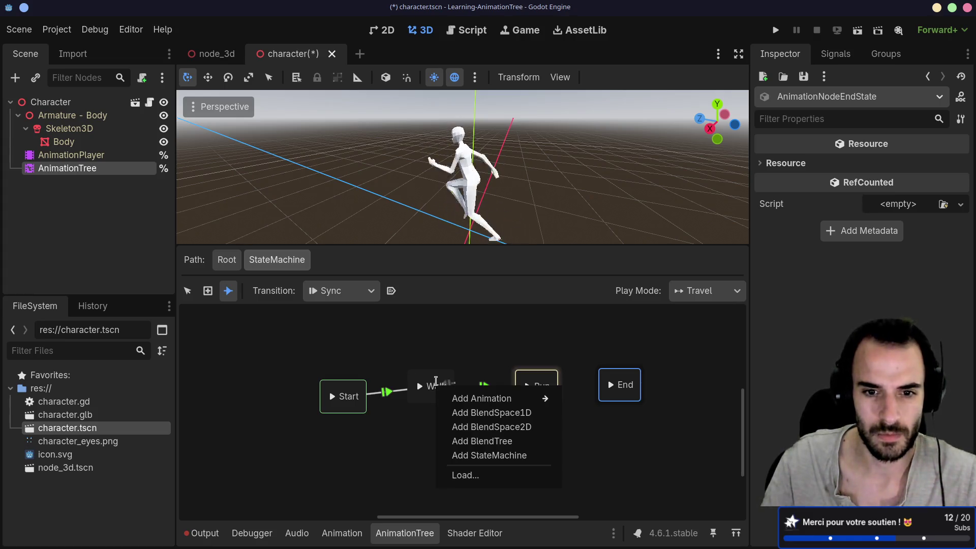
pyautogui.click(431, 342)
pyautogui.rightClick(422, 384)
pyautogui.click(395, 341)
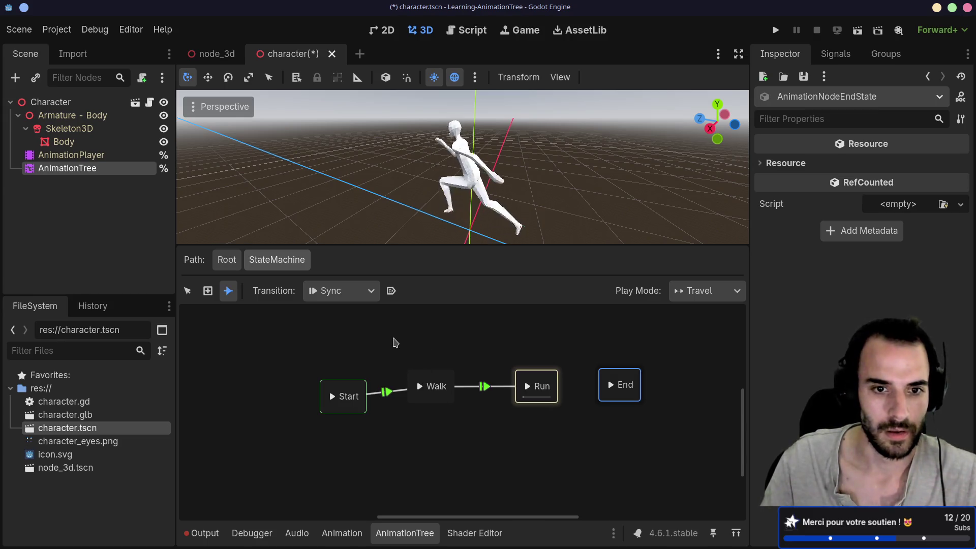
pyautogui.click(187, 290)
pyautogui.click(388, 392)
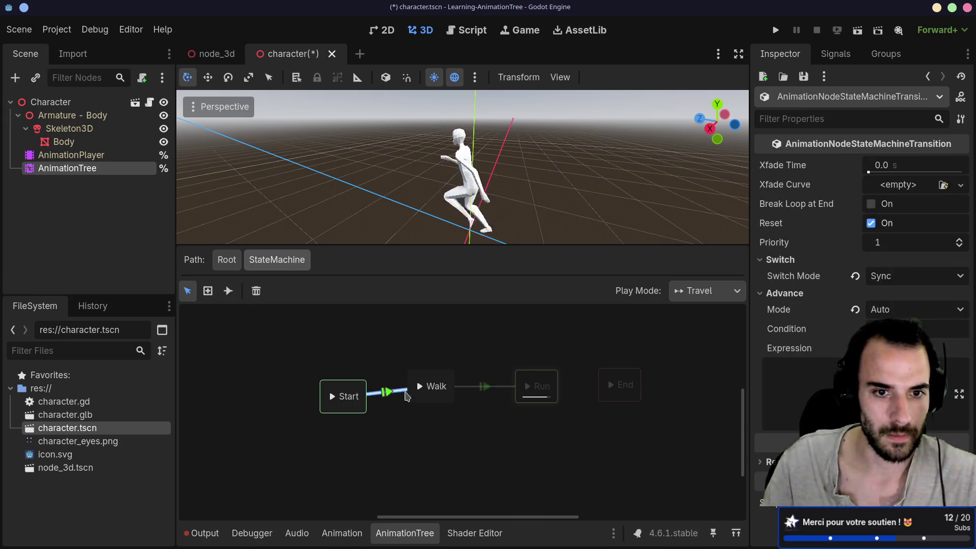
pyautogui.click(485, 388)
pyautogui.click(389, 393)
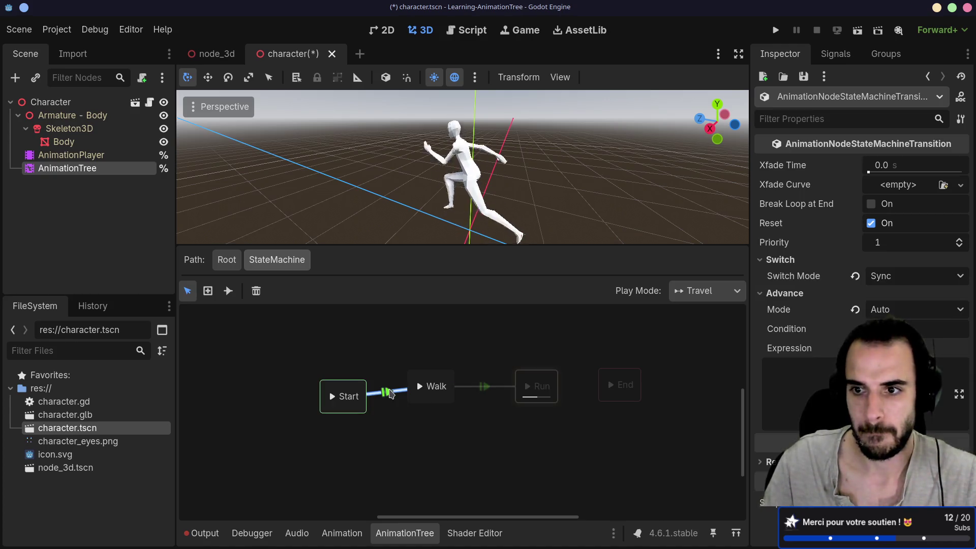
pyautogui.click(487, 389)
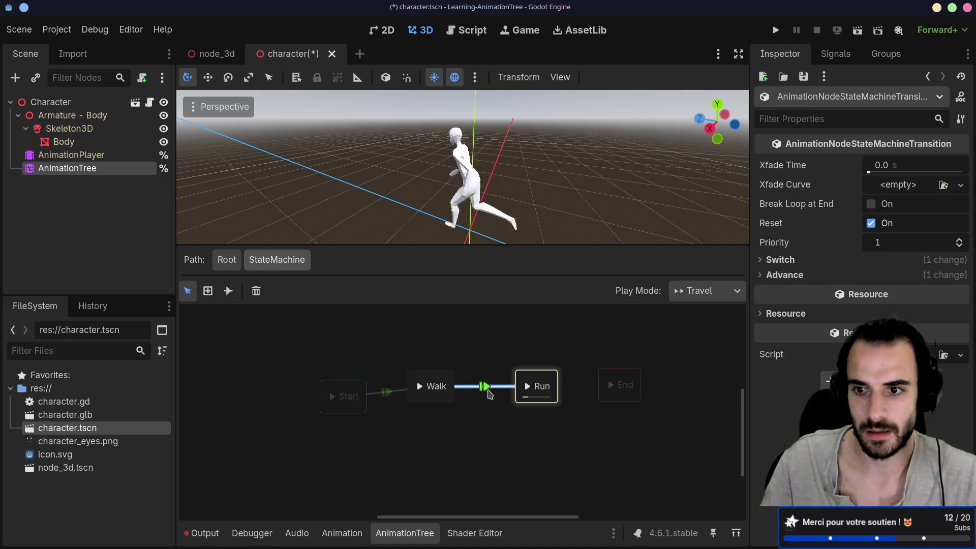
pyautogui.click(387, 393)
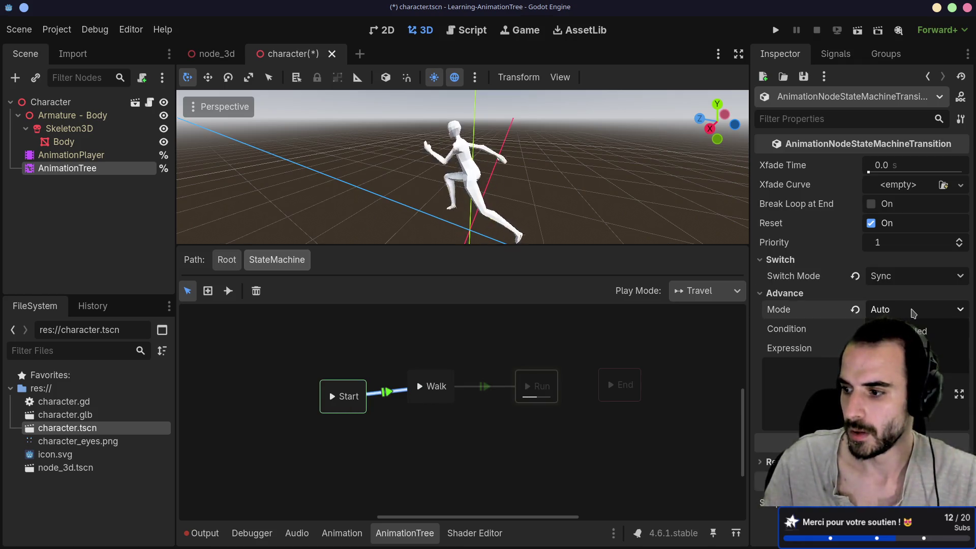
pyautogui.click(895, 366)
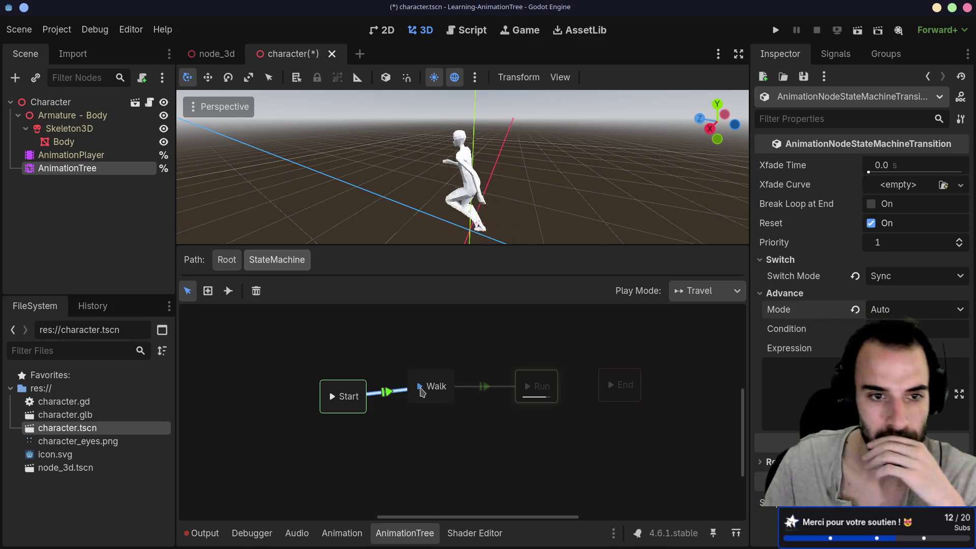
# - Play the state machine from Walk to test the move into Run
pyautogui.click(420, 387)
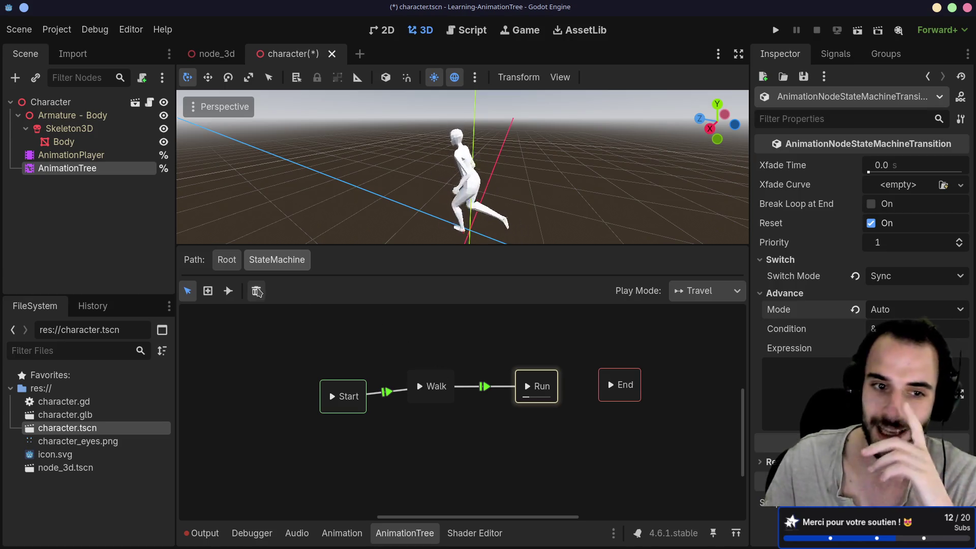
pyautogui.click(424, 380)
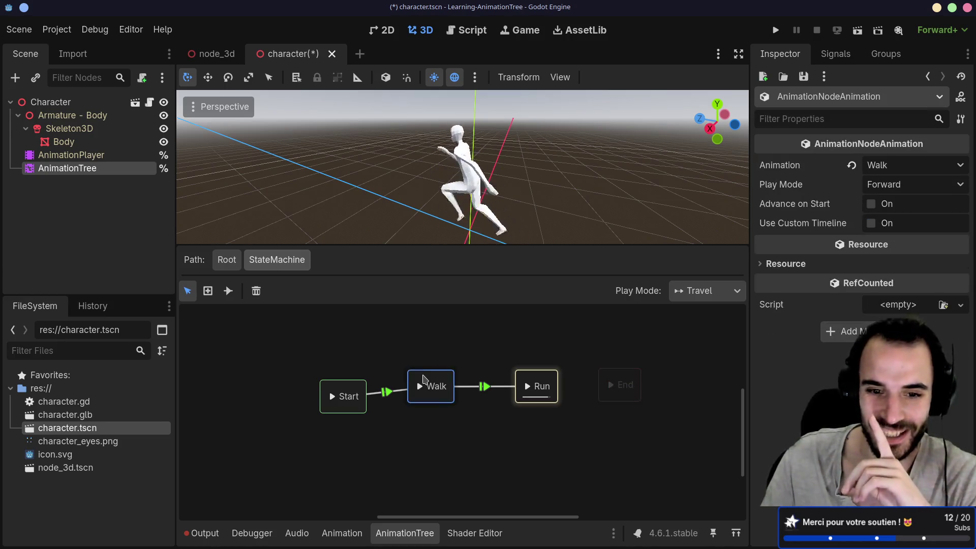
pyautogui.click(230, 291)
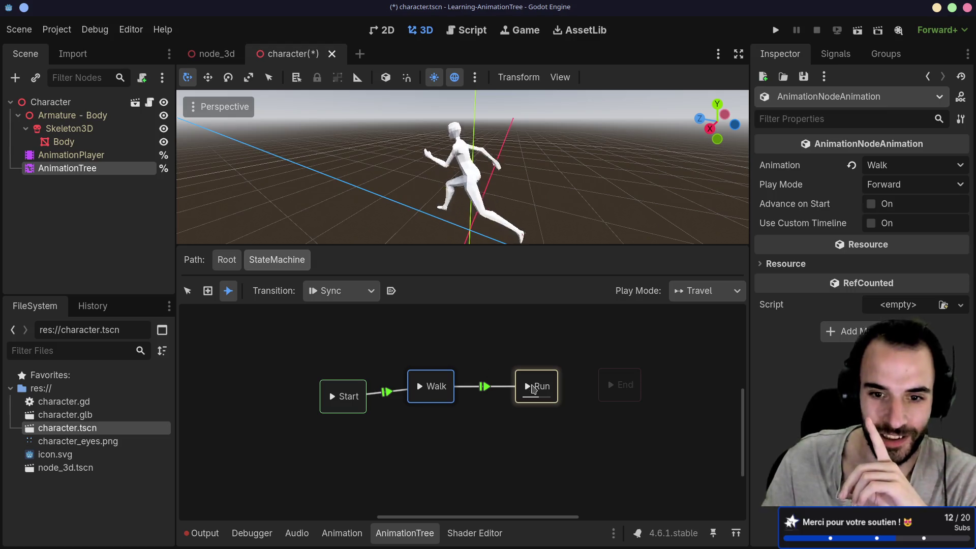
pyautogui.moveTo(534, 390); pyautogui.dragTo(568, 385)
pyautogui.click(226, 298)
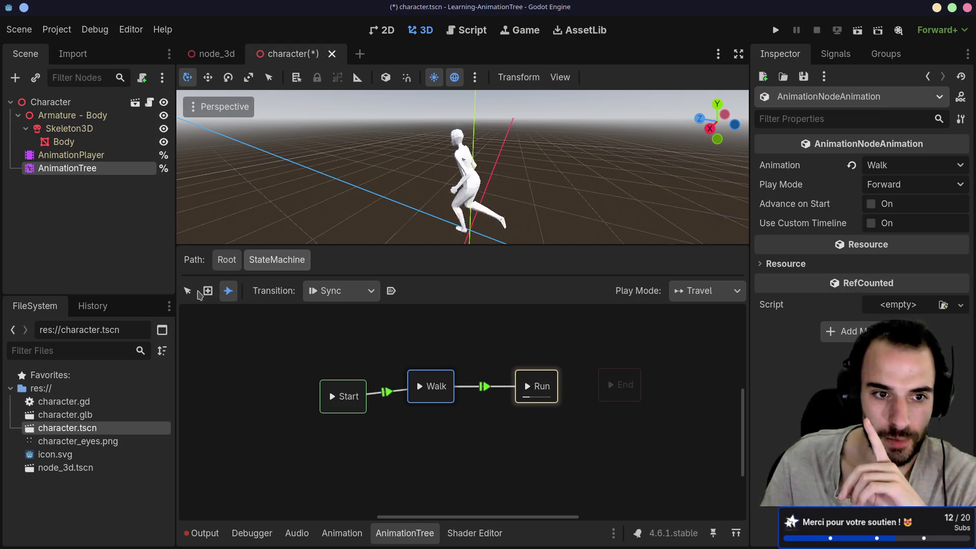
pyautogui.click(188, 291)
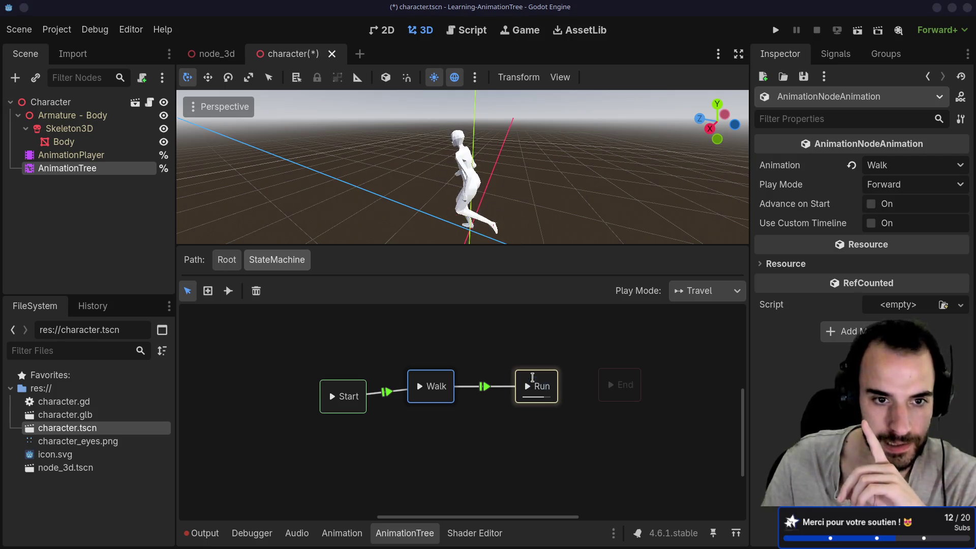
pyautogui.doubleClick(539, 386)
pyautogui.press('Return')
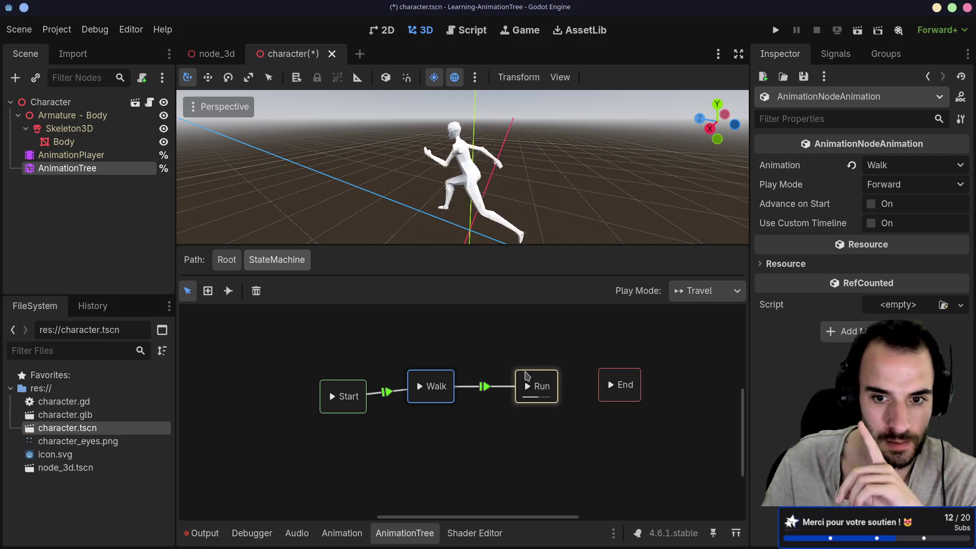
# - Draw a Sync transition from Run back to Walk
pyautogui.click(228, 291)
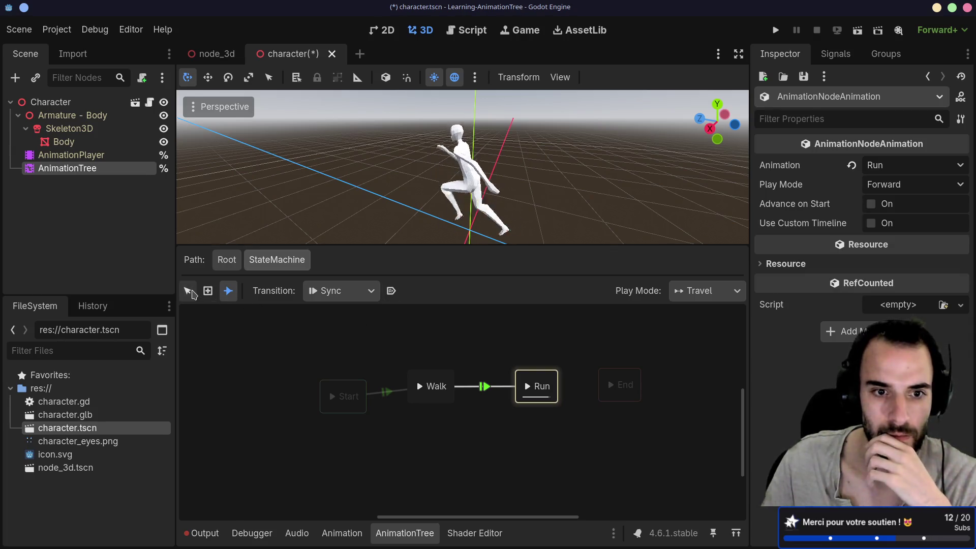
pyautogui.click(190, 293)
pyautogui.doubleClick(429, 386)
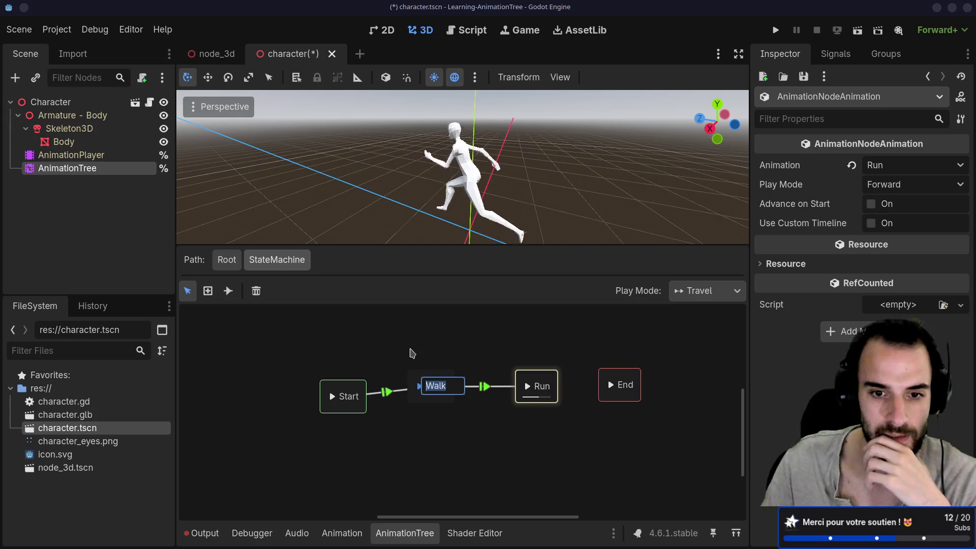
pyautogui.click(411, 353)
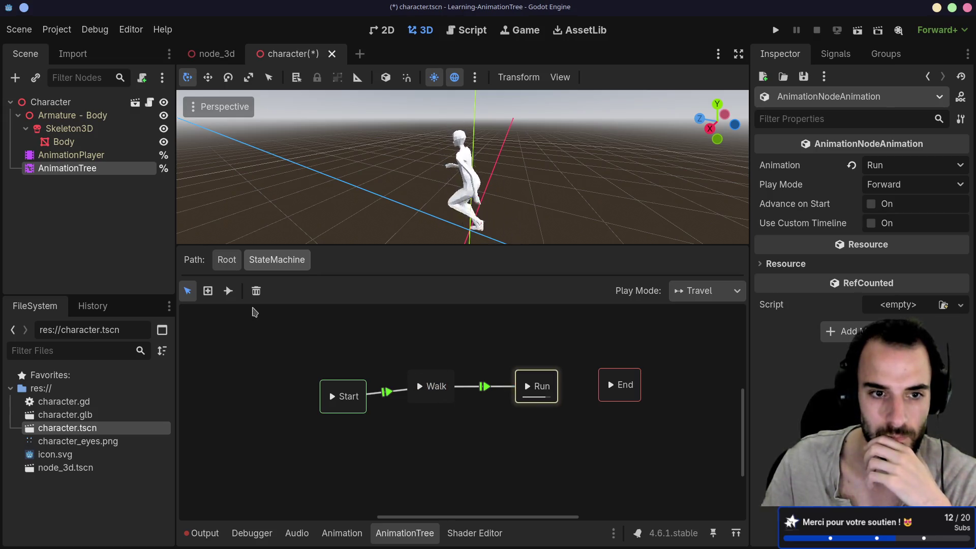
pyautogui.click(229, 291)
pyautogui.moveTo(522, 385); pyautogui.dragTo(450, 393)
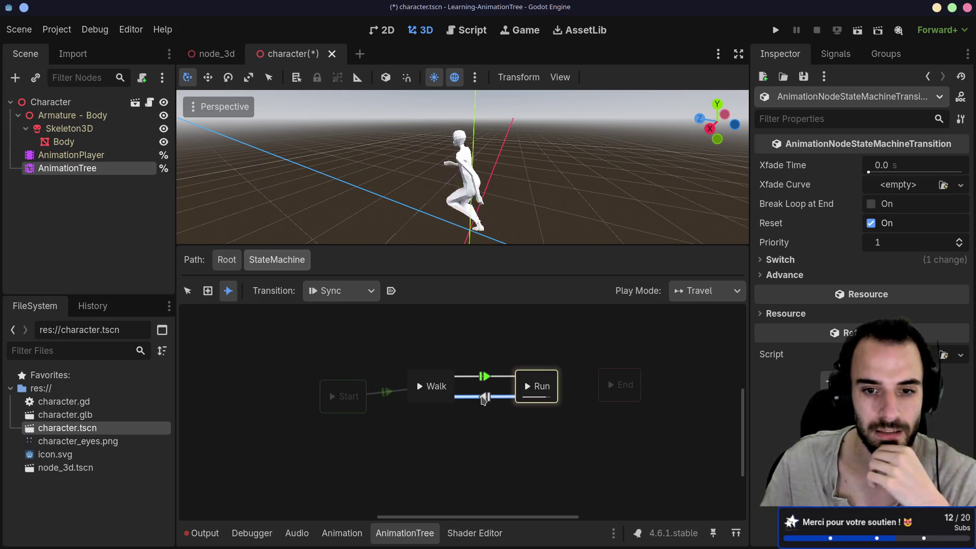
# - Select the Walk→Run transition and set its Advance Mode to Enabled
pyautogui.rightClick(418, 392)
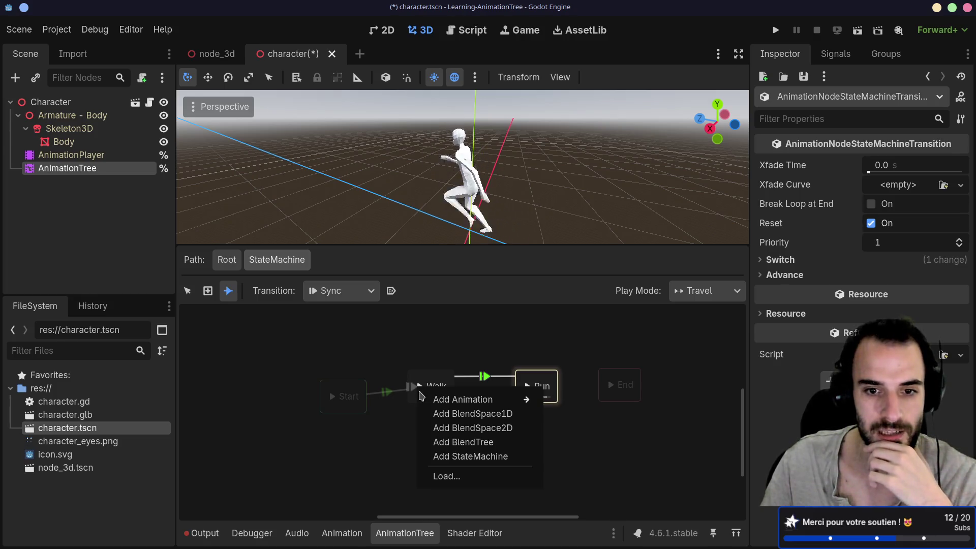
pyautogui.click(187, 291)
pyautogui.click(415, 388)
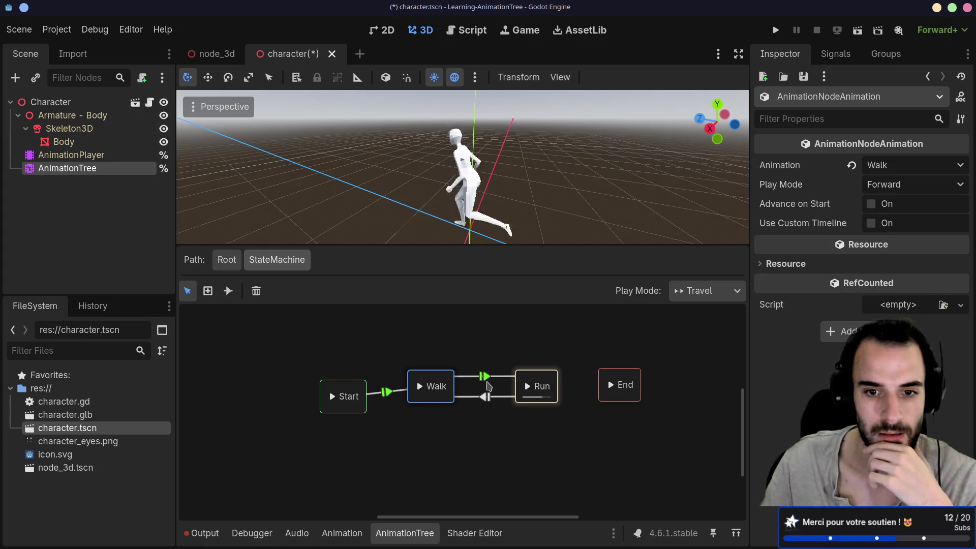
pyautogui.click(485, 378)
pyautogui.click(228, 291)
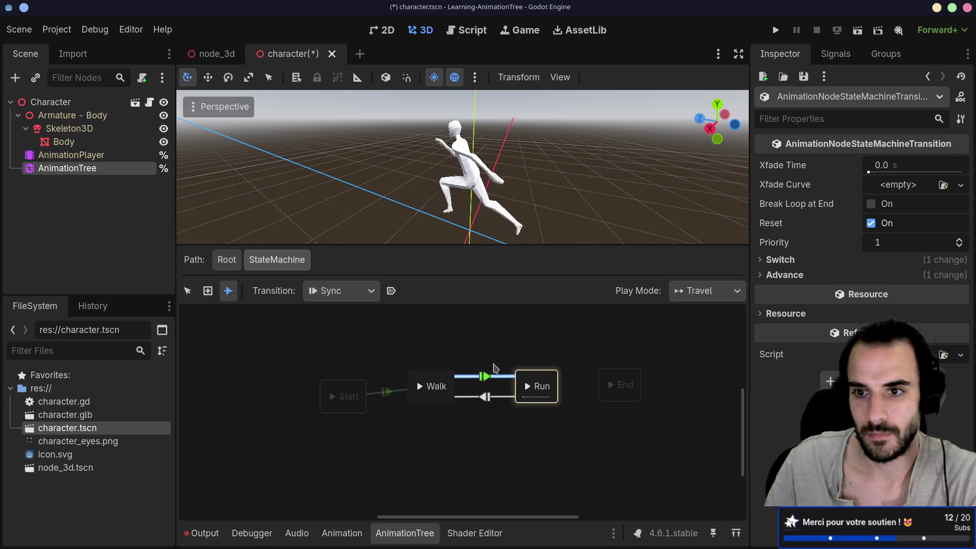
pyautogui.click(767, 275)
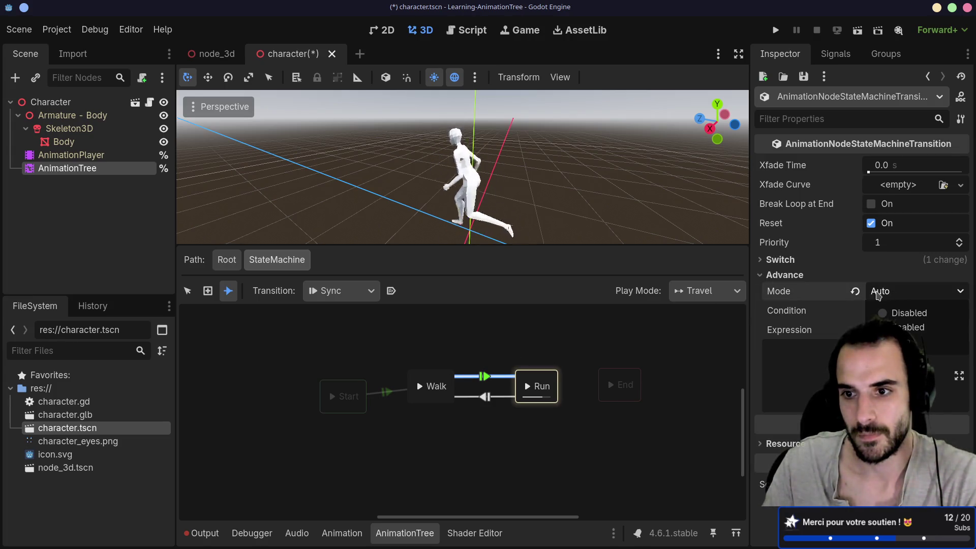
pyautogui.click(855, 292)
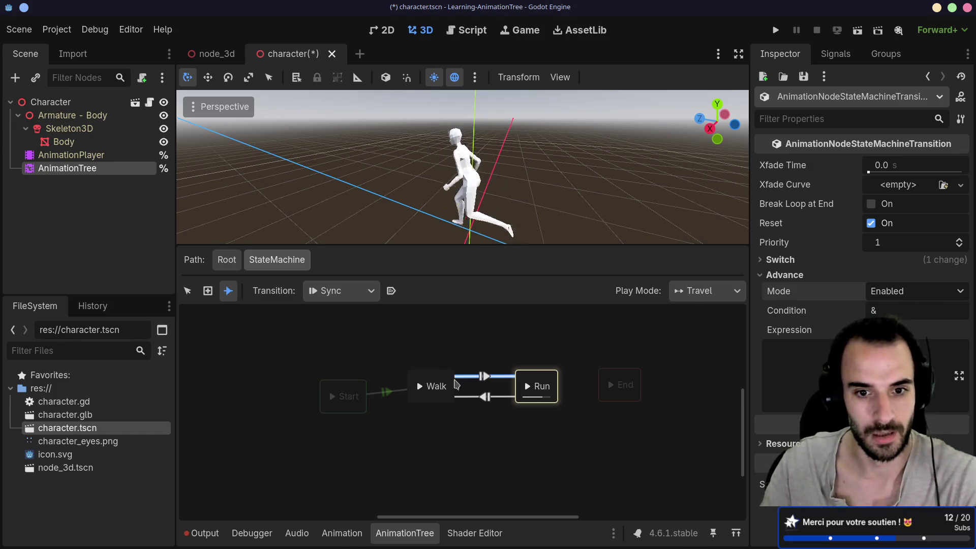
# - Test travel playback Walk → Run → Walk, keeping Play Mode at Travel
pyautogui.rightClick(423, 393)
pyautogui.click(188, 291)
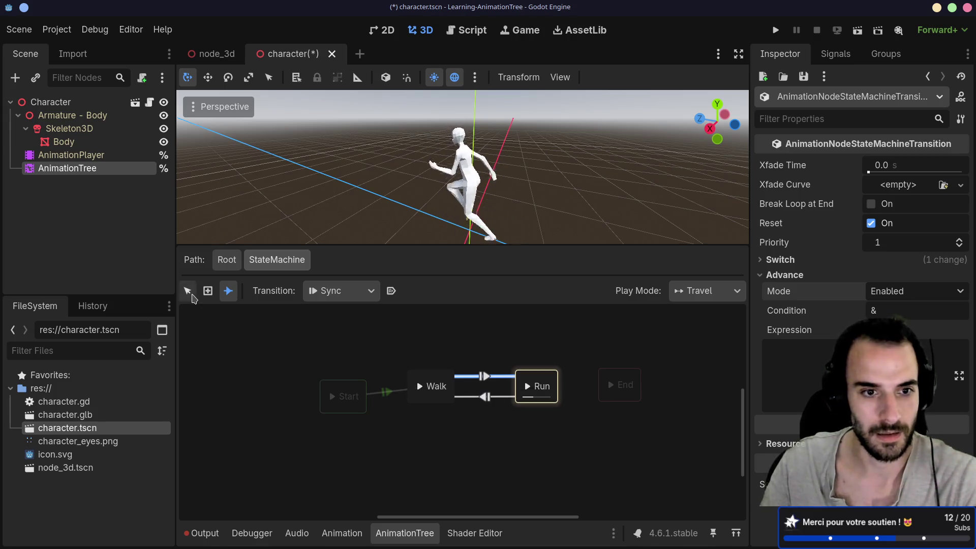
pyautogui.click(420, 387)
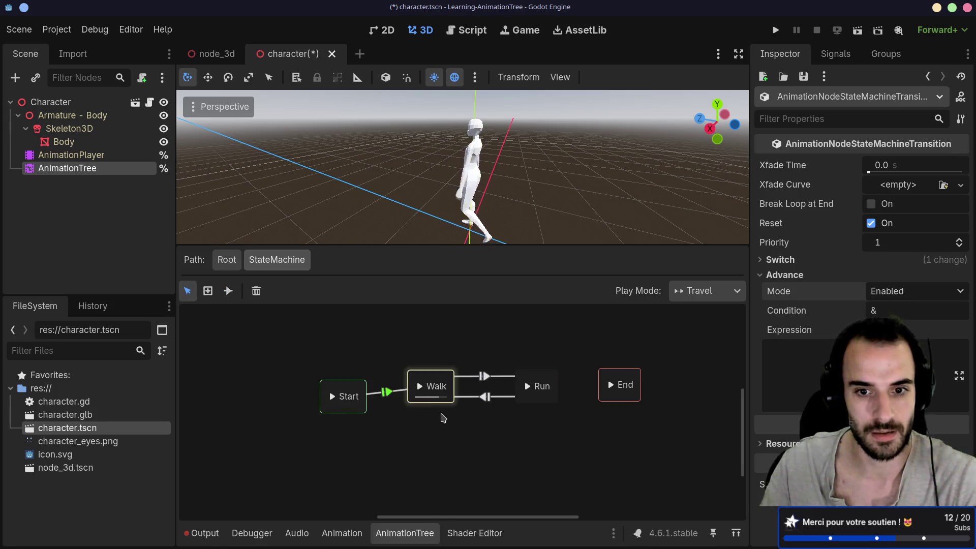
pyautogui.click(528, 387)
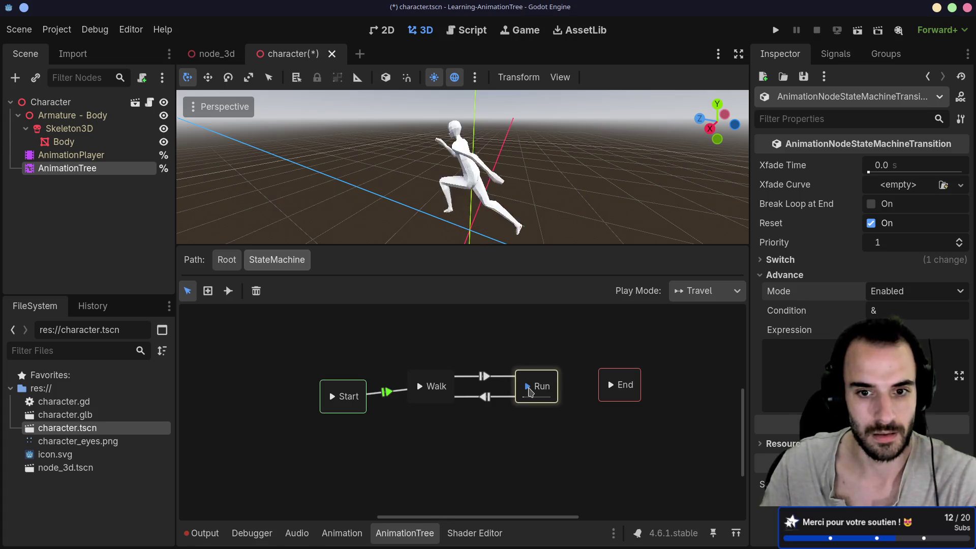
pyautogui.click(421, 386)
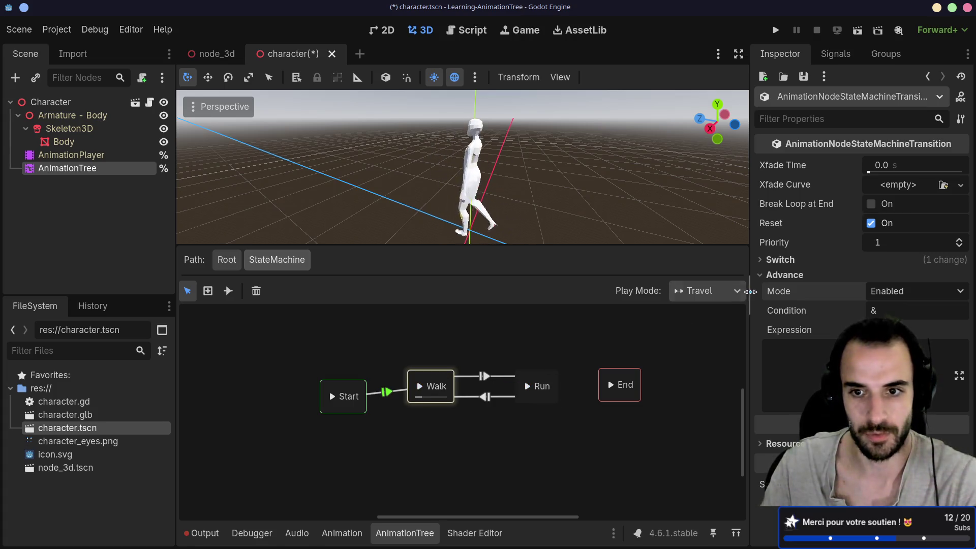
pyautogui.click(708, 294)
pyautogui.click(502, 336)
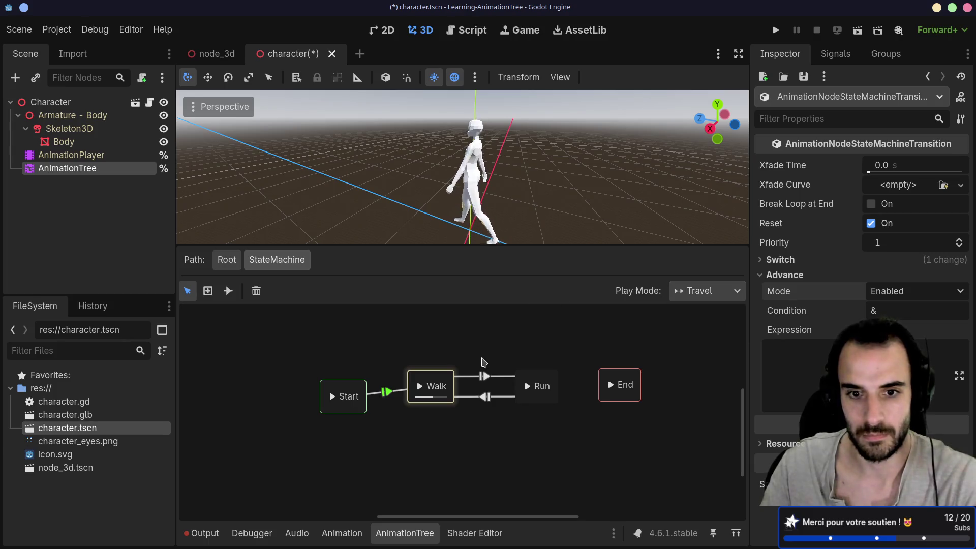
pyautogui.click(420, 387)
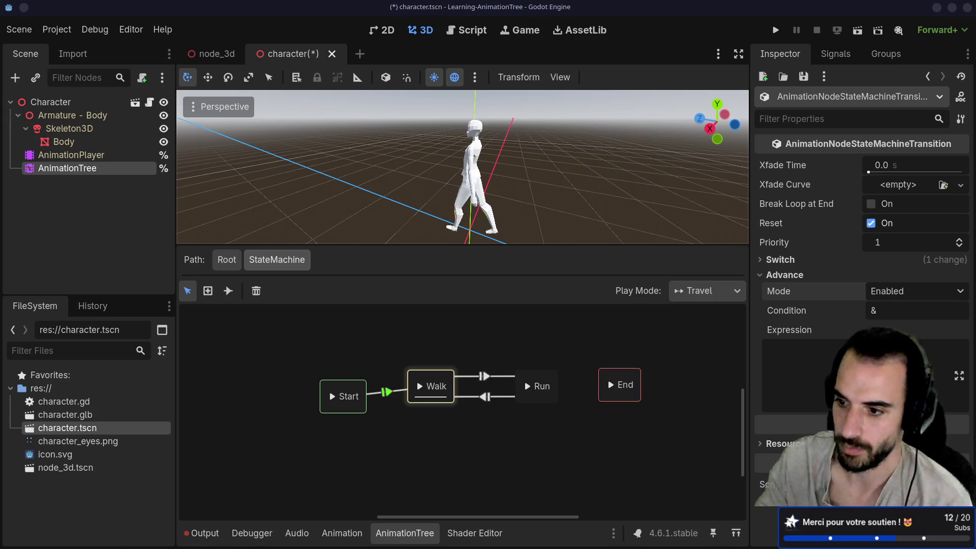
pyautogui.click(511, 332)
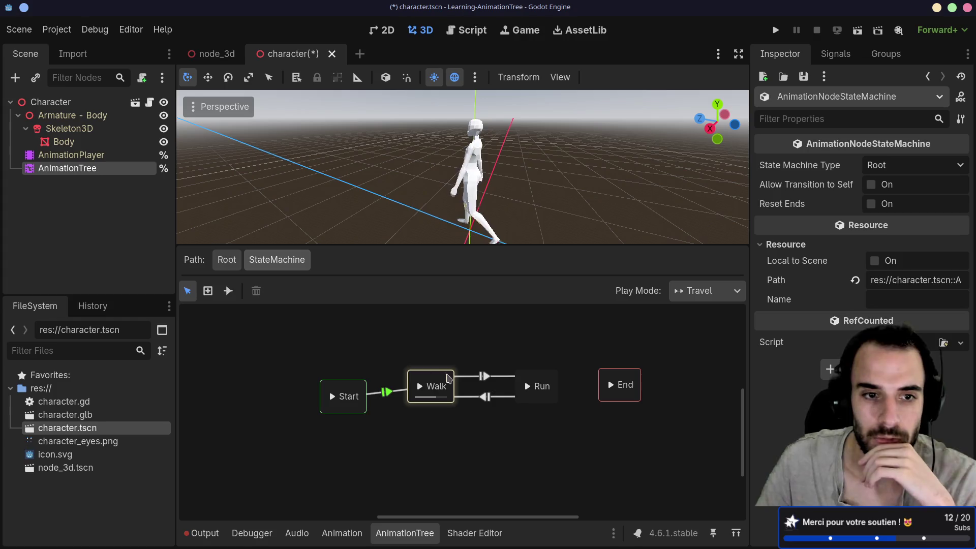
# - Move Start and Walk further left, raise Run level with Start, then reopen the docs
pyautogui.moveTo(316, 389); pyautogui.dragTo(261, 366)
pyautogui.moveTo(432, 386); pyautogui.dragTo(393, 378)
pyautogui.doubleClick(541, 385)
pyautogui.press('Return')
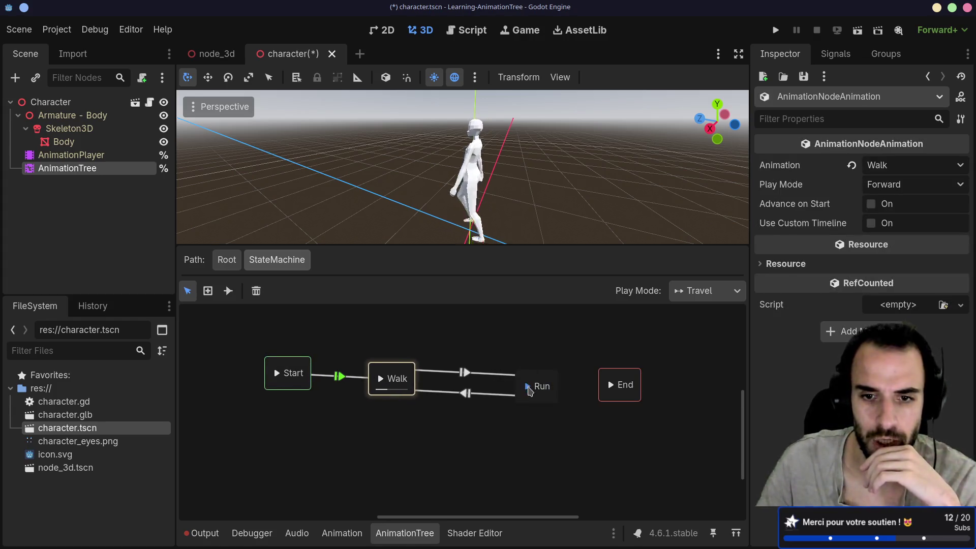
pyautogui.click(528, 387)
pyautogui.moveTo(530, 381); pyautogui.dragTo(528, 370)
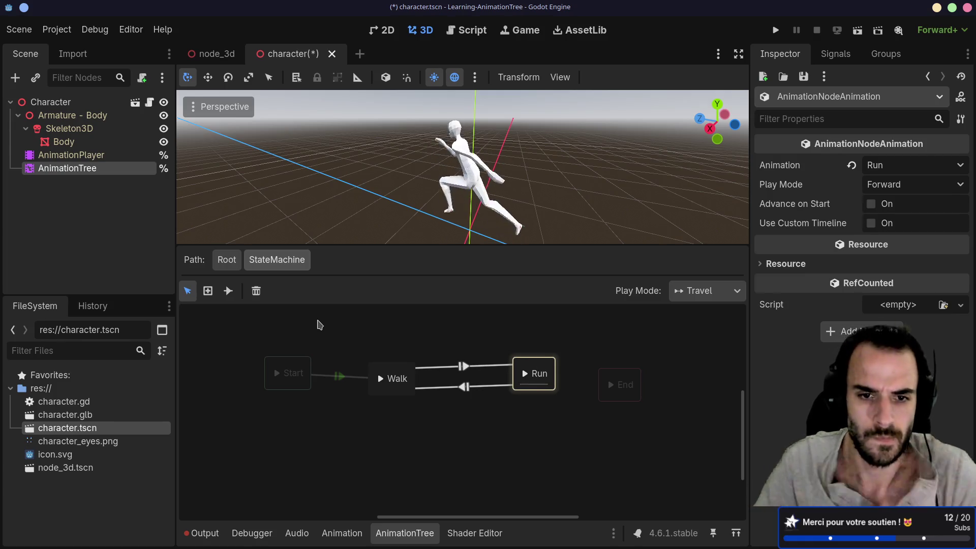
pyautogui.click(320, 325)
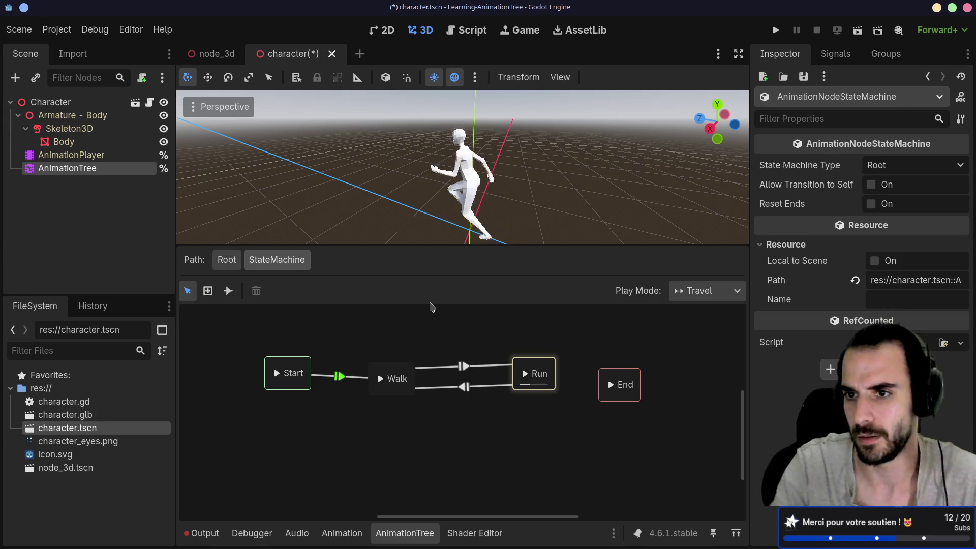
pyautogui.hotkey('ctrl', 'alt', 'Left')
# - Read through the docs' Advance Condition and Advance Expression examples, then return to the Godot editor
pyautogui.scroll(-6, 667, 406)
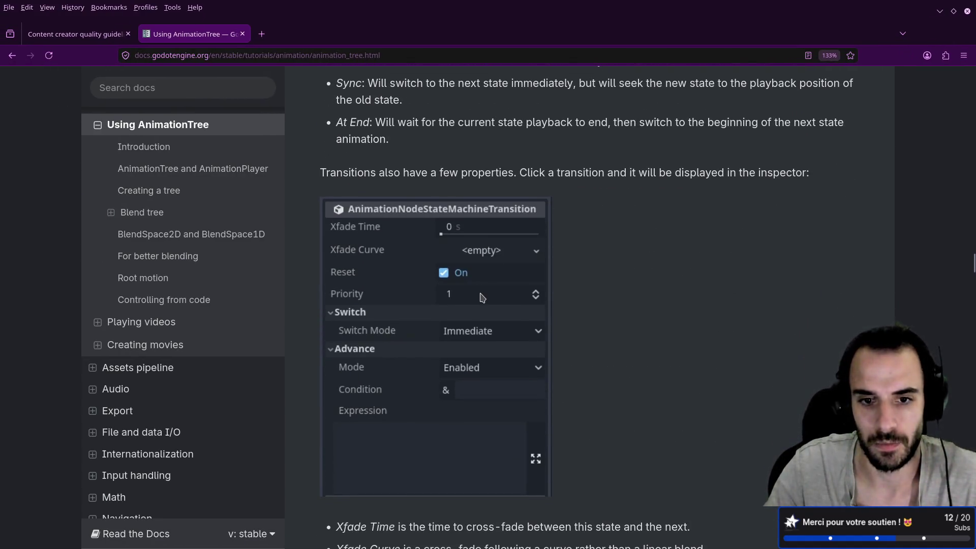
pyautogui.scroll(-10, 482, 297)
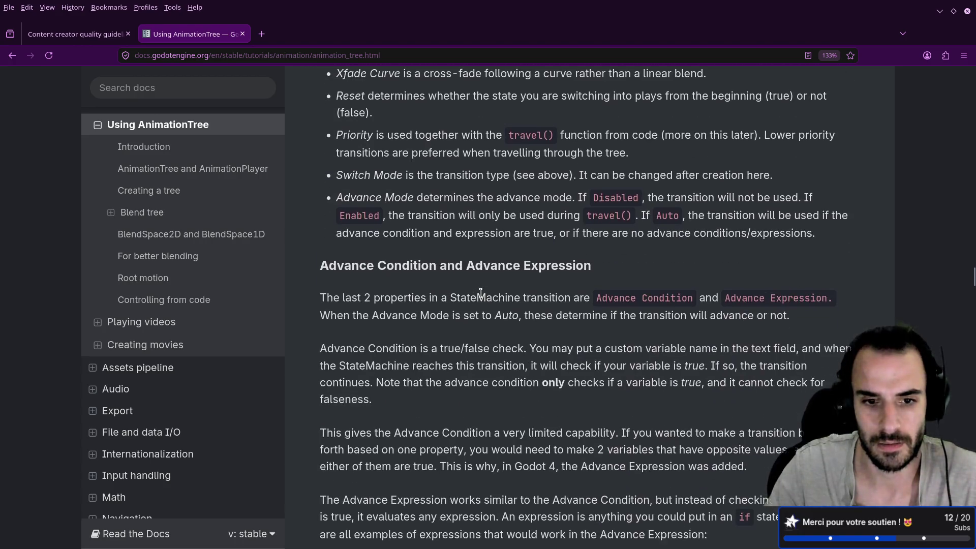
pyautogui.scroll(-6, 480, 295)
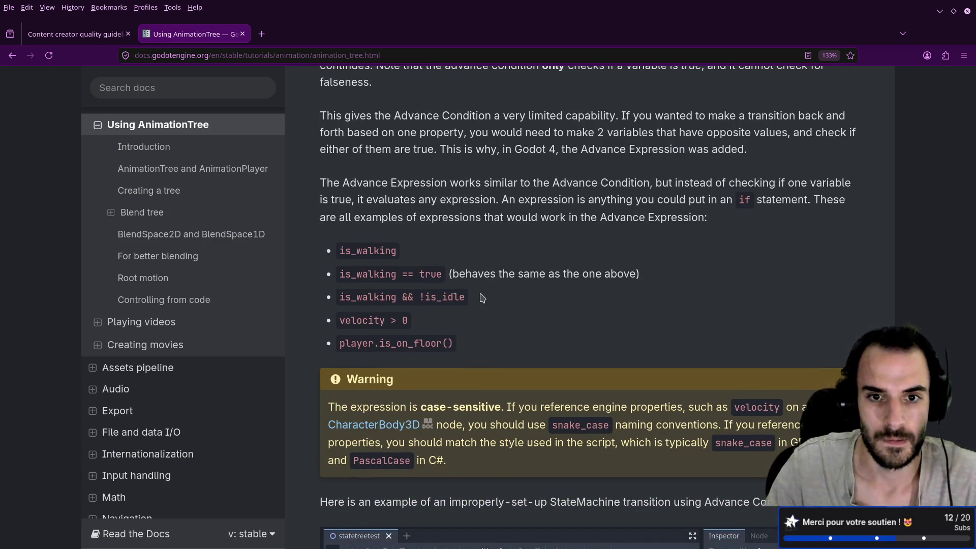
pyautogui.scroll(-5, 482, 297)
pyautogui.scroll(-3, 481, 297)
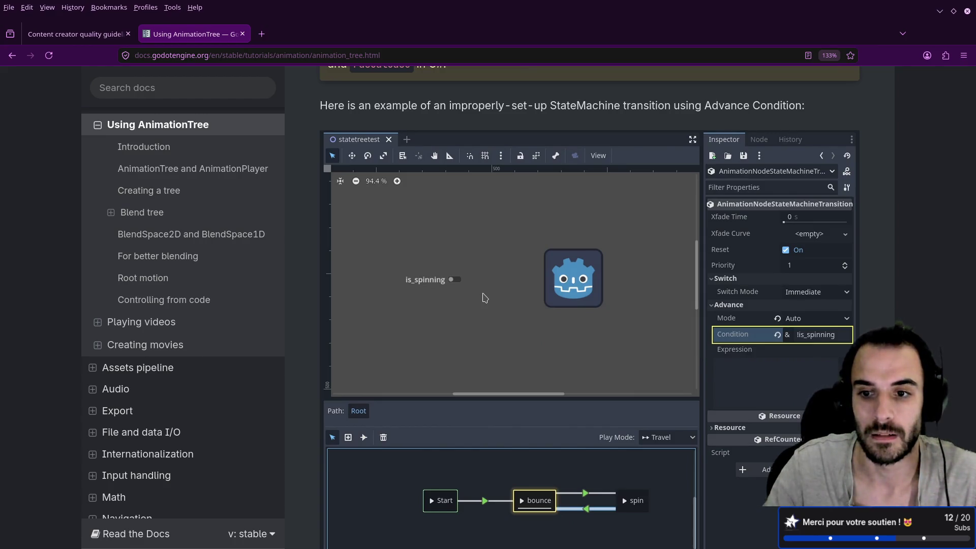
pyautogui.scroll(-3, 483, 297)
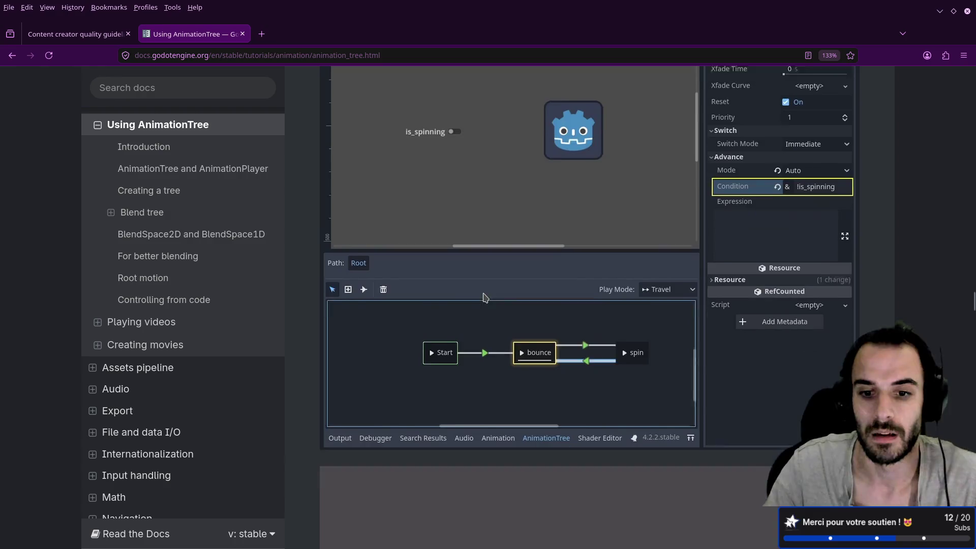
pyautogui.scroll(7, 542, 275)
pyautogui.scroll(5, 542, 274)
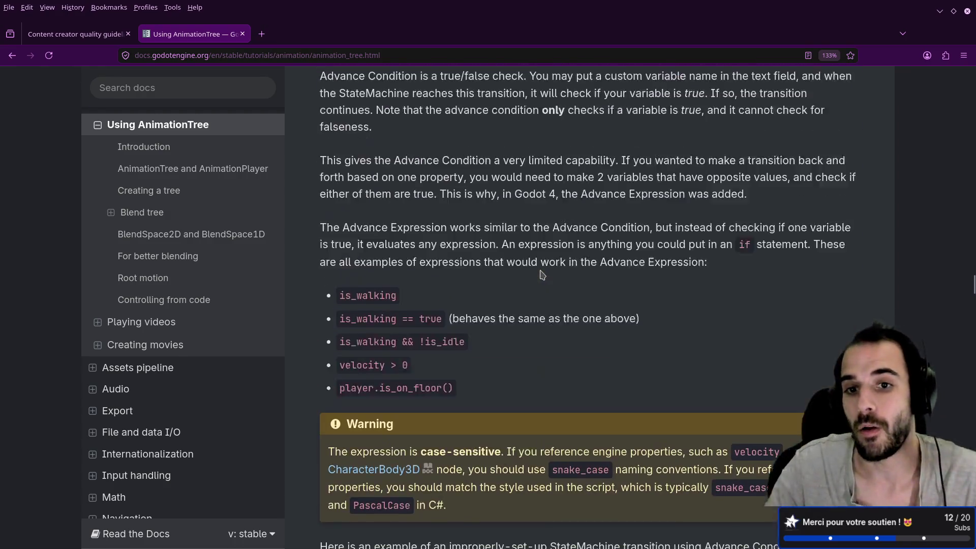
pyautogui.hotkey('alt', 'Tab')
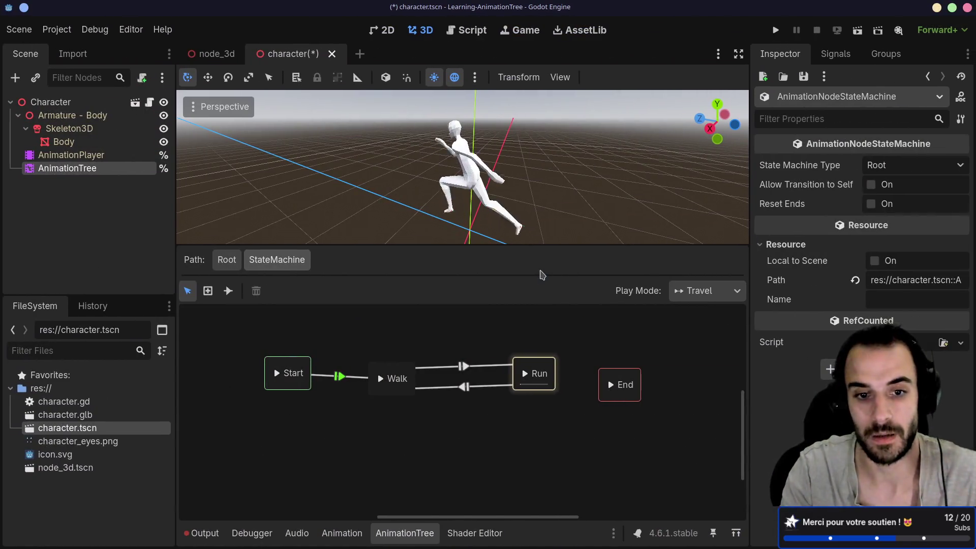
pyautogui.click(397, 373)
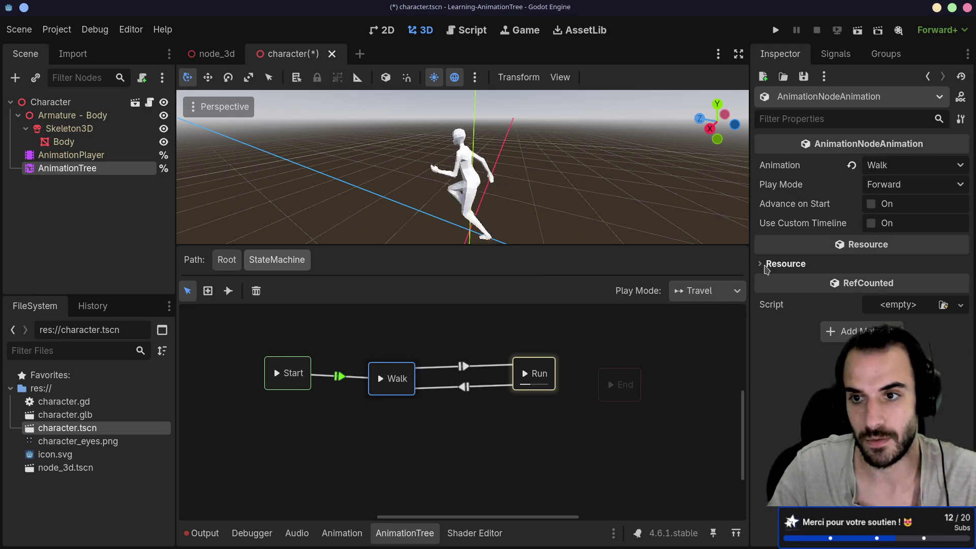
pyautogui.click(766, 268)
pyautogui.click(766, 266)
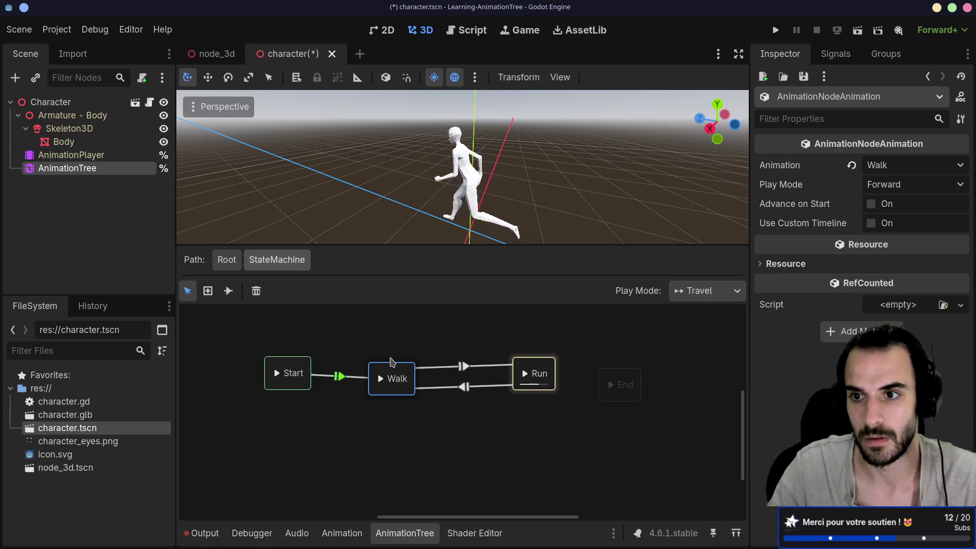
pyautogui.click(279, 369)
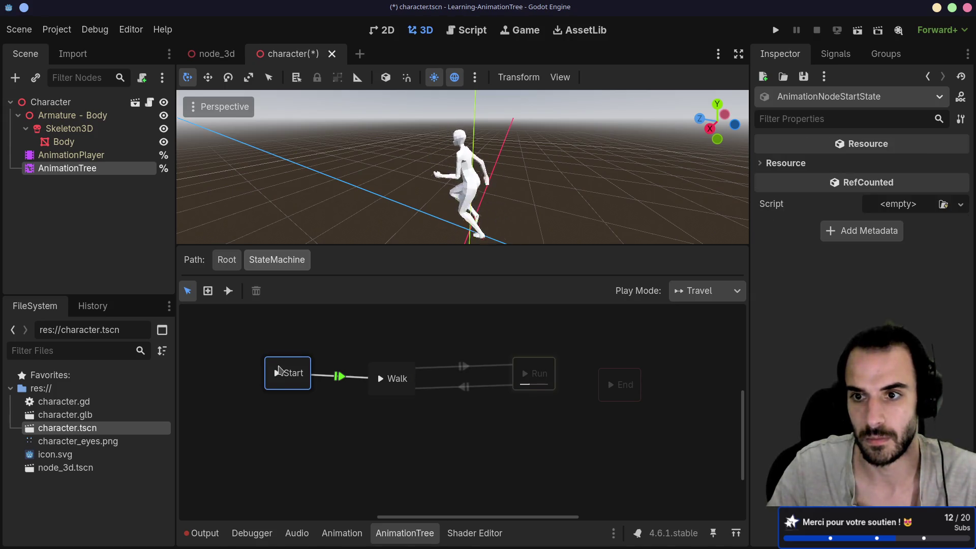
pyautogui.click(389, 378)
pyautogui.click(443, 373)
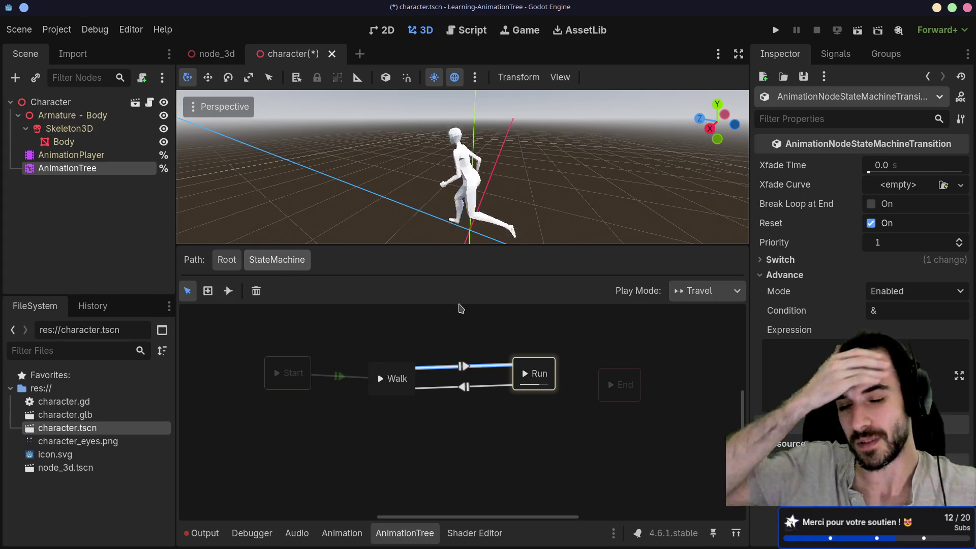
# - Reopen the StateMachine graph from Root and move Walk up and right, in line with Run
pyautogui.click(382, 334)
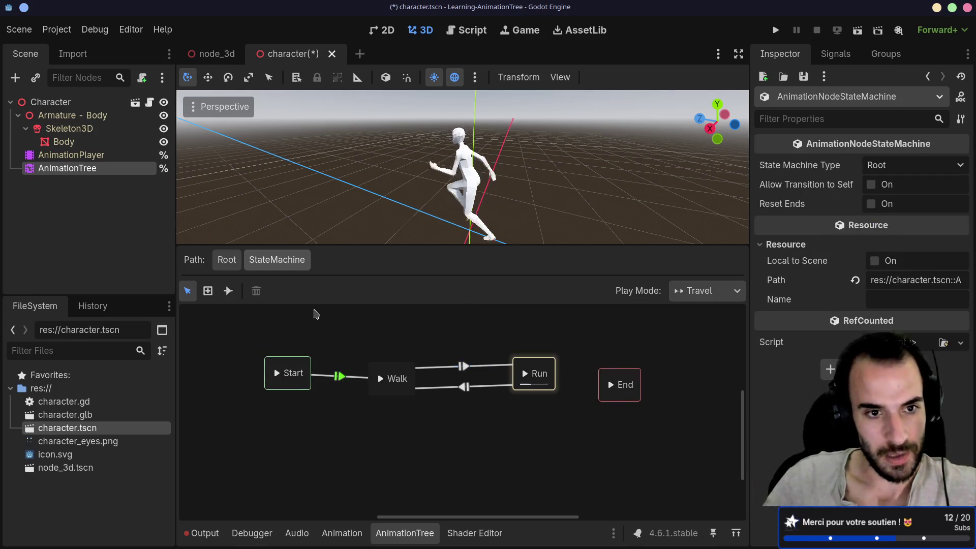
pyautogui.click(235, 261)
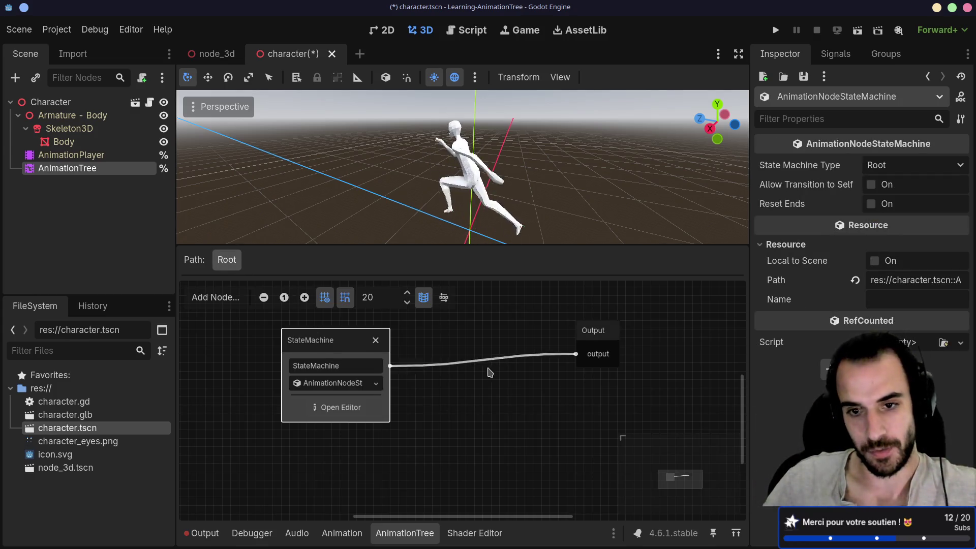
pyautogui.click(366, 388)
pyautogui.click(370, 387)
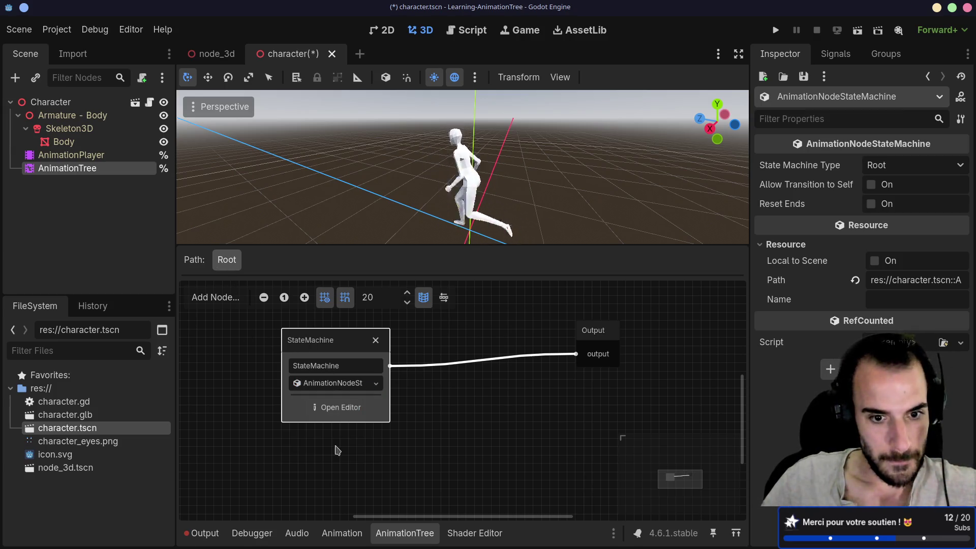
pyautogui.click(338, 406)
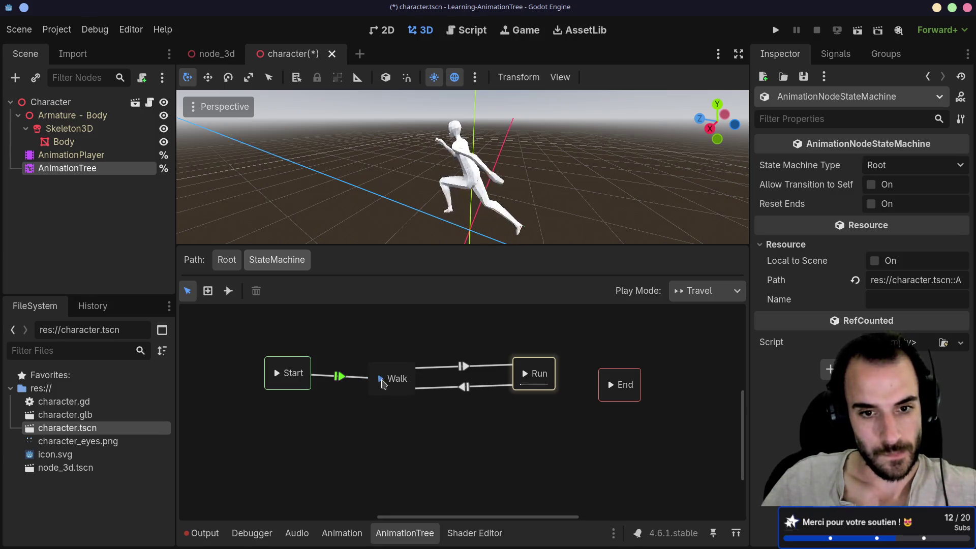
pyautogui.moveTo(389, 373); pyautogui.dragTo(400, 364)
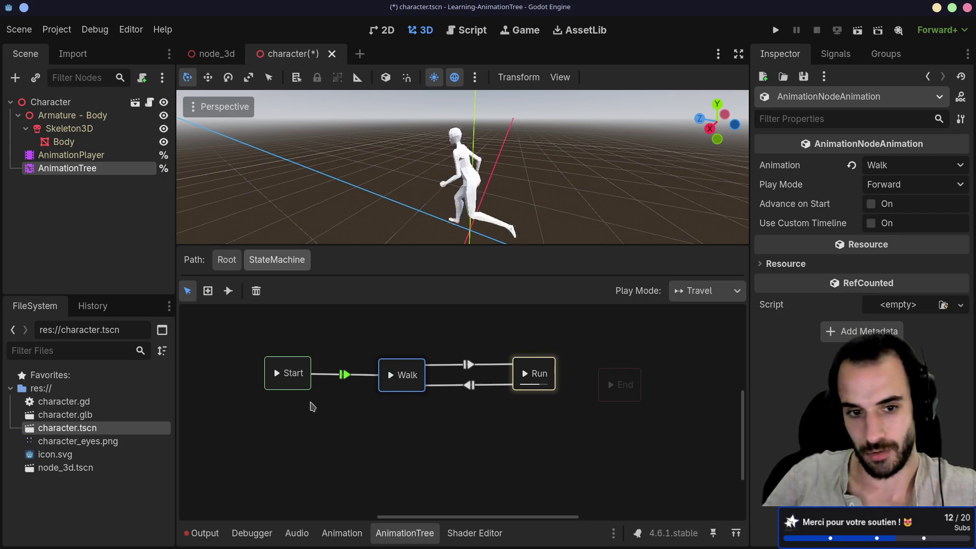
# - Nudge Start down and left, travel playback back to Walk, and dismiss the add-state menu
pyautogui.click(292, 376)
pyautogui.moveTo(282, 370)
pyautogui.mouseDown()
pyautogui.moveTo(270, 377)
pyautogui.moveTo(288, 375)
pyautogui.mouseUp()
pyautogui.click(397, 367)
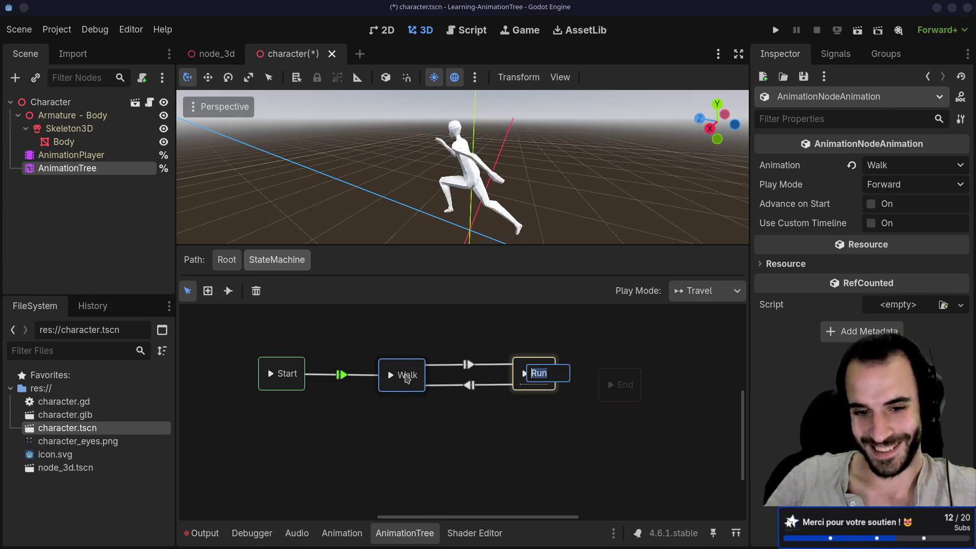
pyautogui.click(391, 376)
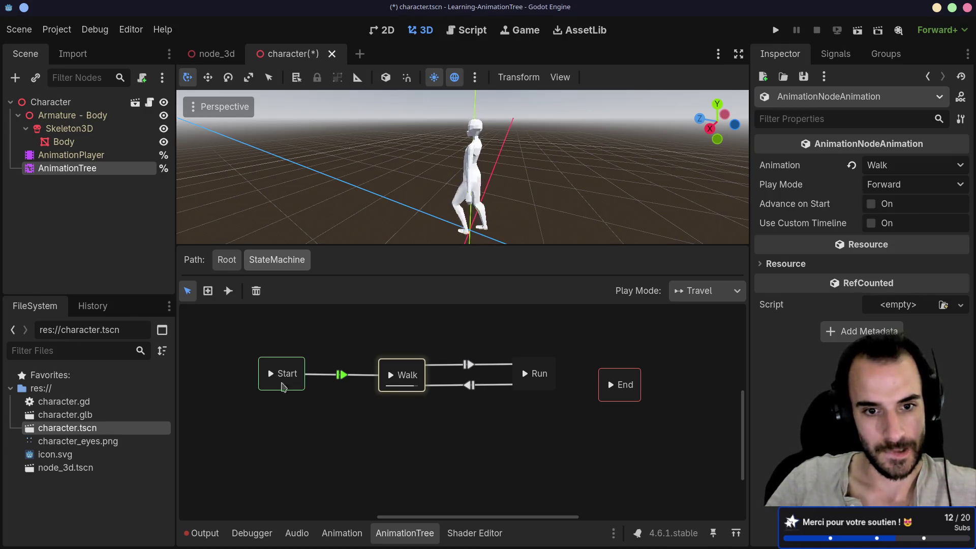
pyautogui.rightClick(328, 443)
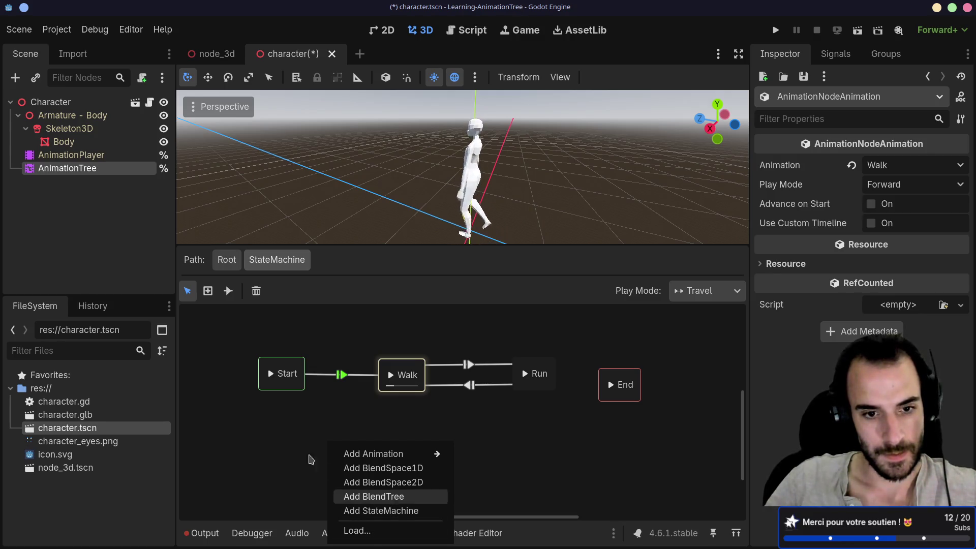
pyautogui.click(300, 450)
pyautogui.hotkey('alt', 'Tab')
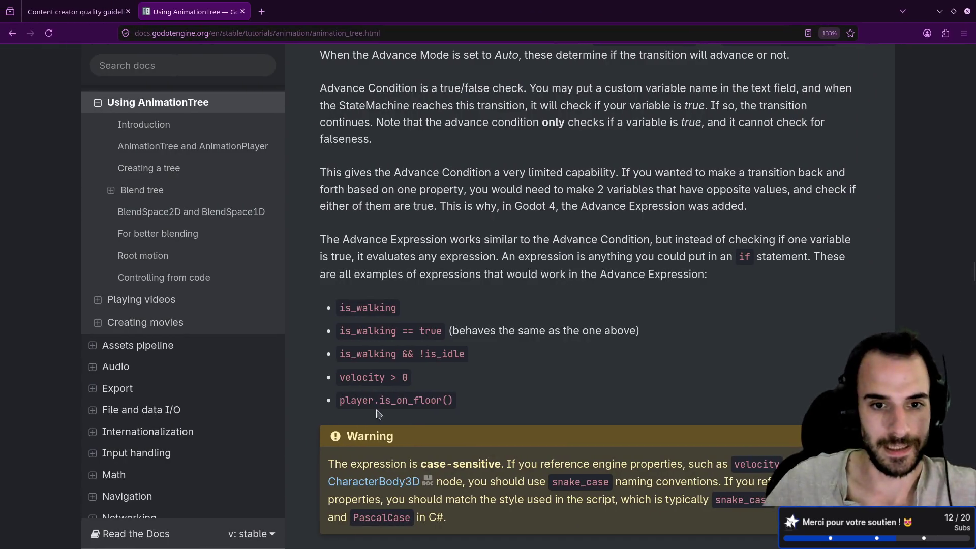
pyautogui.scroll(2, 440, 319)
pyautogui.scroll(5, 440, 319)
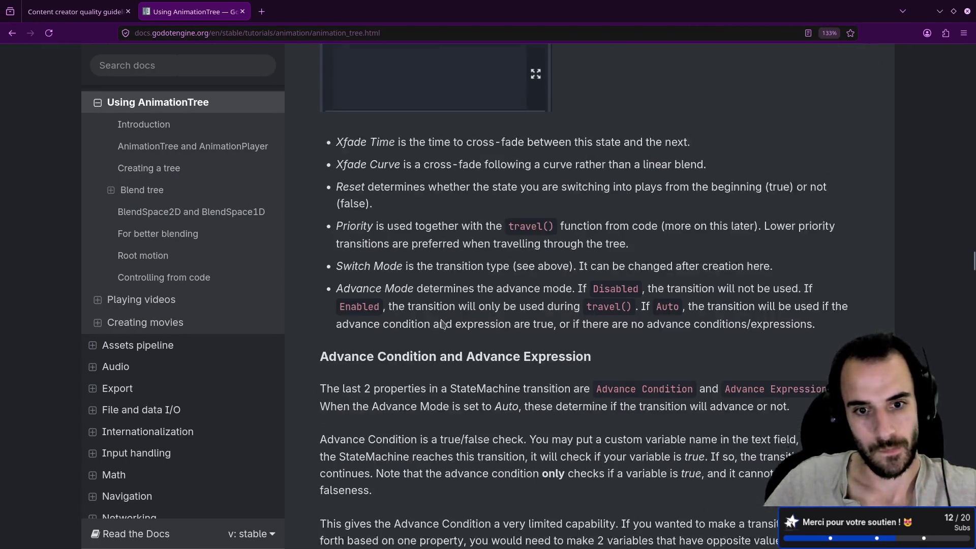
pyautogui.scroll(-3, 408, 270)
pyautogui.scroll(5, 408, 269)
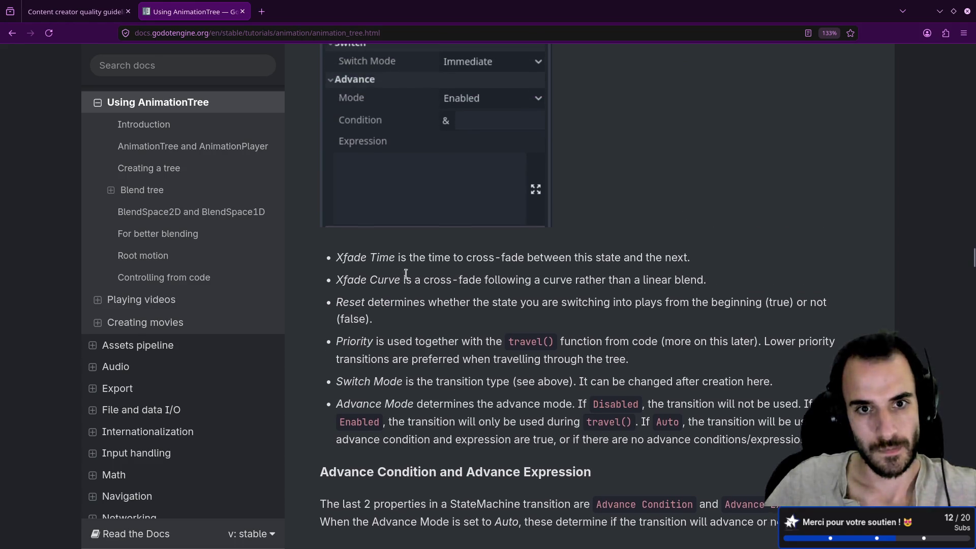
pyautogui.moveTo(395, 266); pyautogui.dragTo(457, 267)
pyautogui.click(499, 268)
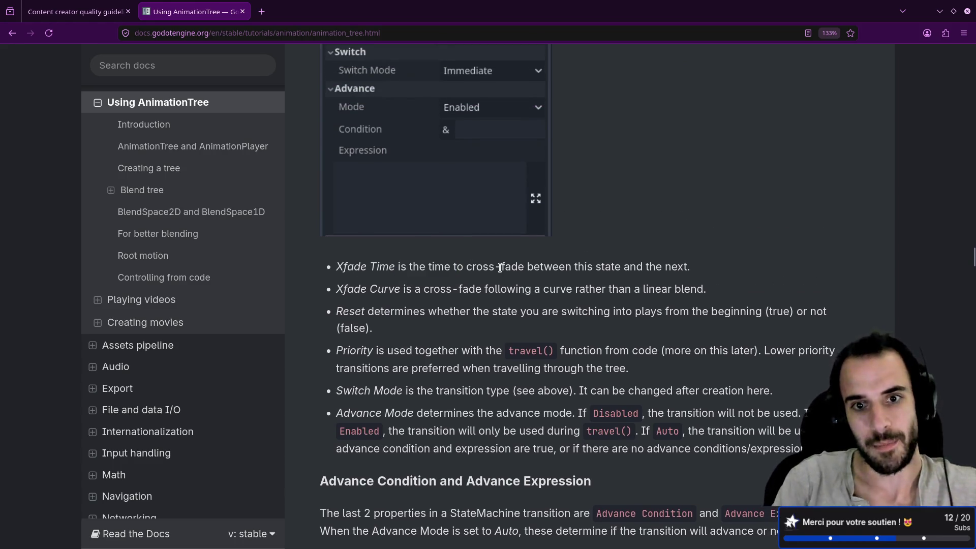
pyautogui.hotkey('alt', 'Tab')
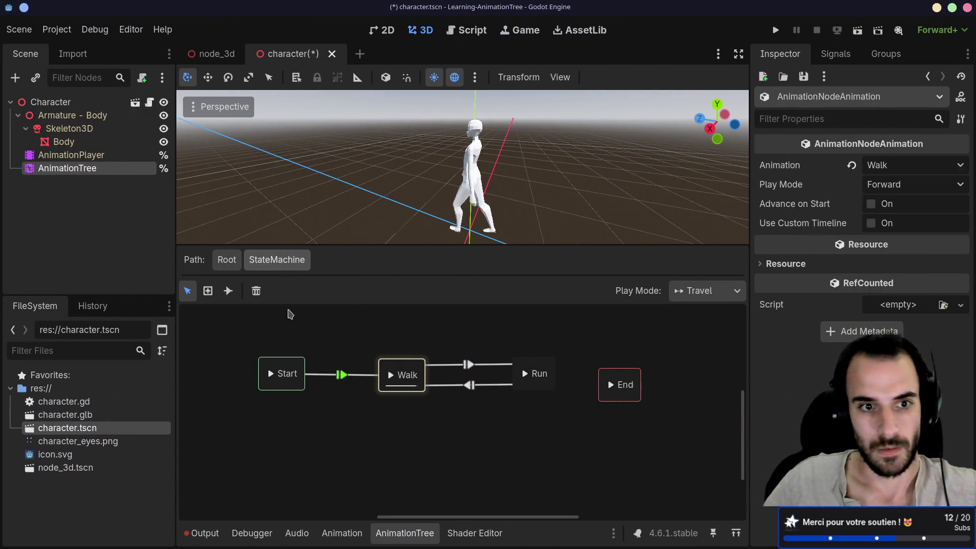
# - At the Root graph, reposition the StateMachine node, keeping its type as Root
pyautogui.click(236, 262)
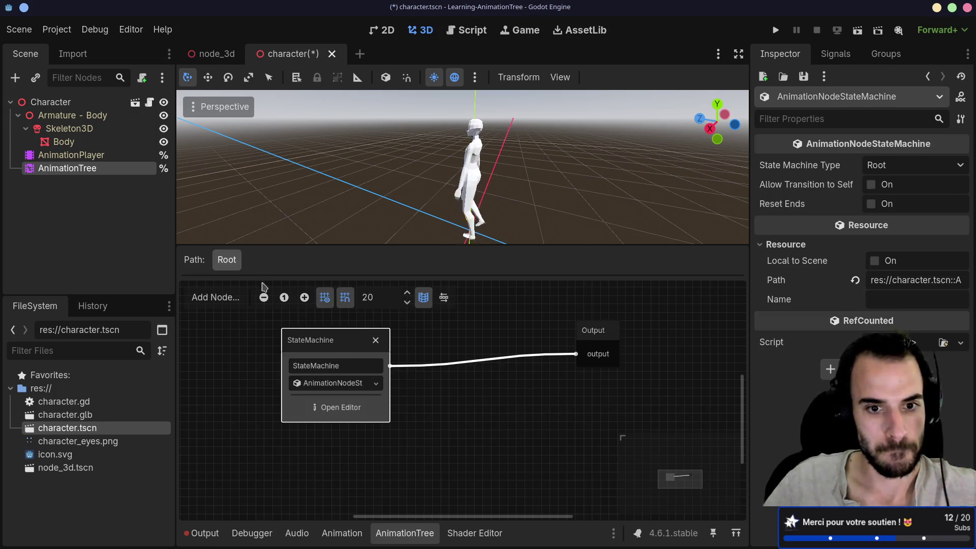
pyautogui.moveTo(314, 346)
pyautogui.mouseDown()
pyautogui.moveTo(323, 362)
pyautogui.moveTo(339, 337)
pyautogui.mouseUp()
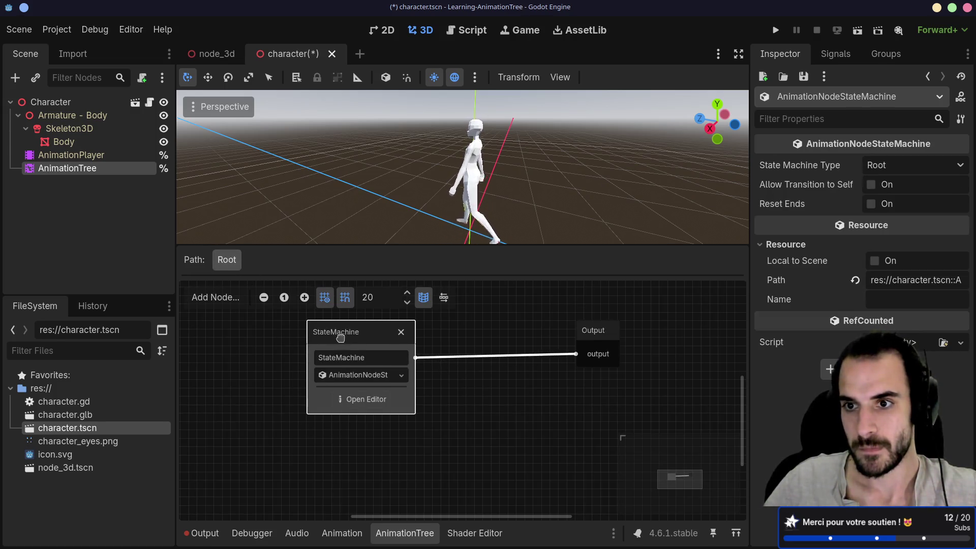
pyautogui.click(870, 172)
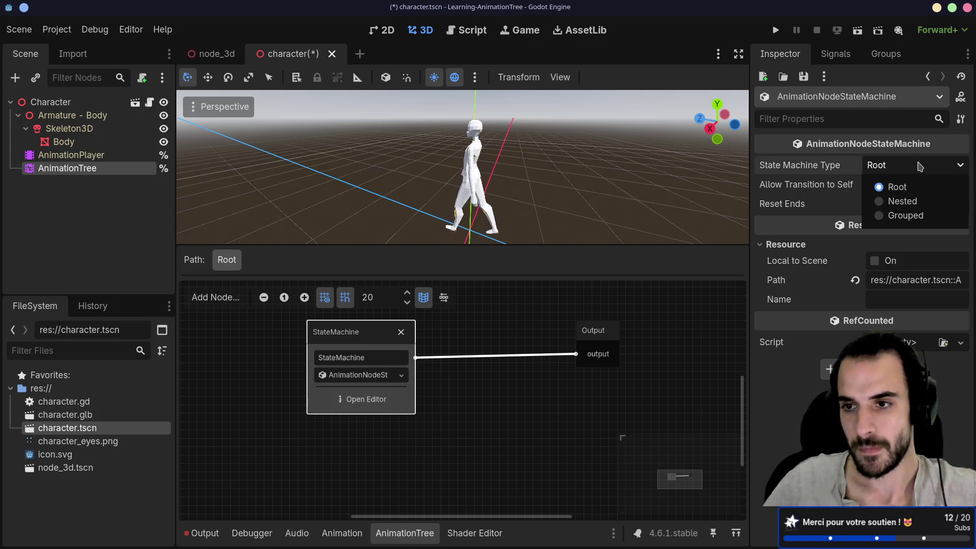
pyautogui.click(870, 172)
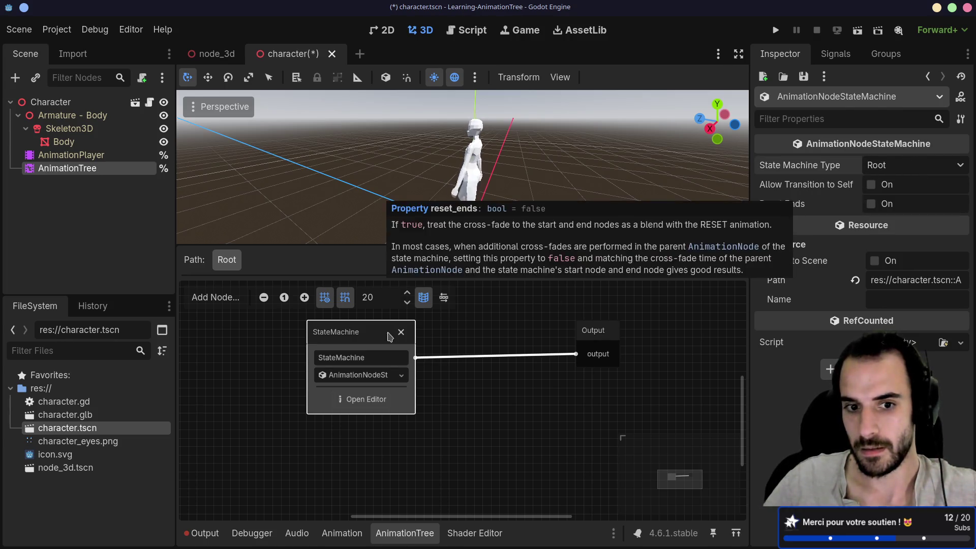
pyautogui.click(358, 375)
pyautogui.click(359, 376)
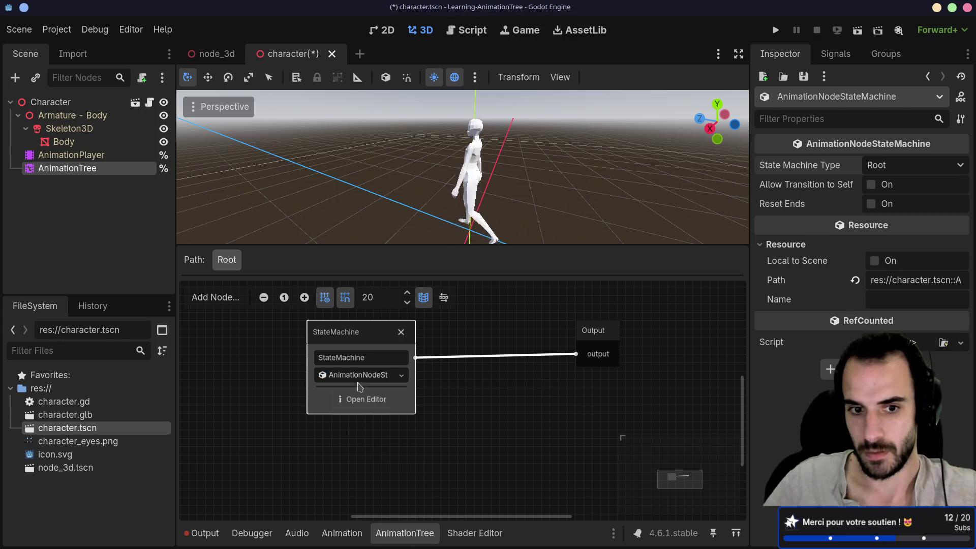
# - In the StateMachine graph, preview the Run state and select End
pyautogui.click(363, 399)
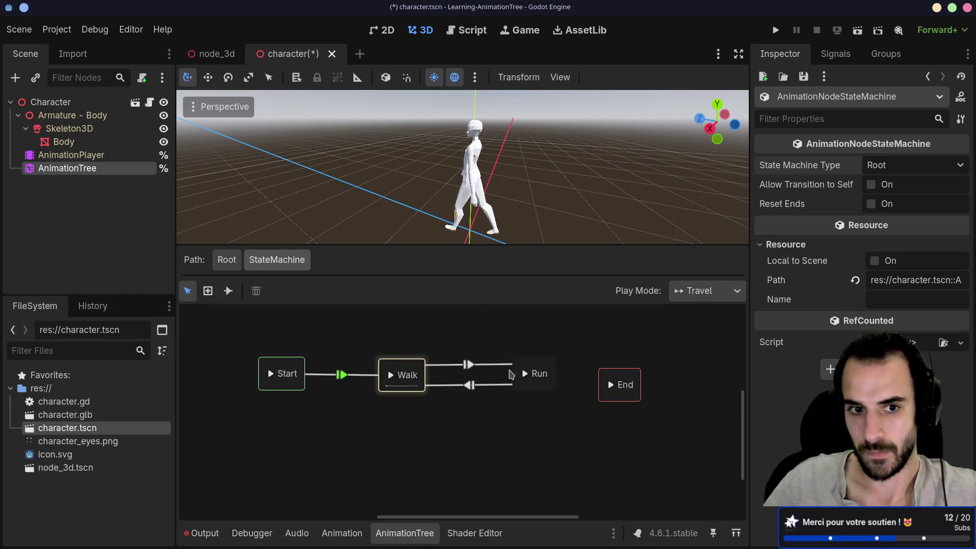
pyautogui.click(524, 373)
pyautogui.click(623, 386)
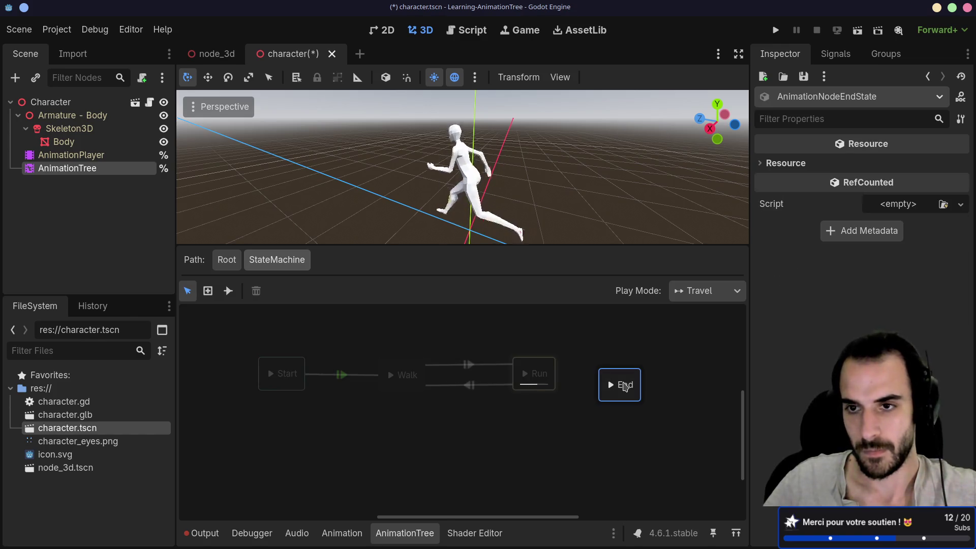
# - In the docs, read the StateMachine section on adding states and editing sub-nodes
pyautogui.hotkey('alt', 'Tab')
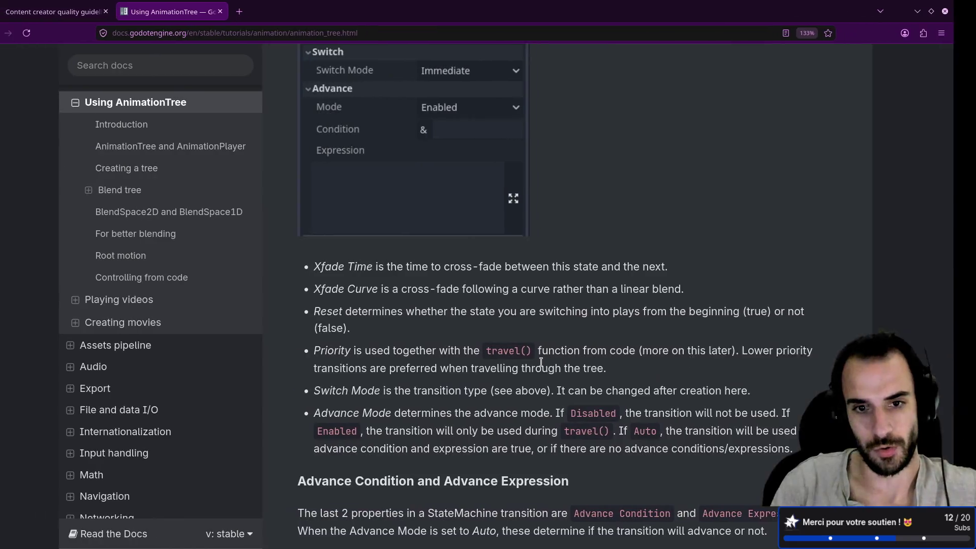
pyautogui.scroll(10, 548, 337)
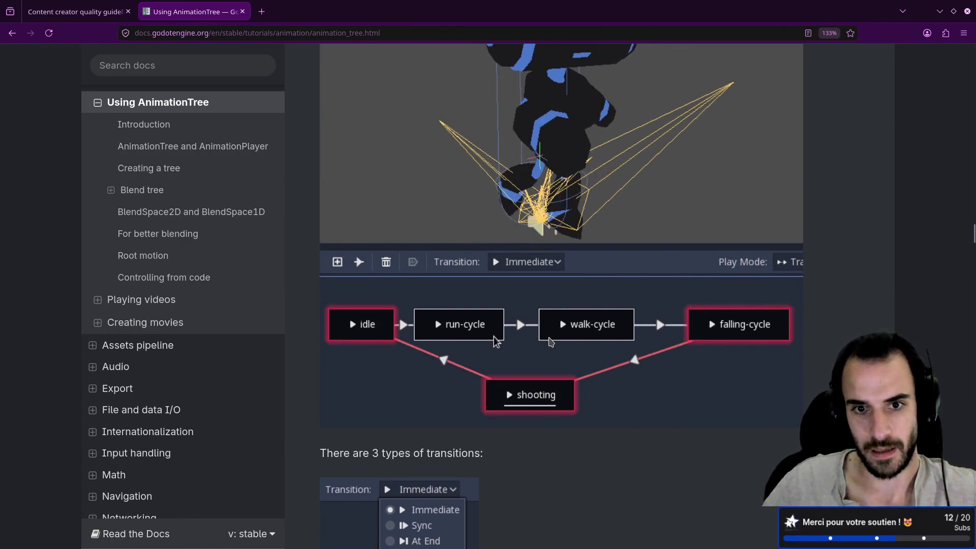
pyautogui.scroll(12, 552, 340)
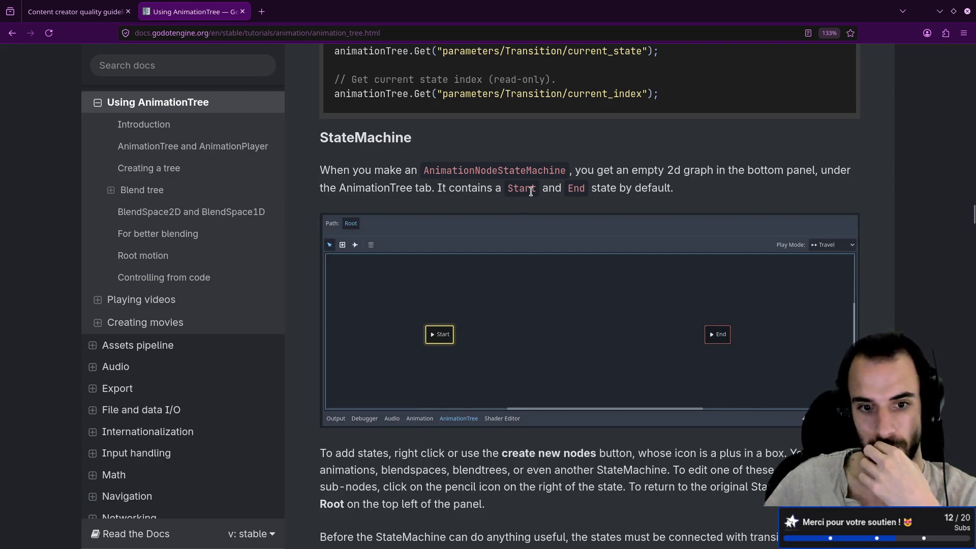
pyautogui.scroll(-3, 532, 190)
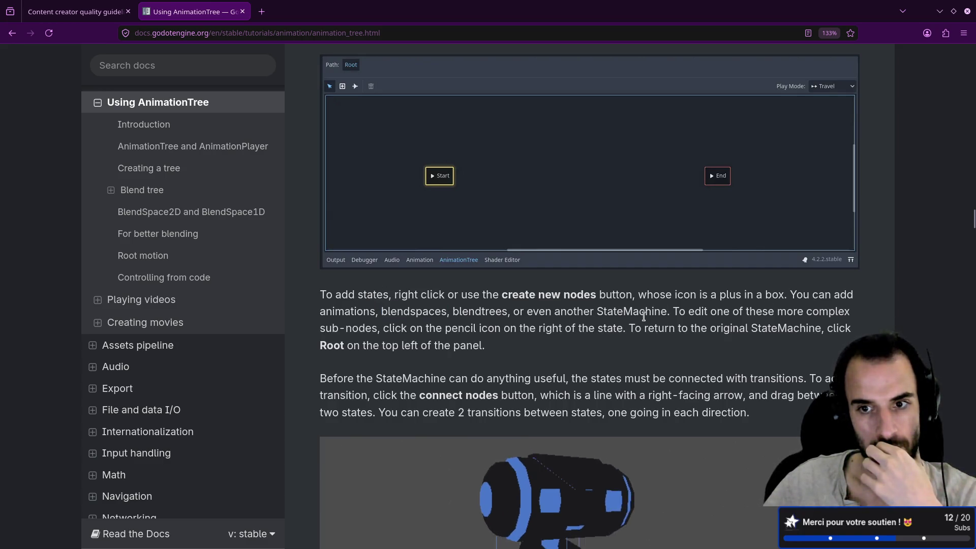
pyautogui.moveTo(679, 312); pyautogui.dragTo(803, 312)
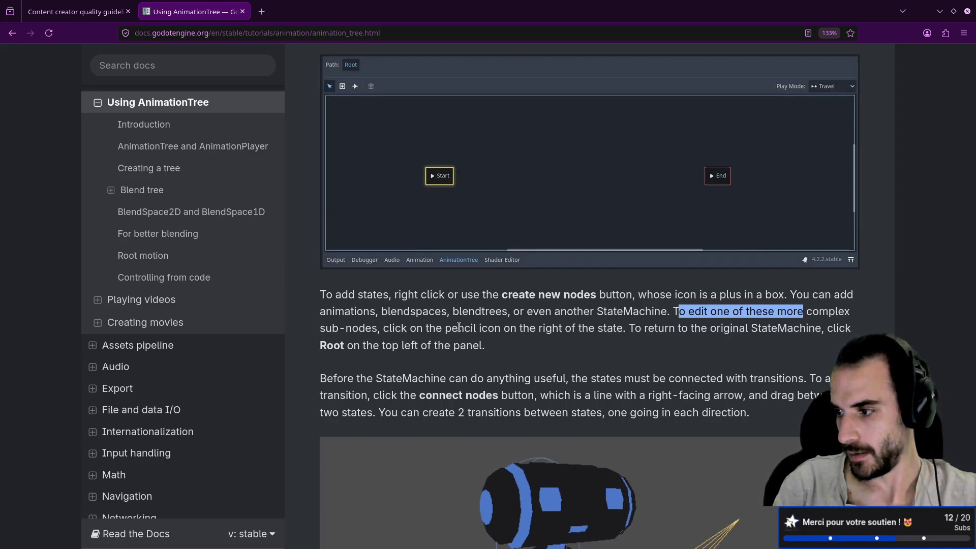
# - Delete the Start→Walk transition and preview the Walk state
pyautogui.hotkey('alt', 'Tab')
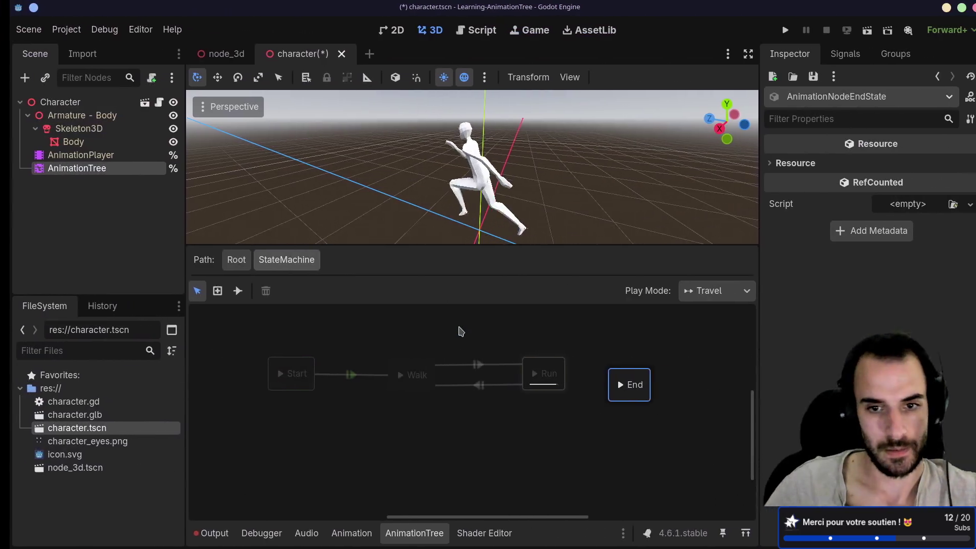
pyautogui.click(335, 375)
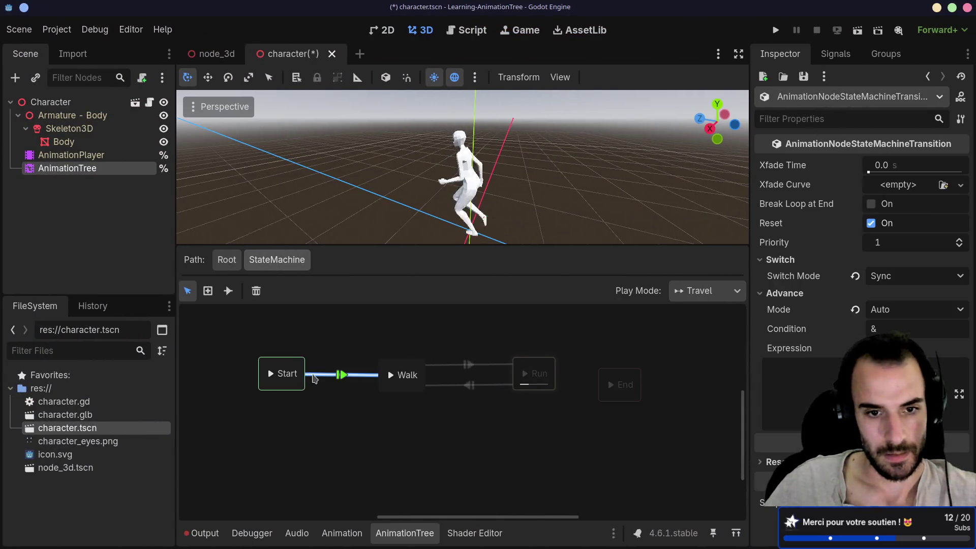
pyautogui.click(256, 291)
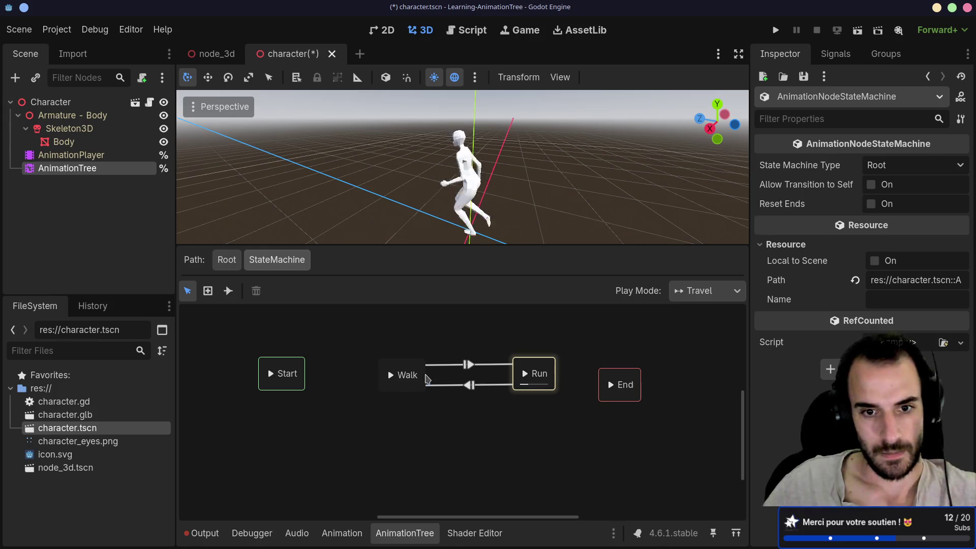
pyautogui.click(391, 376)
# - Set the Walk⇄Run transitions' Xfade Time to 1.0 s
pyautogui.click(468, 387)
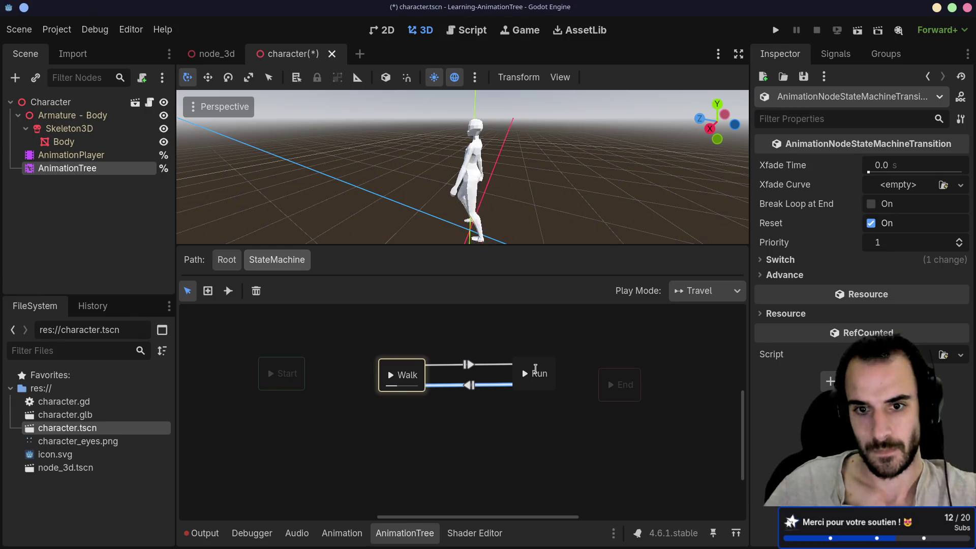
pyautogui.click(486, 365)
pyautogui.click(488, 385)
pyautogui.click(491, 366)
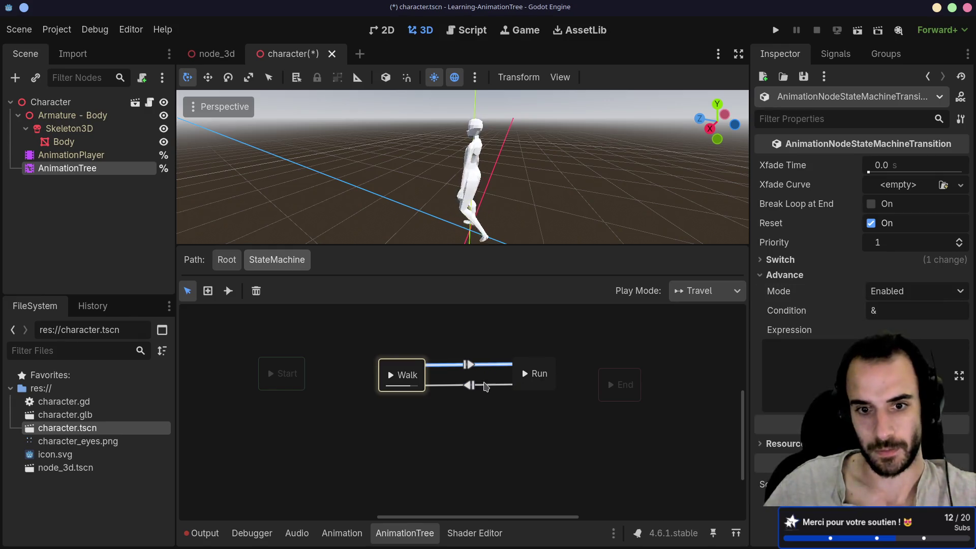
pyautogui.click(877, 167)
pyautogui.write('1')
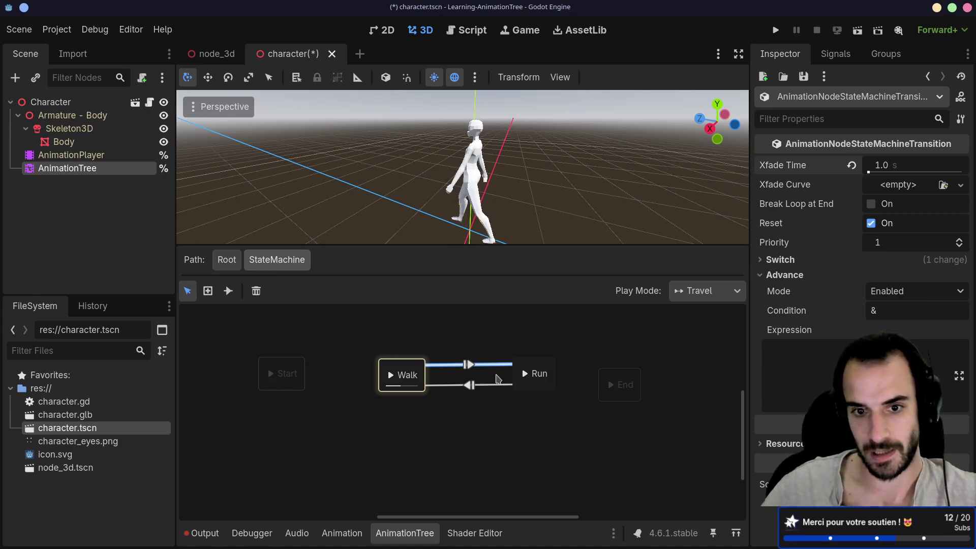
pyautogui.click(499, 384)
pyautogui.click(876, 162)
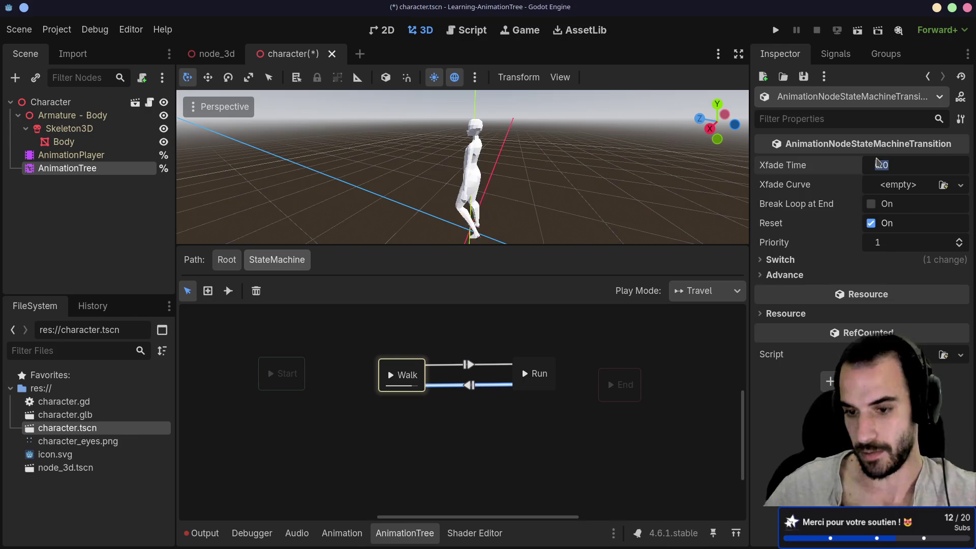
pyautogui.write('1')
pyautogui.press('Return')
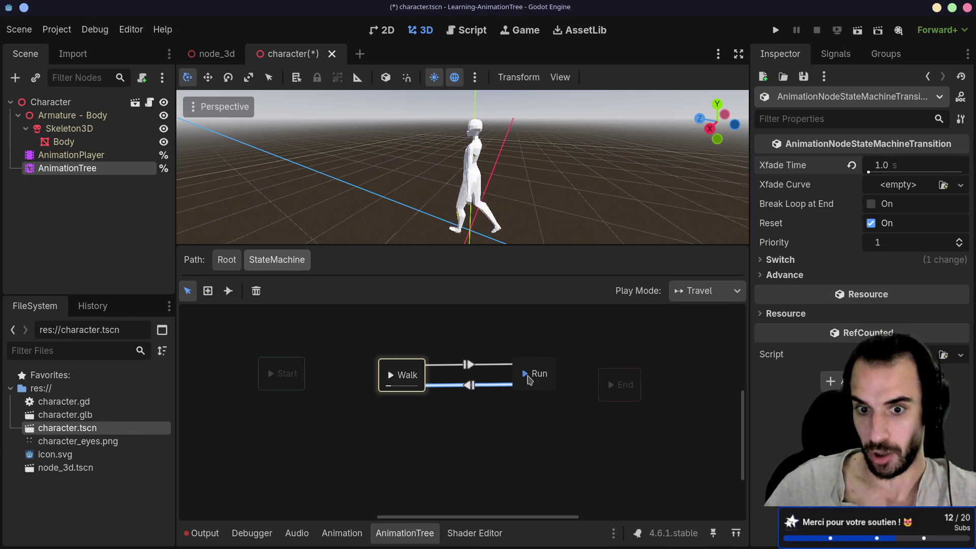
# - Enlarge the 3D viewport and preview travel to Run and back to Walk
pyautogui.click(527, 376)
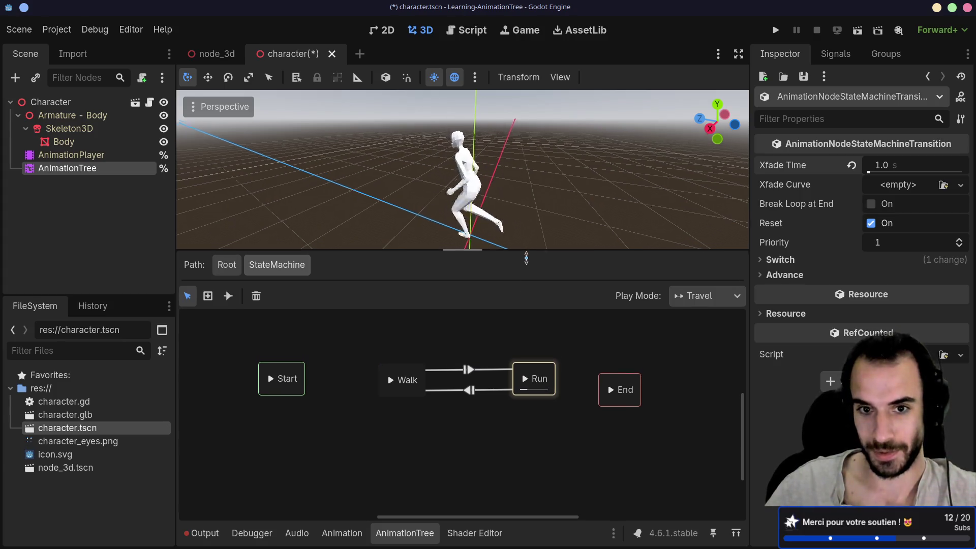
pyautogui.moveTo(527, 249); pyautogui.dragTo(529, 299)
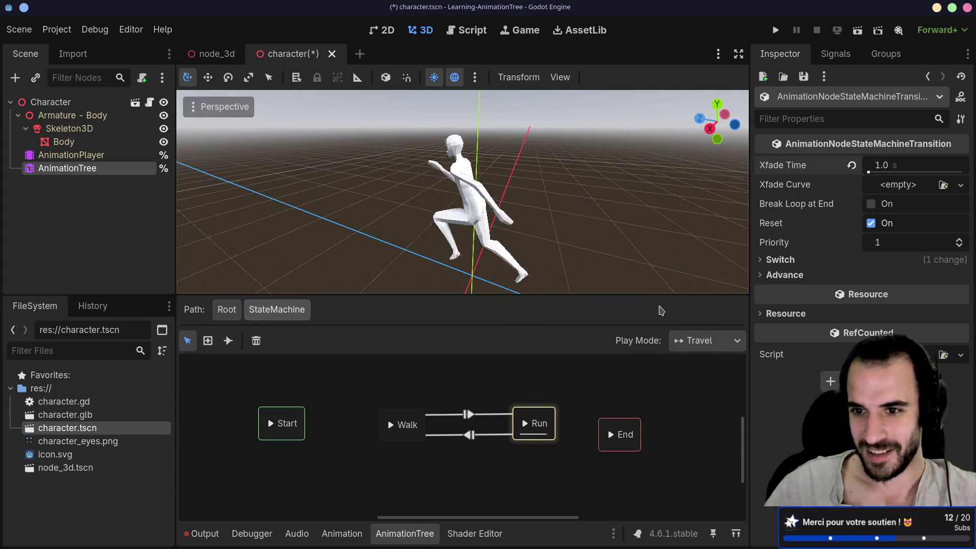
pyautogui.click(391, 425)
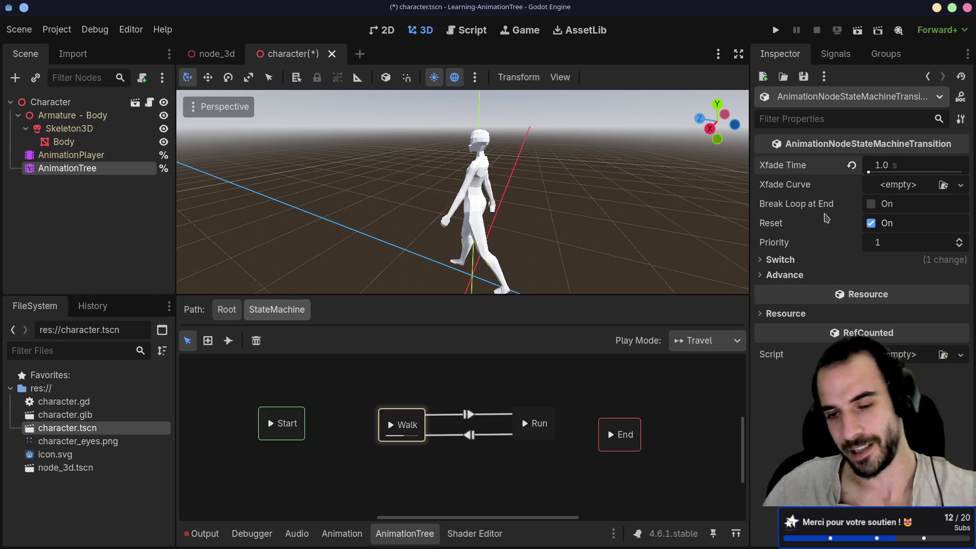
pyautogui.click(765, 274)
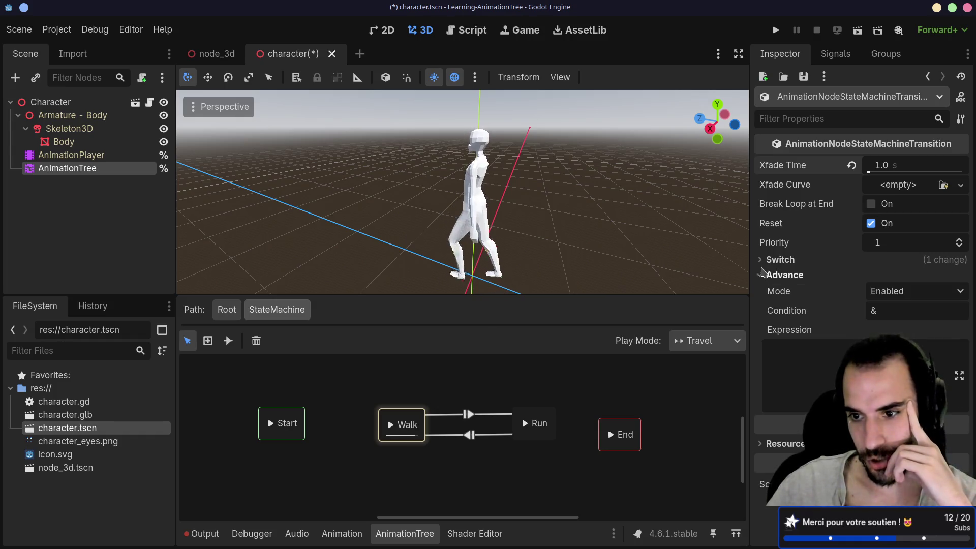
# - Set Switch Mode to Immediate on the Walk⇄Run transitions, keeping Advance Mode Enabled
pyautogui.click(761, 260)
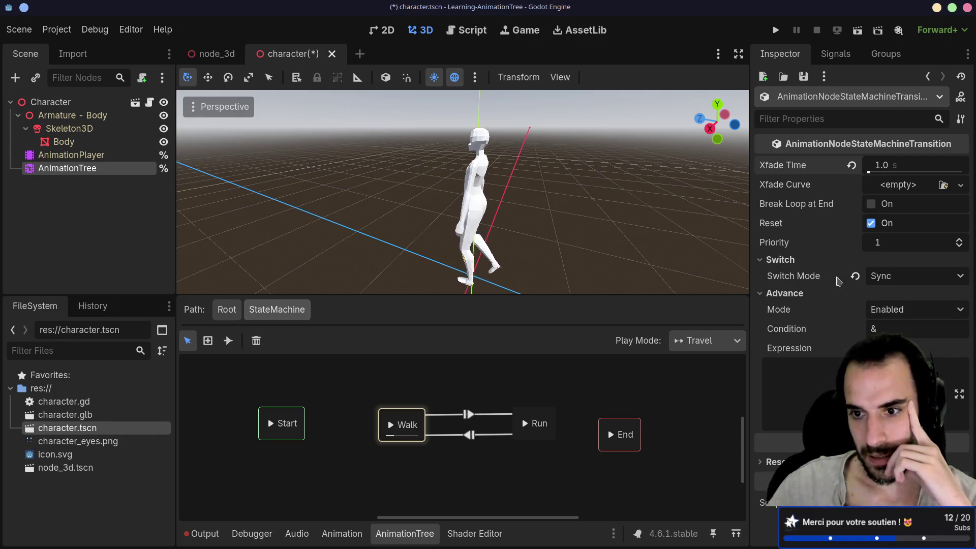
pyautogui.moveTo(857, 280)
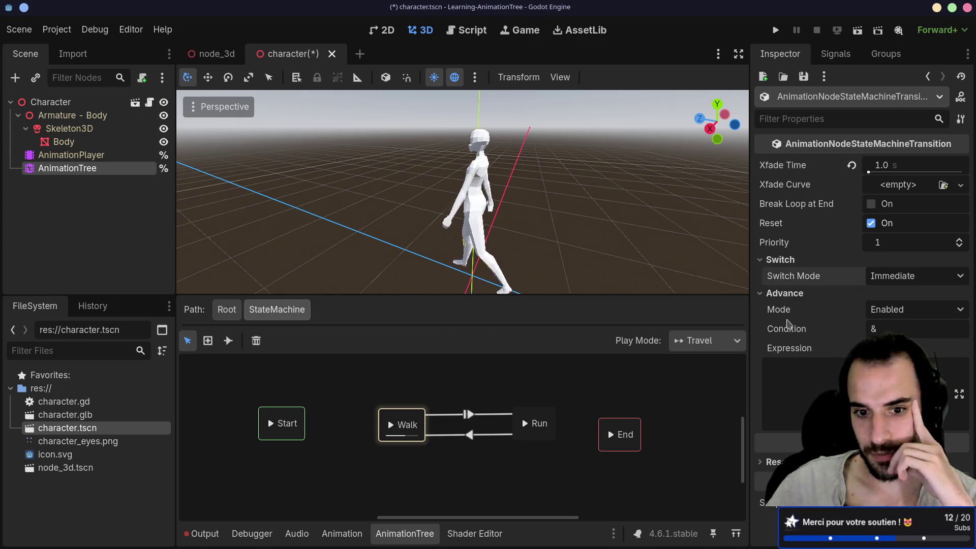
pyautogui.click(449, 413)
pyautogui.click(898, 292)
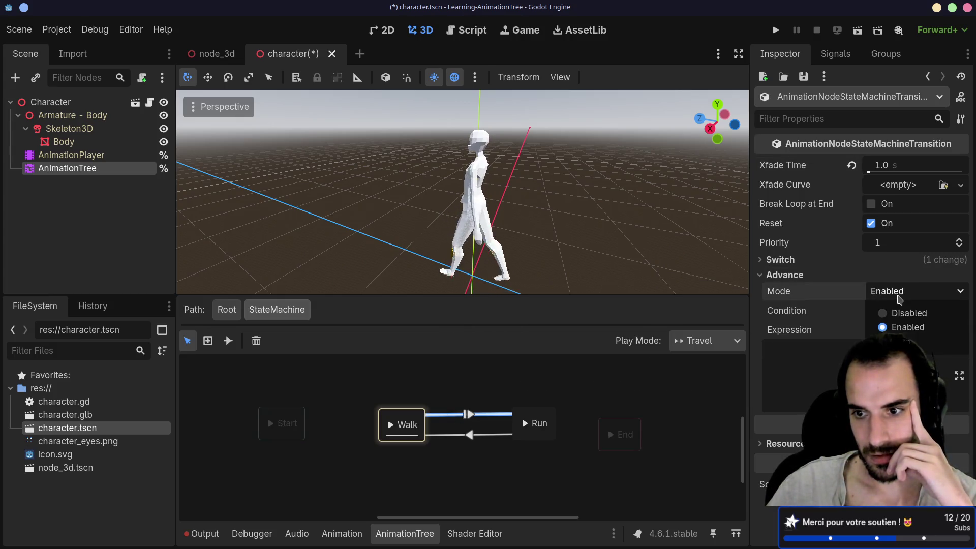
pyautogui.click(899, 295)
pyautogui.click(789, 260)
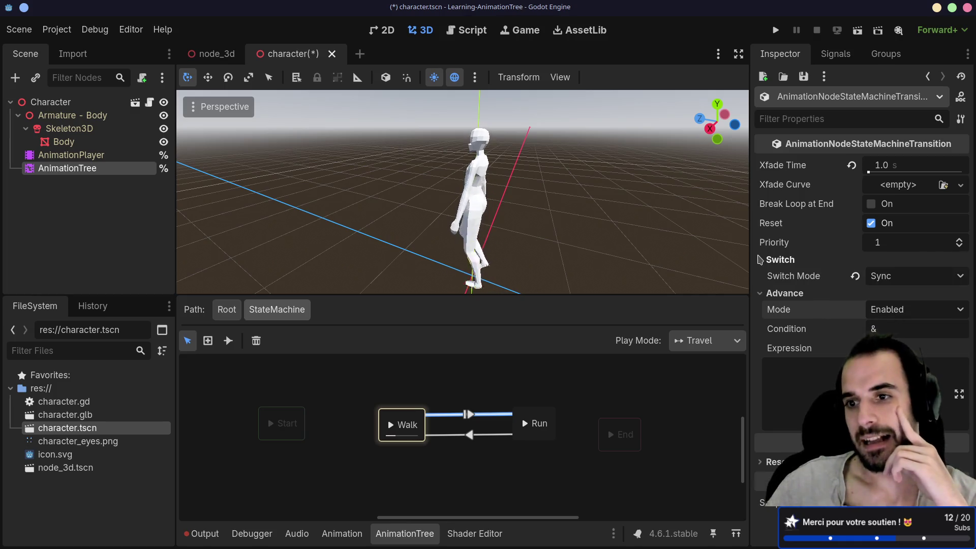
pyautogui.click(855, 276)
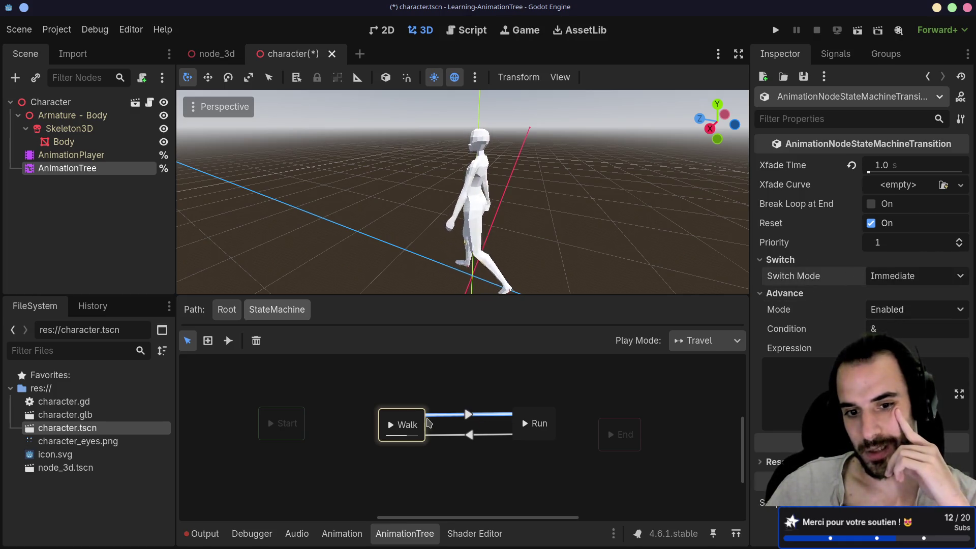
# - Preview playback travelling from Walk into Run
pyautogui.click(392, 425)
pyautogui.click(525, 427)
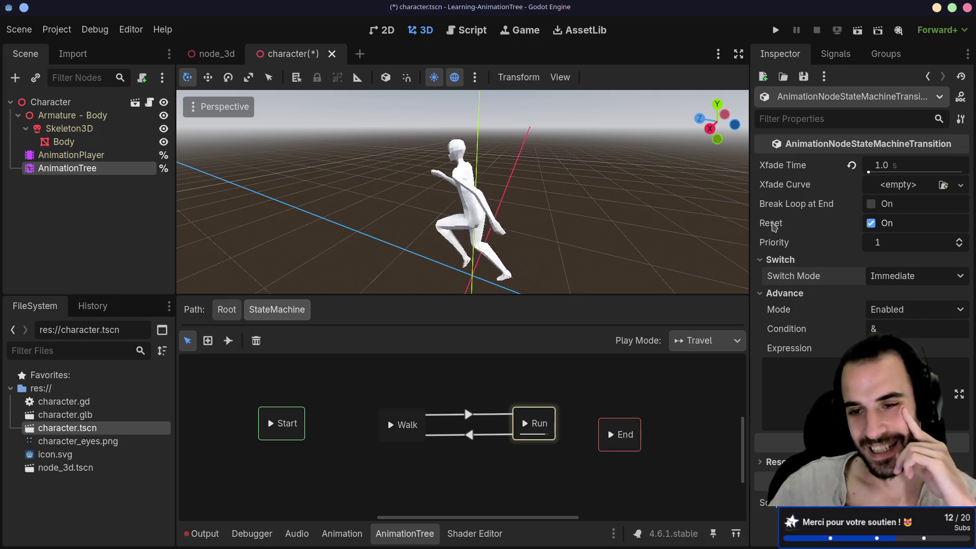
pyautogui.moveTo(773, 226)
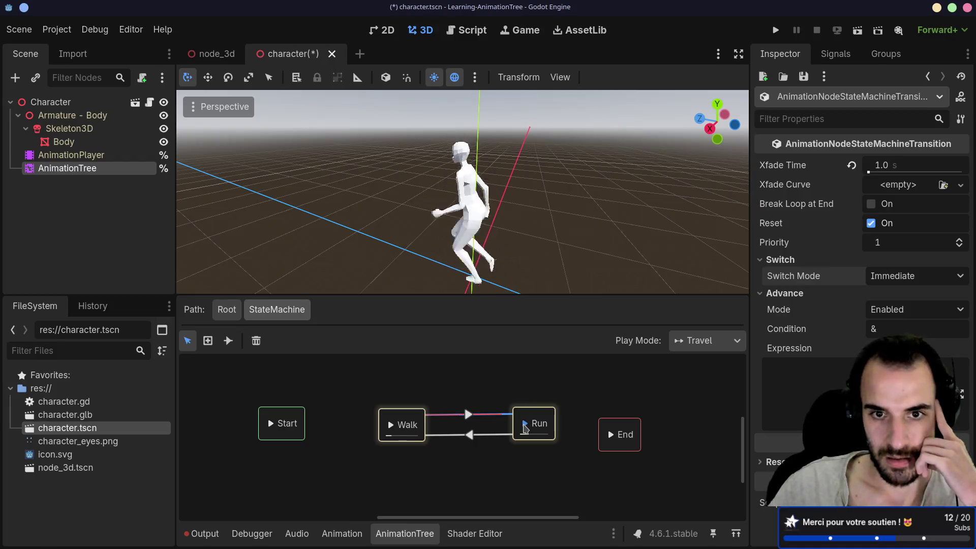
# - Travel between Walk and Run, then move the Start state slightly higher
pyautogui.click(391, 425)
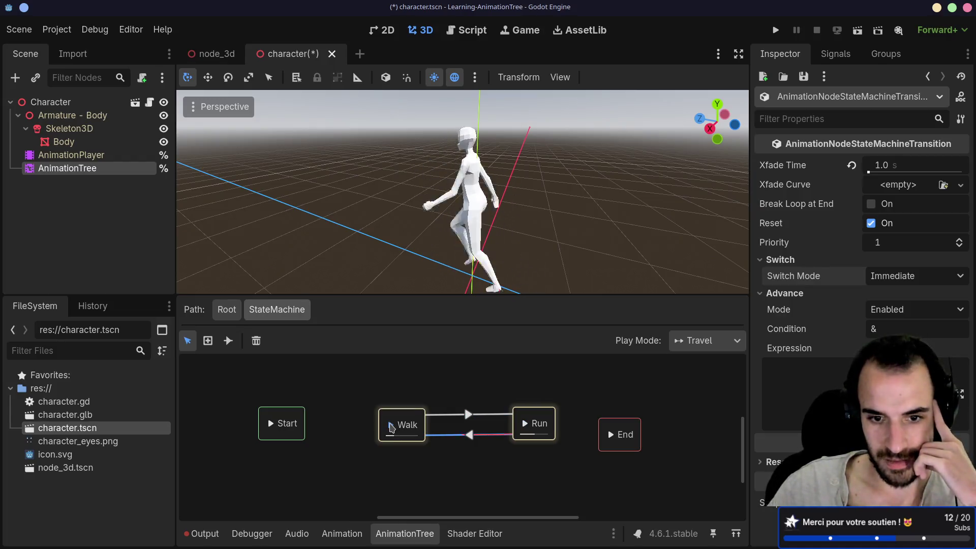
pyautogui.click(521, 428)
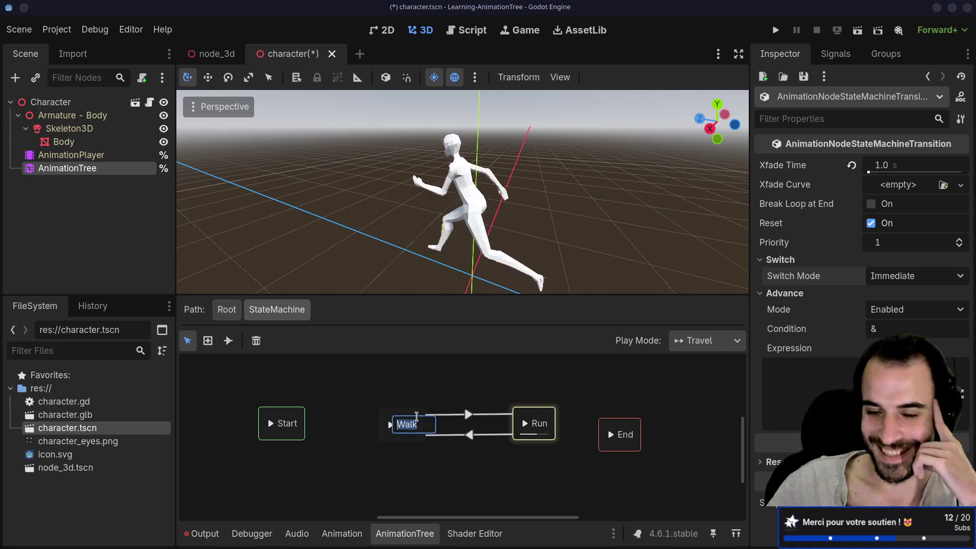
pyautogui.click(389, 414)
pyautogui.click(279, 419)
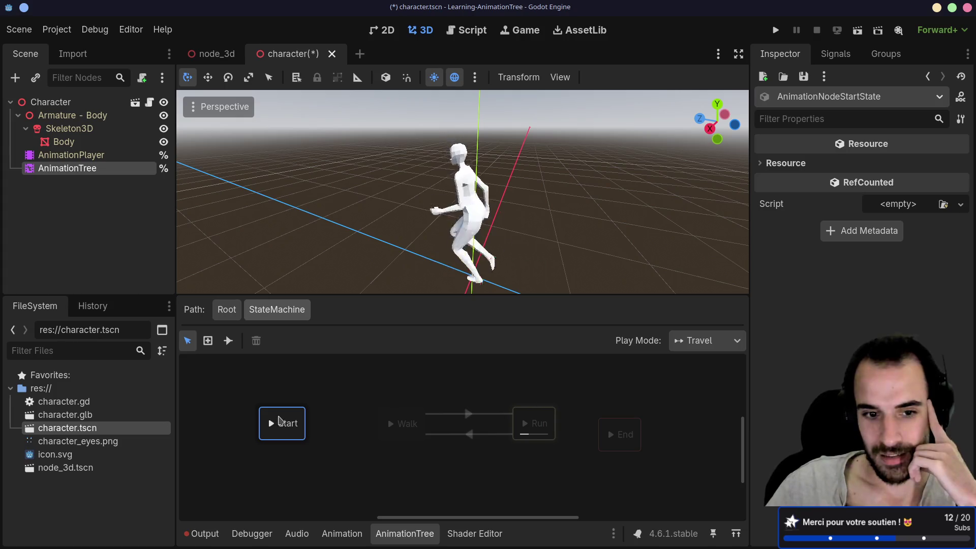
pyautogui.moveTo(279, 420)
pyautogui.mouseDown()
pyautogui.moveTo(307, 395)
pyautogui.moveTo(280, 411)
pyautogui.mouseUp()
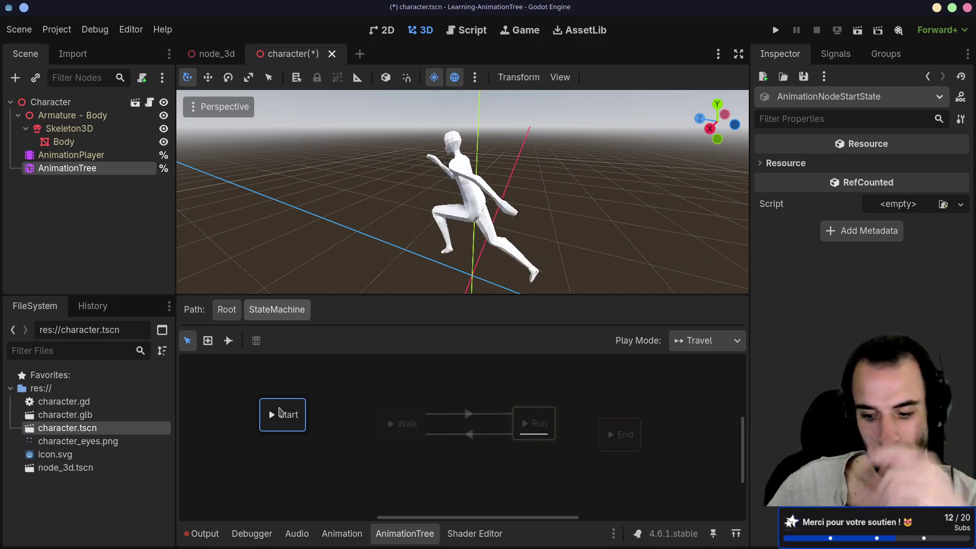
# - Inspect the Walk and Run states' animations, keeping Run's play direction Forward
pyautogui.click(403, 417)
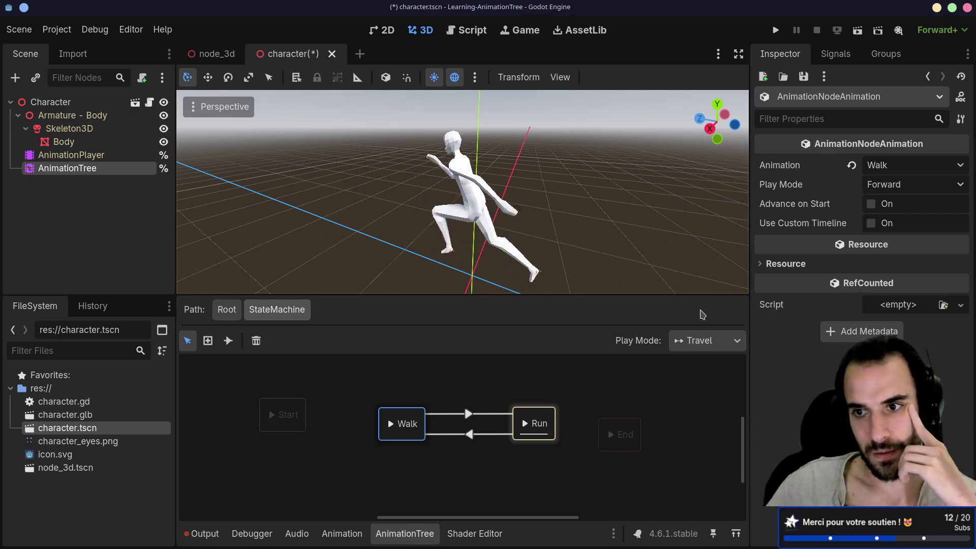
pyautogui.click(539, 418)
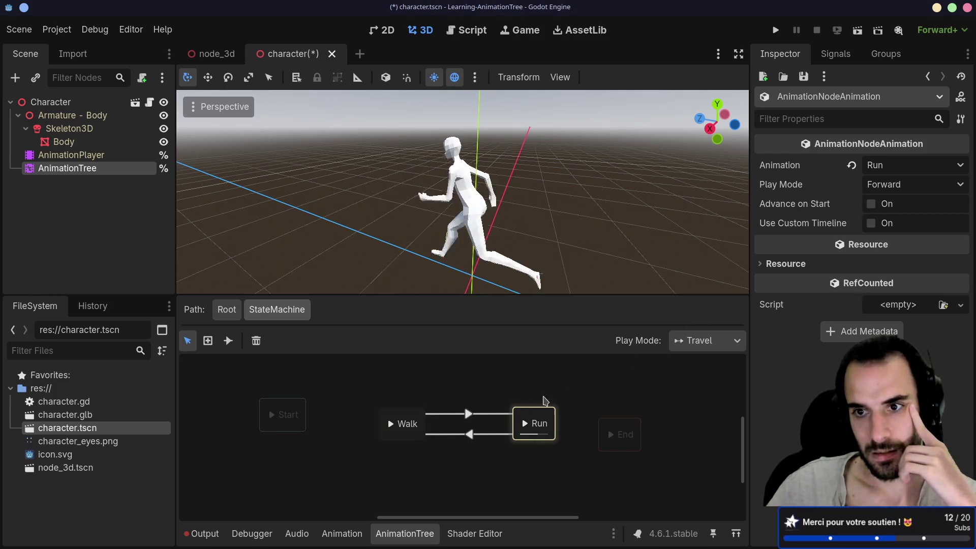
pyautogui.click(904, 186)
pyautogui.click(904, 187)
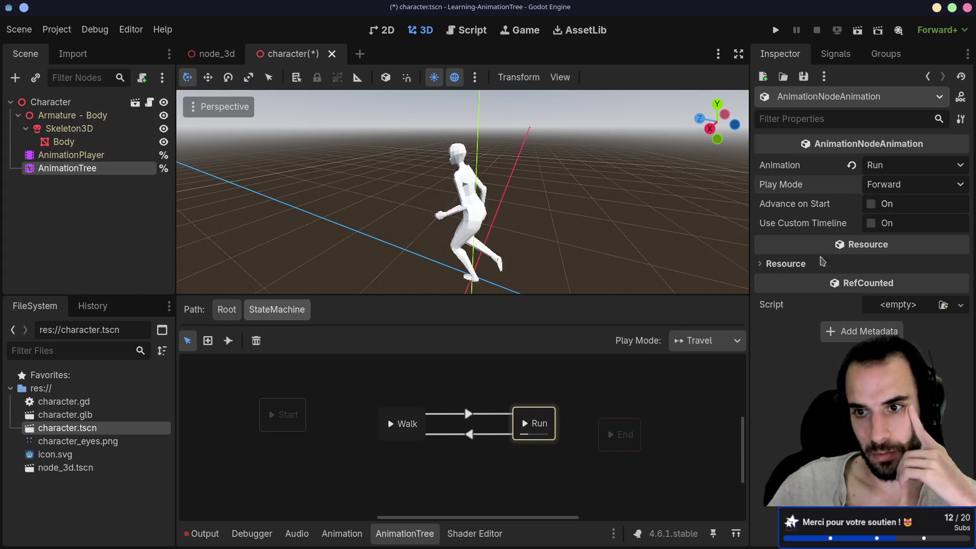
pyautogui.click(418, 415)
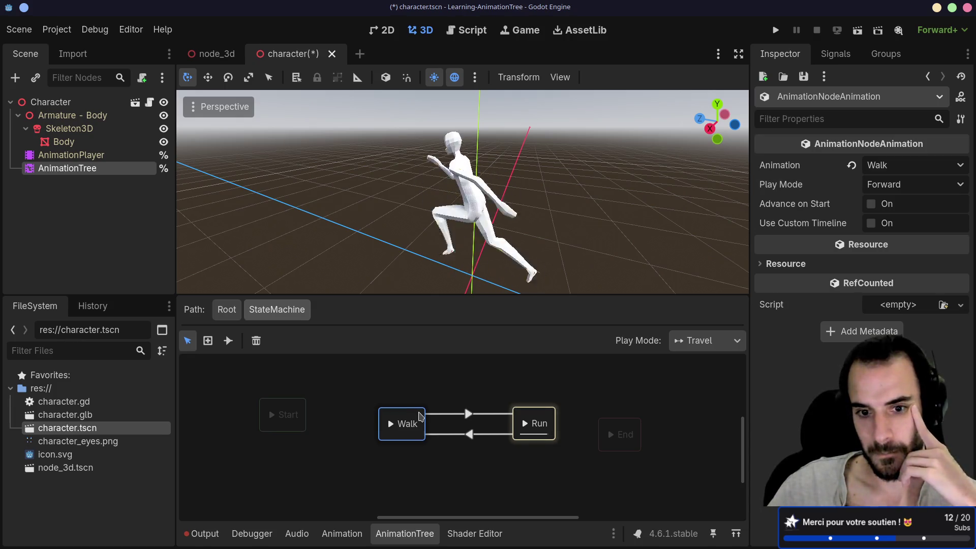
# - Test At End switch mode on Walk→Run by travelling, then revert to Immediate
pyautogui.click(443, 414)
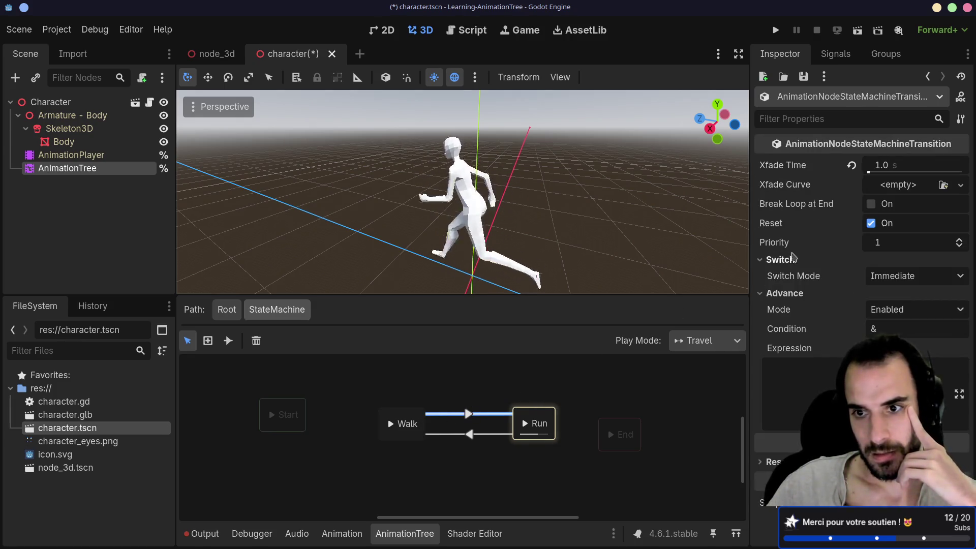
pyautogui.click(894, 277)
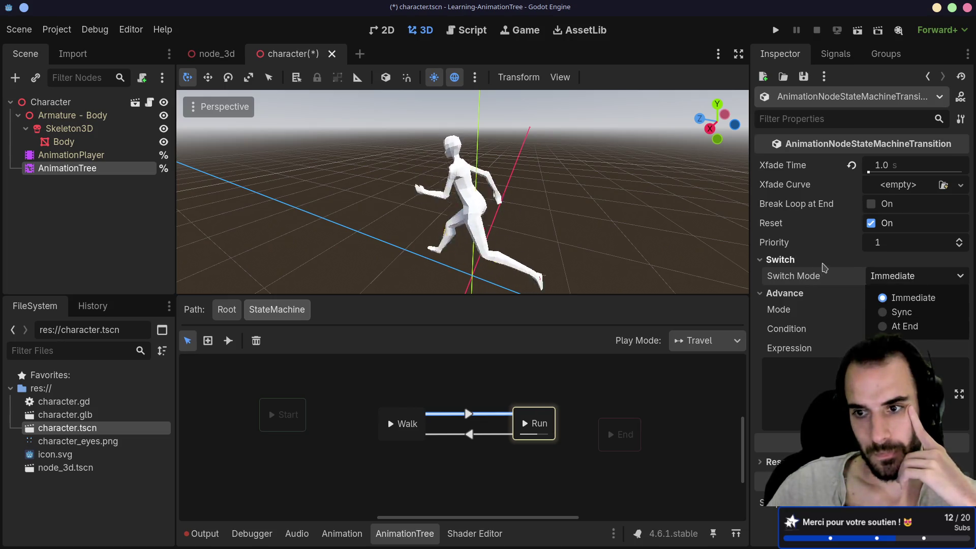
pyautogui.click(881, 328)
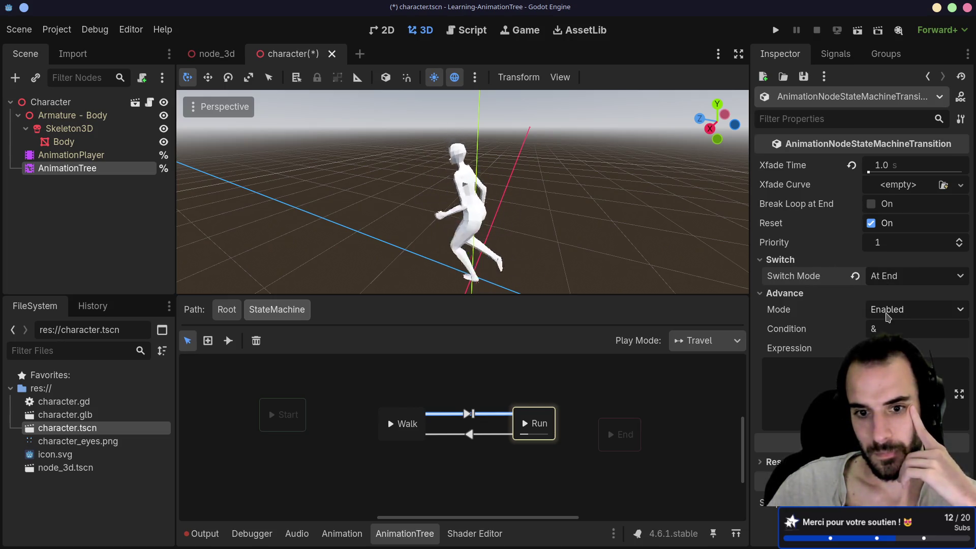
pyautogui.click(392, 427)
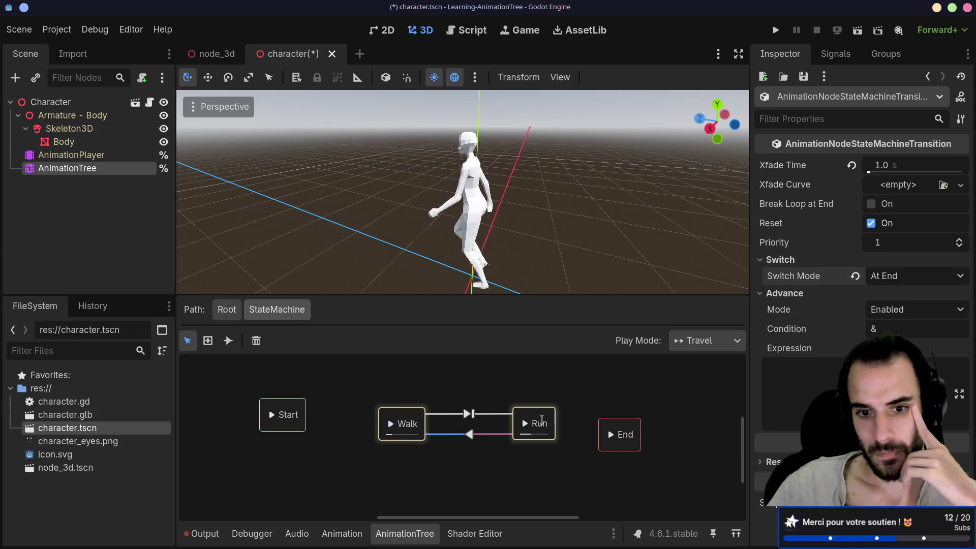
pyautogui.click(525, 424)
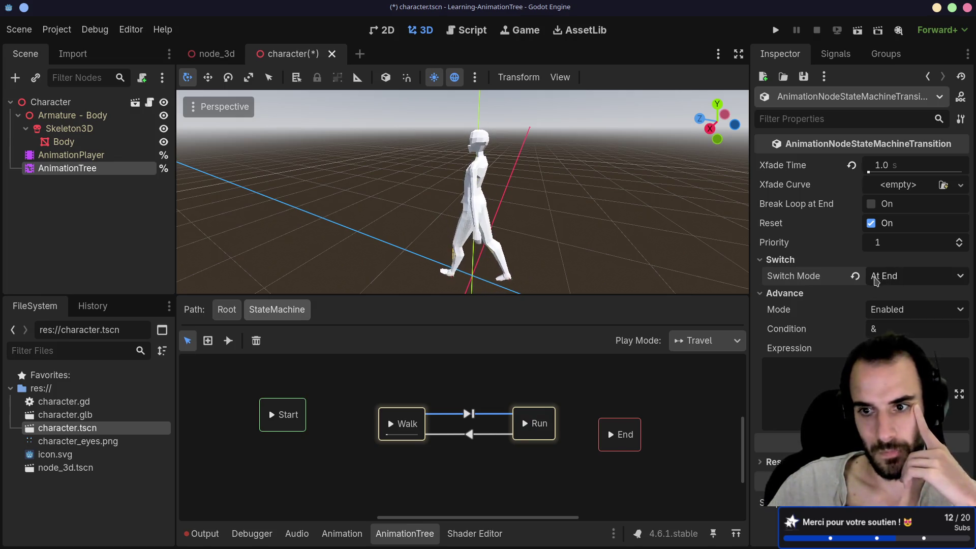
pyautogui.click(854, 276)
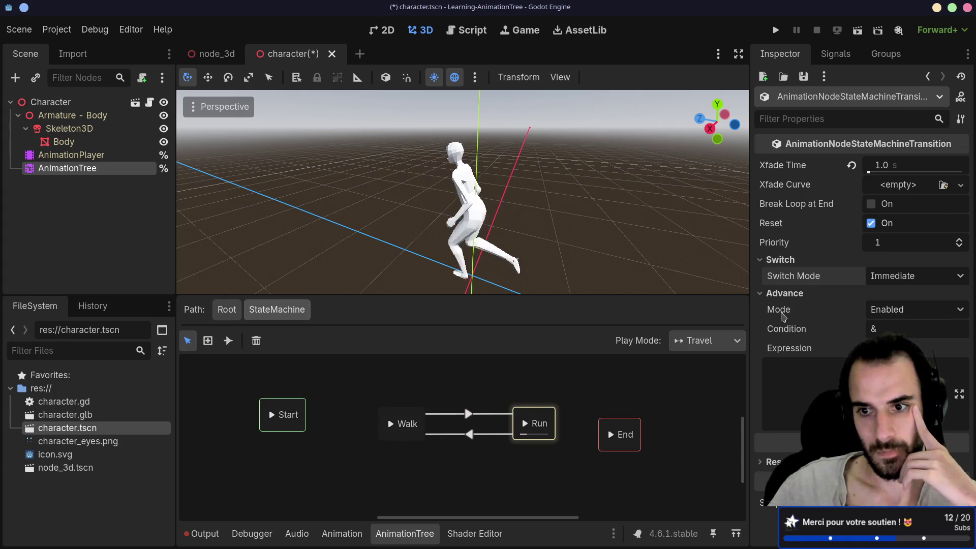
# - Test Auto advance mode on the Walk→Run transition, then revert it to Enabled
pyautogui.click(891, 310)
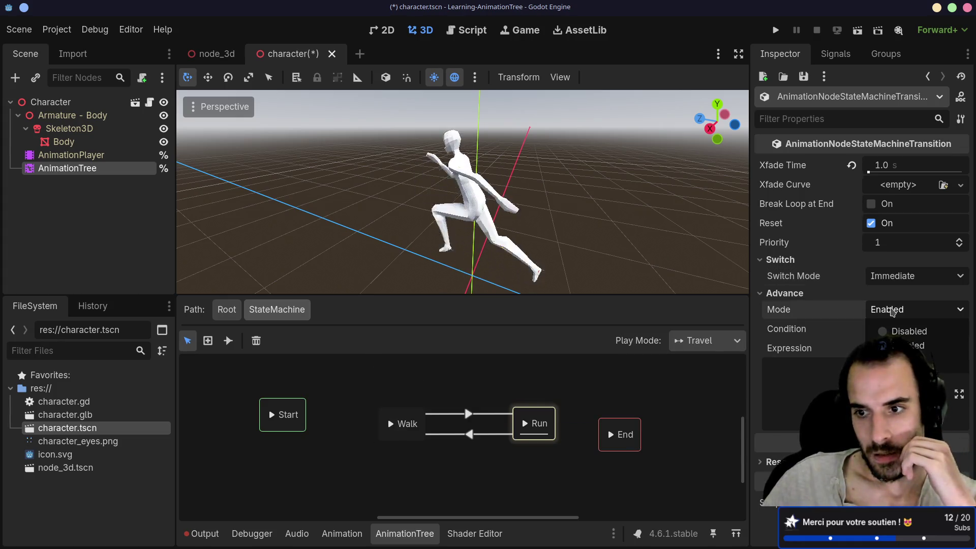
pyautogui.click(894, 359)
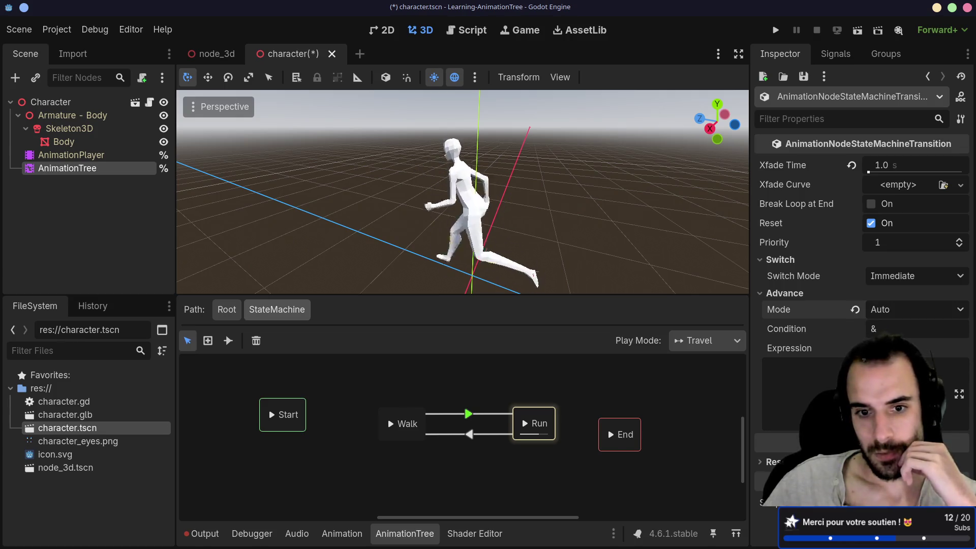
pyautogui.click(391, 426)
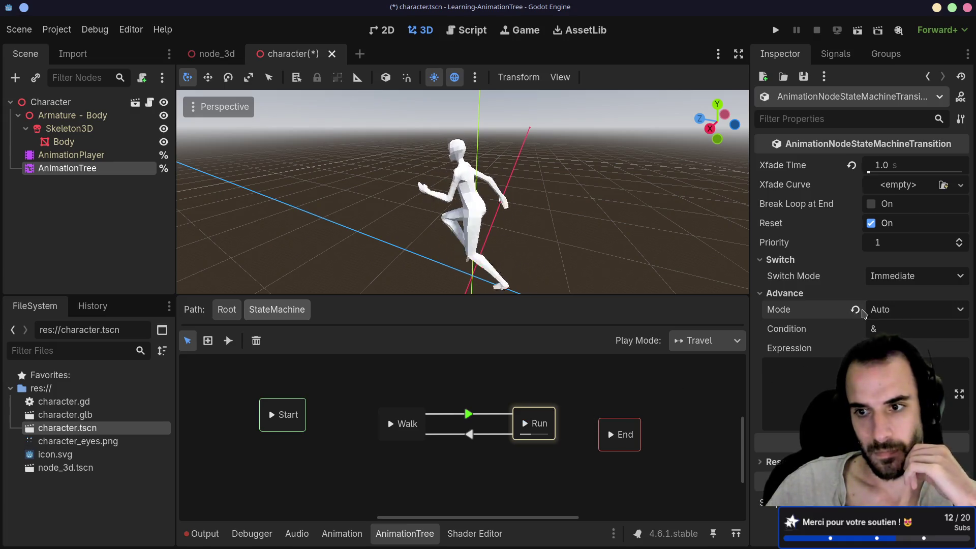
pyautogui.click(856, 310)
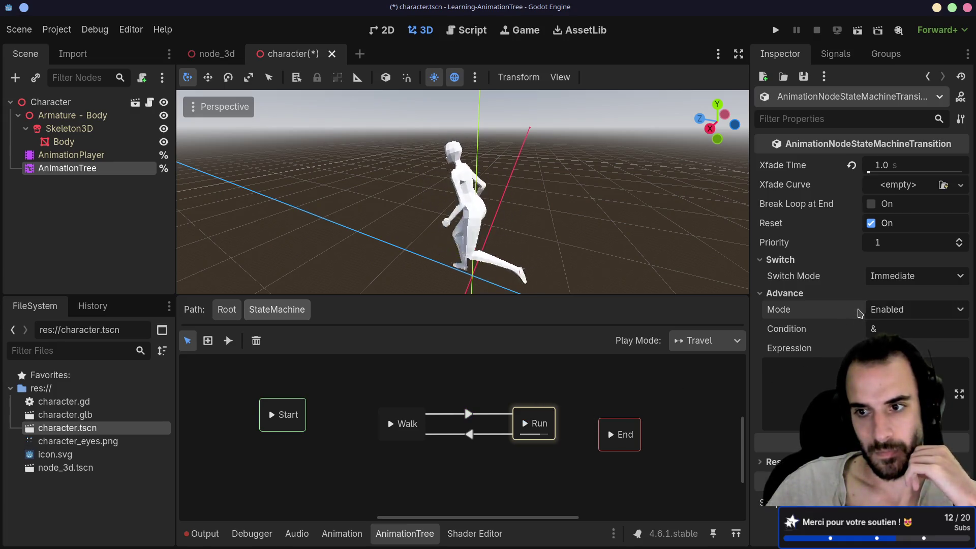
# - Deselect the transition and select the Run→Walk transition instead
pyautogui.moveTo(837, 340)
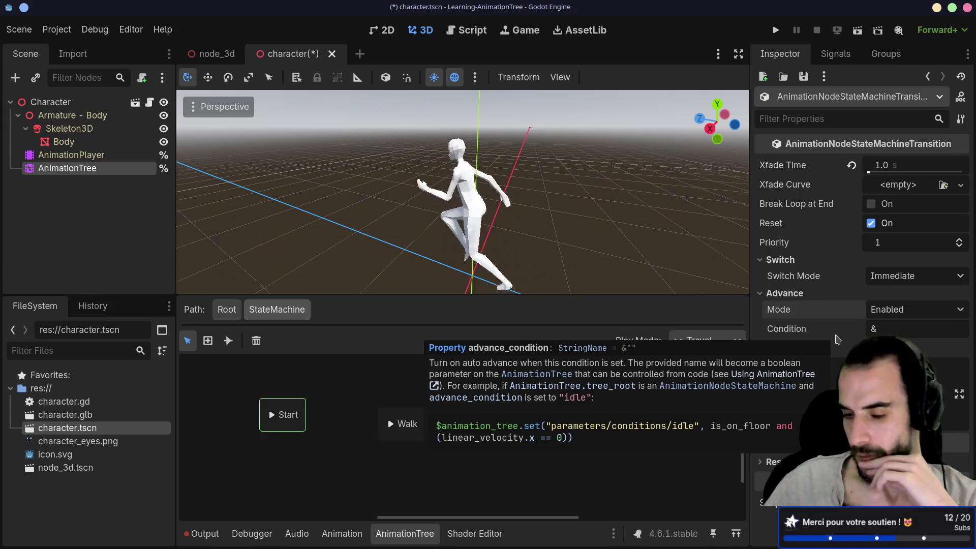
pyautogui.click(377, 481)
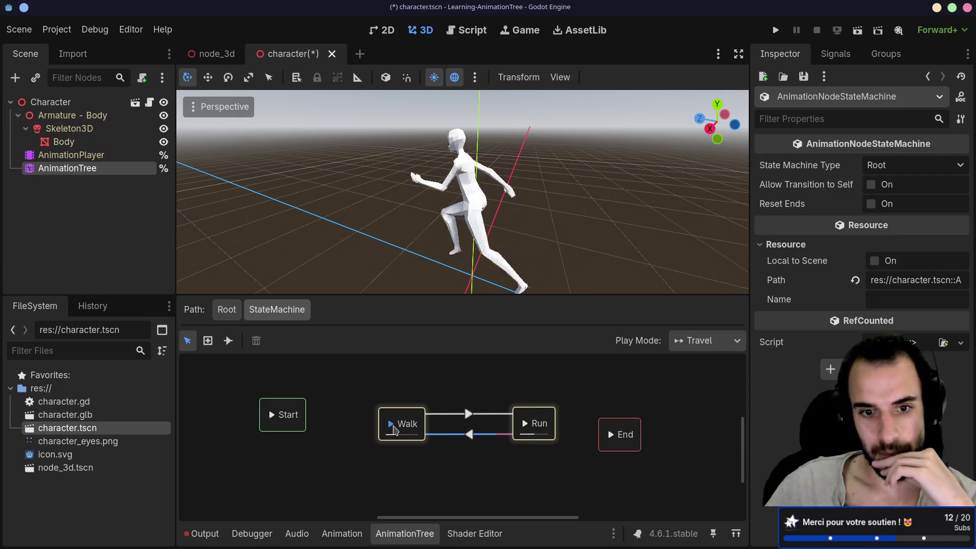
pyautogui.click(438, 435)
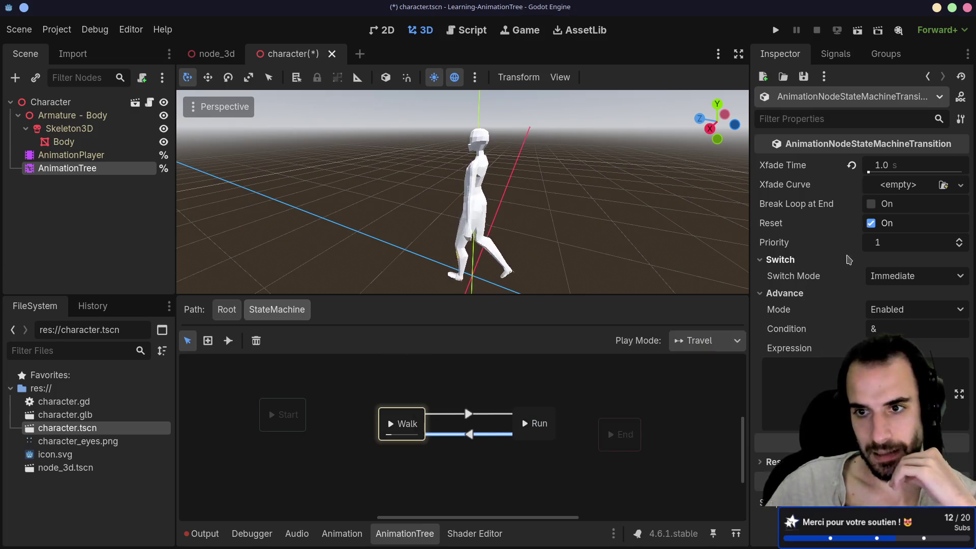
# - Set the Run→Walk crossfade time to 2.0 s, then travel to Run
pyautogui.click(894, 170)
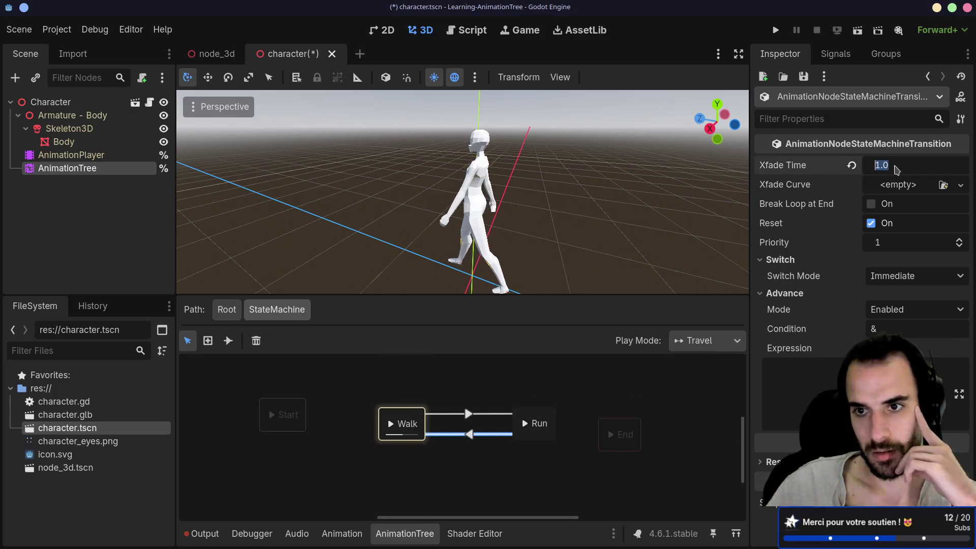
pyautogui.press('Return')
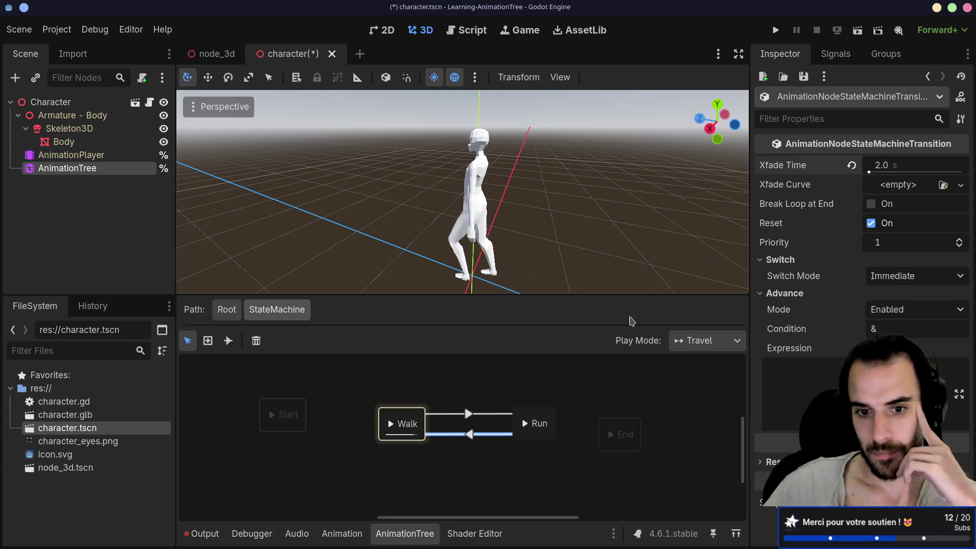
pyautogui.click(884, 166)
pyautogui.write('2')
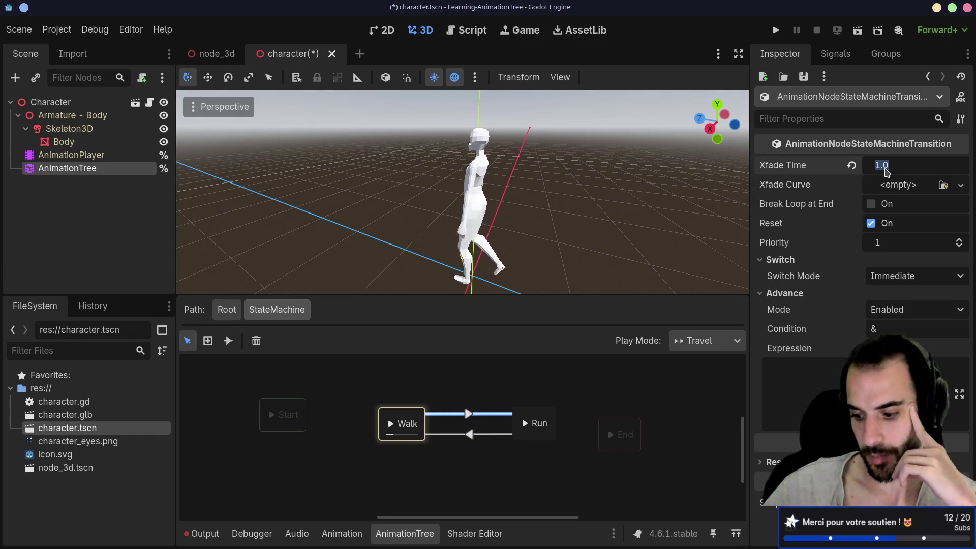
pyautogui.press('Return')
pyautogui.moveTo(870, 172)
pyautogui.mouseDown()
pyautogui.moveTo(884, 170)
pyautogui.moveTo(871, 174)
pyautogui.mouseUp()
pyautogui.click(877, 168)
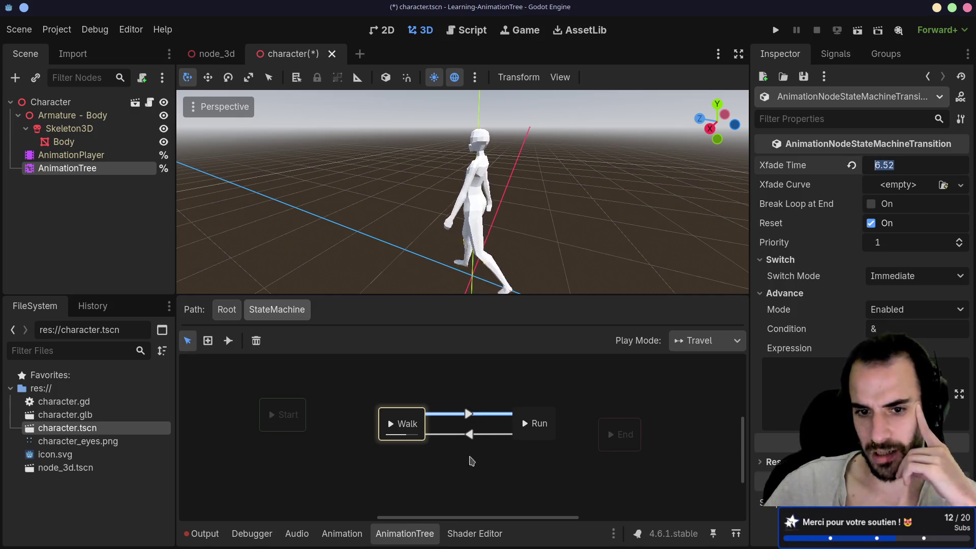
pyautogui.click(525, 424)
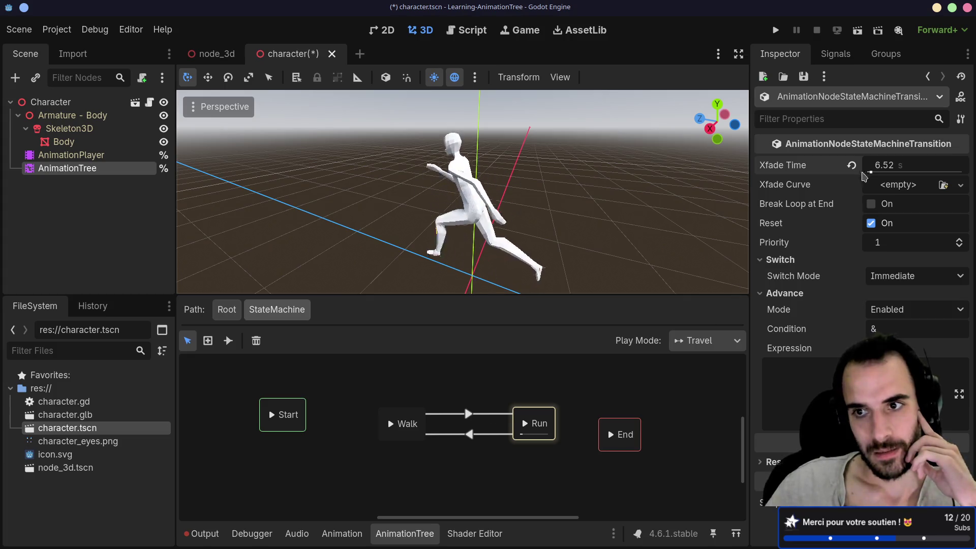
# - Change the Run→Walk crossfade to 0.8 s, preview Walk and Run, then open the AnimationTree docs
pyautogui.click(884, 168)
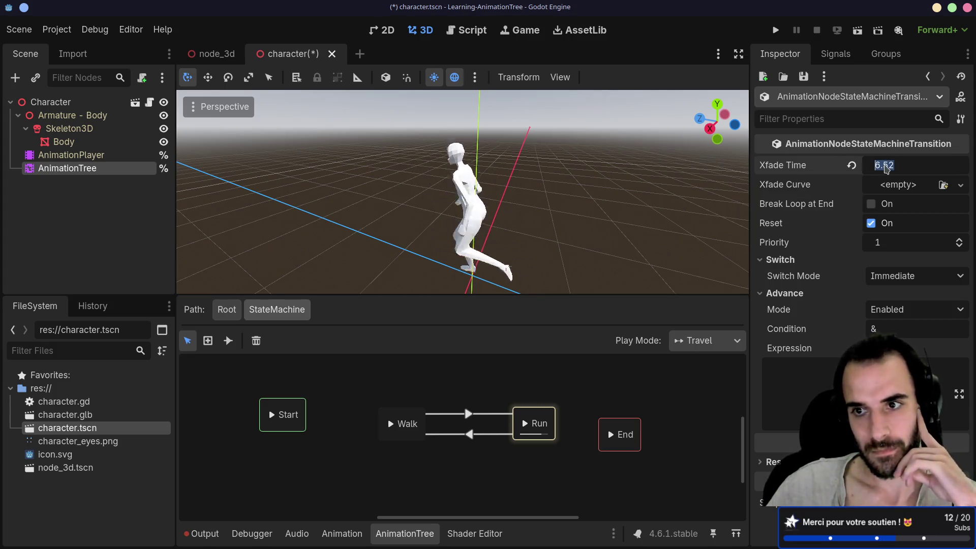
pyautogui.write('.')
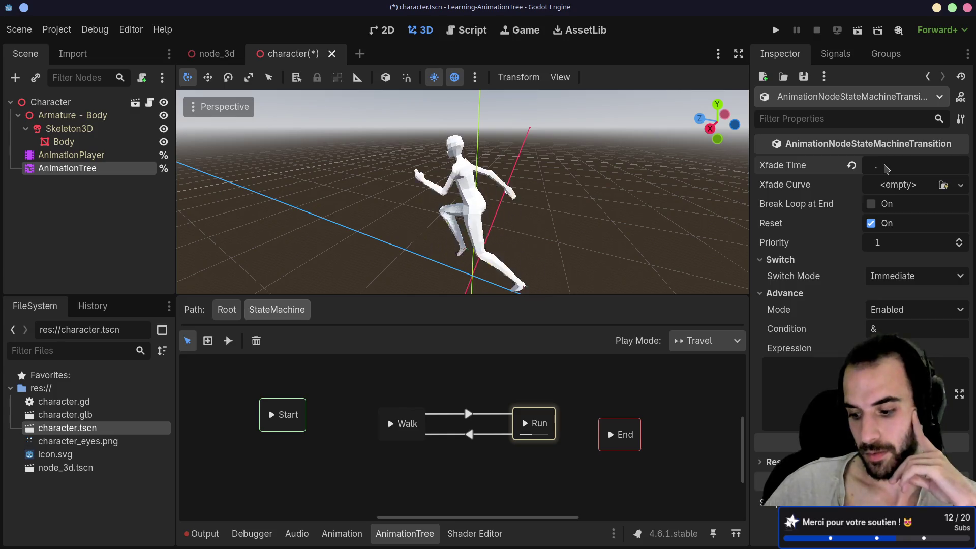
pyautogui.write('8')
pyautogui.press('Return')
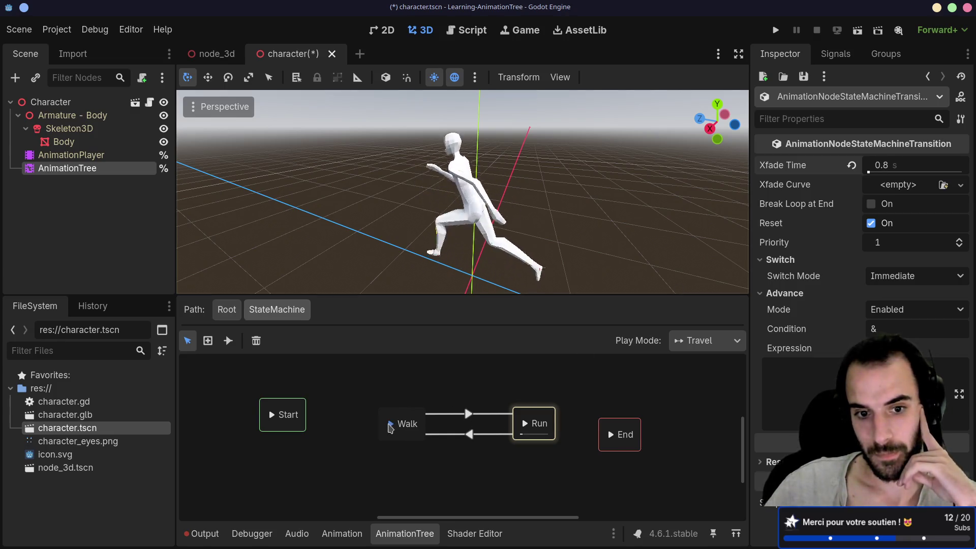
pyautogui.click(390, 424)
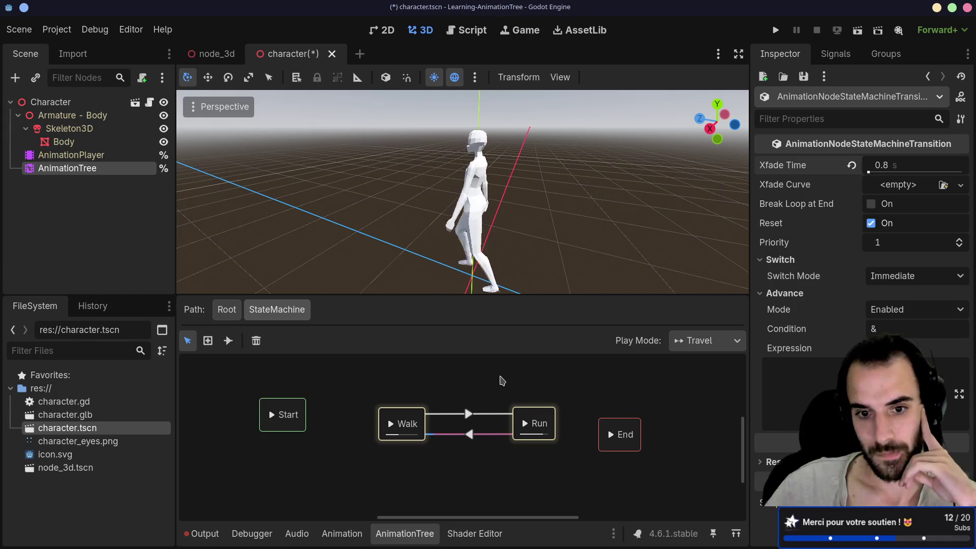
pyautogui.click(525, 424)
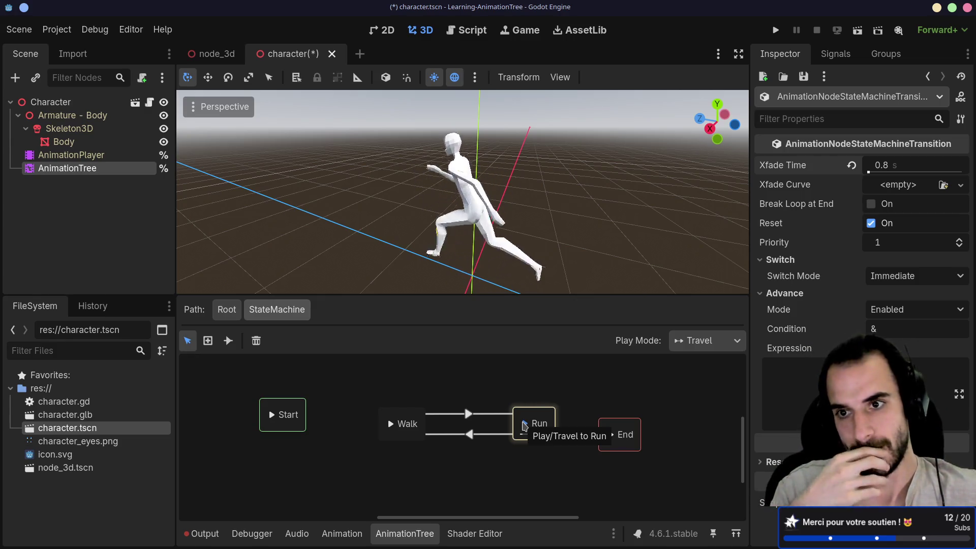
pyautogui.hotkey('alt', 'Tab')
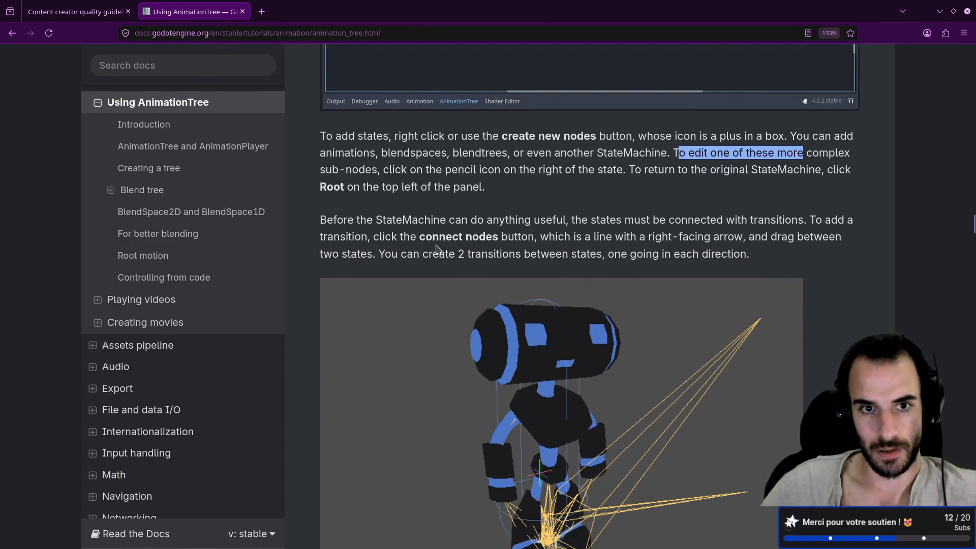
# - Highlight the docs' sentences about connecting state nodes and two-way transitions while reading
pyautogui.click(332, 220)
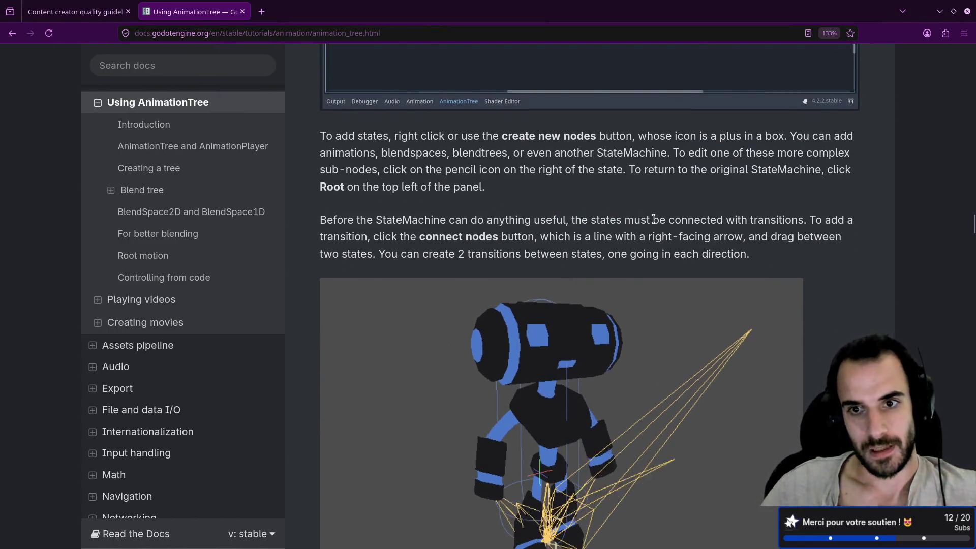
pyautogui.moveTo(734, 220); pyautogui.dragTo(805, 220)
pyautogui.click(822, 224)
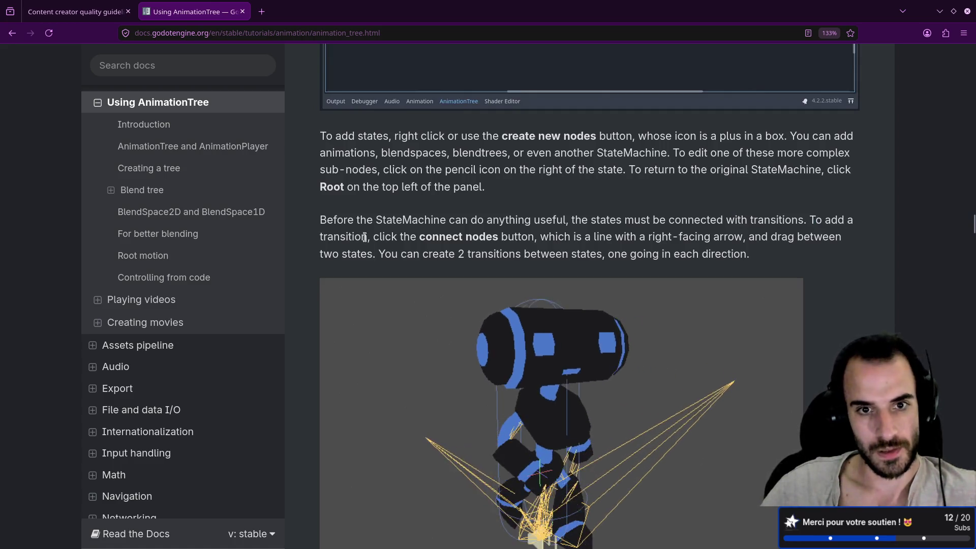
pyautogui.moveTo(374, 236); pyautogui.dragTo(587, 238)
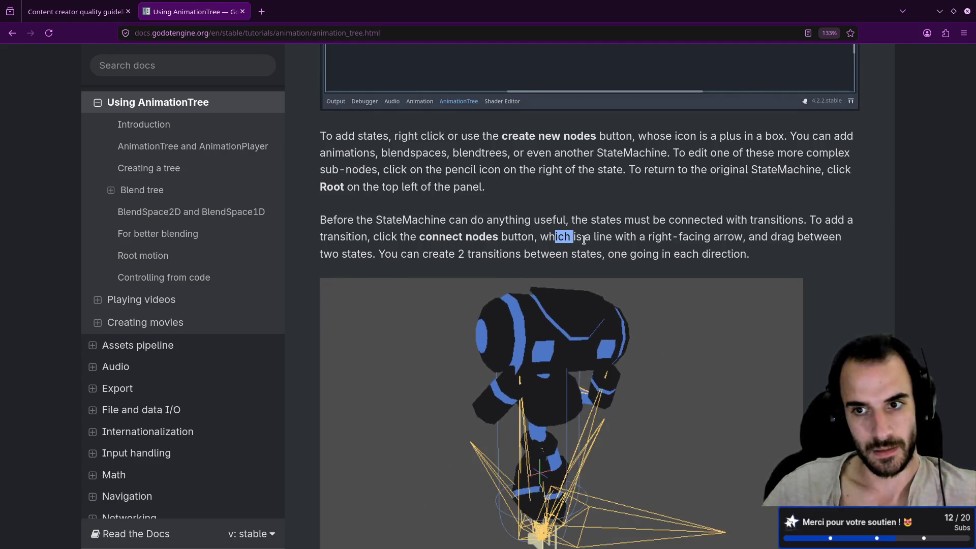
pyautogui.click(384, 253)
pyautogui.moveTo(384, 253); pyautogui.dragTo(747, 254)
pyautogui.click(619, 230)
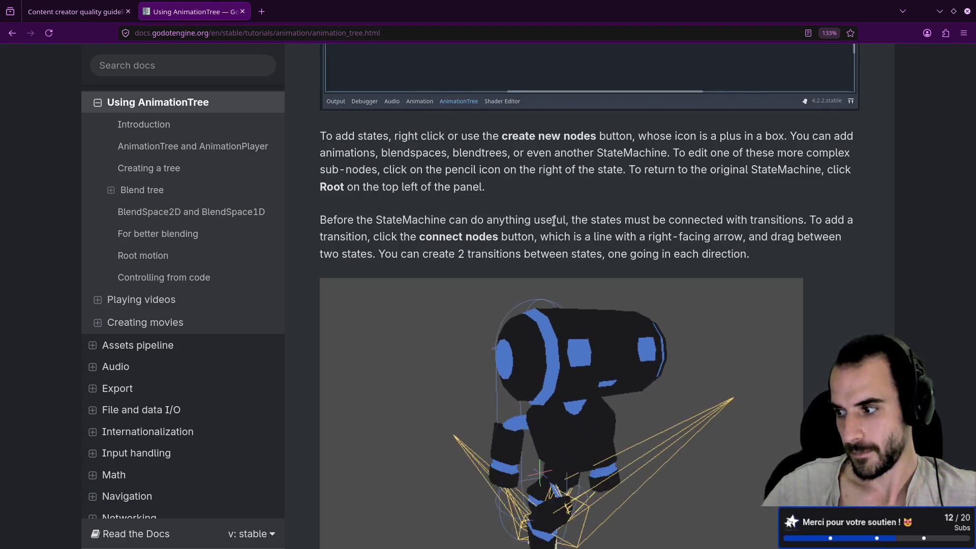
# - Scroll through the three transition types, then return to the Godot editor
pyautogui.scroll(-5, 666, 318)
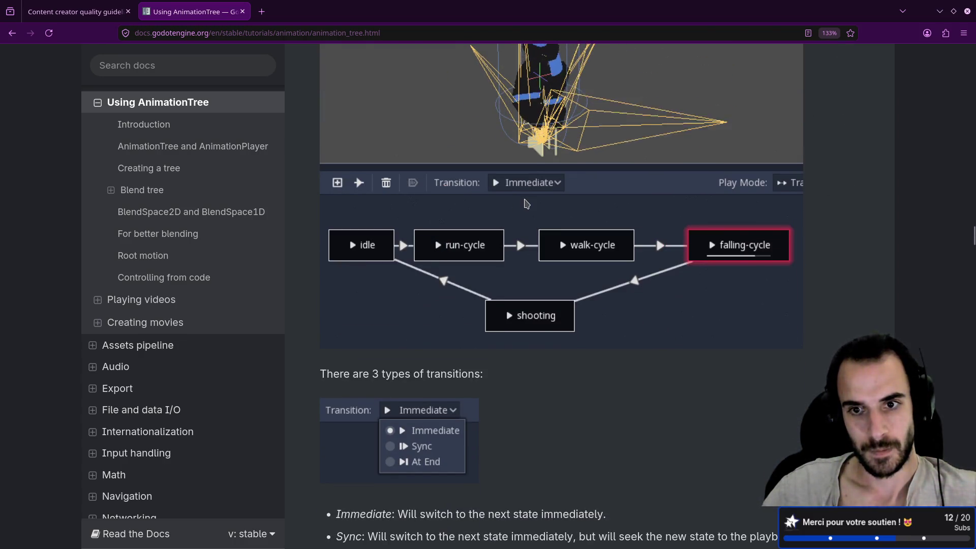
pyautogui.scroll(-2, 526, 203)
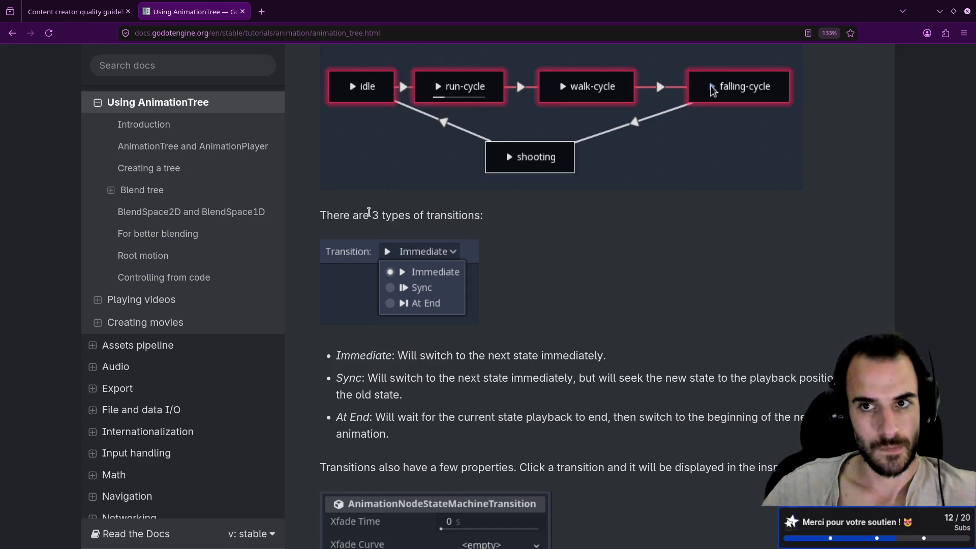
pyautogui.scroll(4, 441, 216)
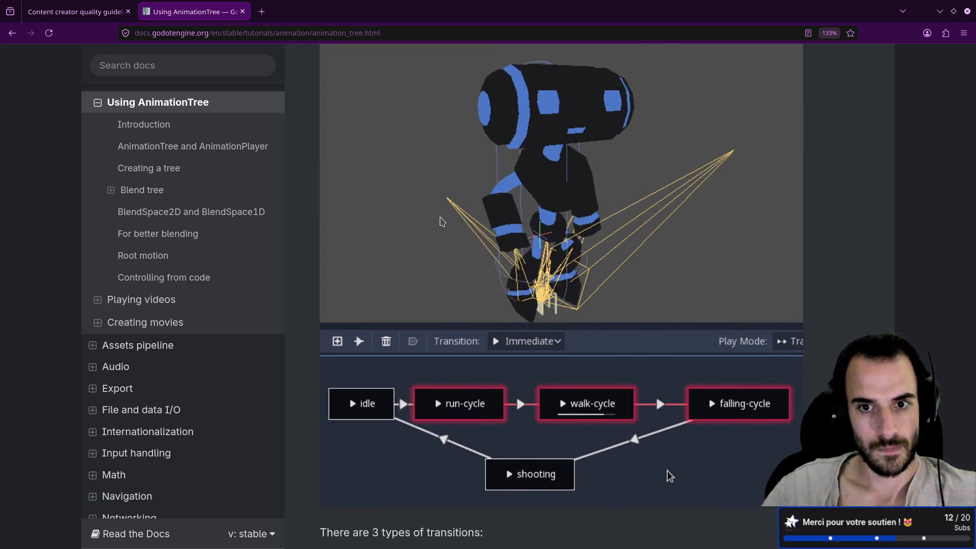
pyautogui.scroll(-1, 441, 221)
pyautogui.scroll(-2, 442, 220)
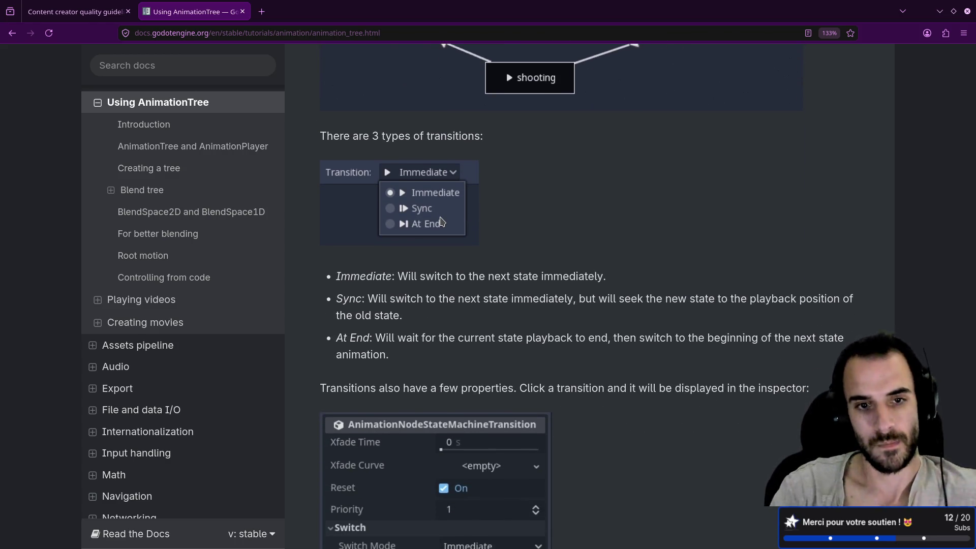
pyautogui.hotkey('alt', 'Tab')
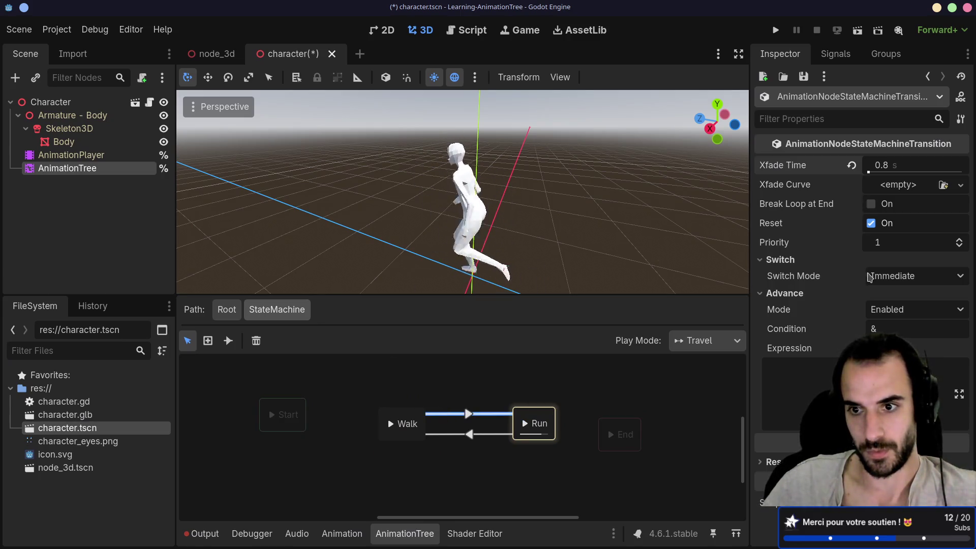
# - Keep Run→Walk on Immediate, set Walk→Run switch mode to Sync, and travel Walk to Run
pyautogui.click(453, 436)
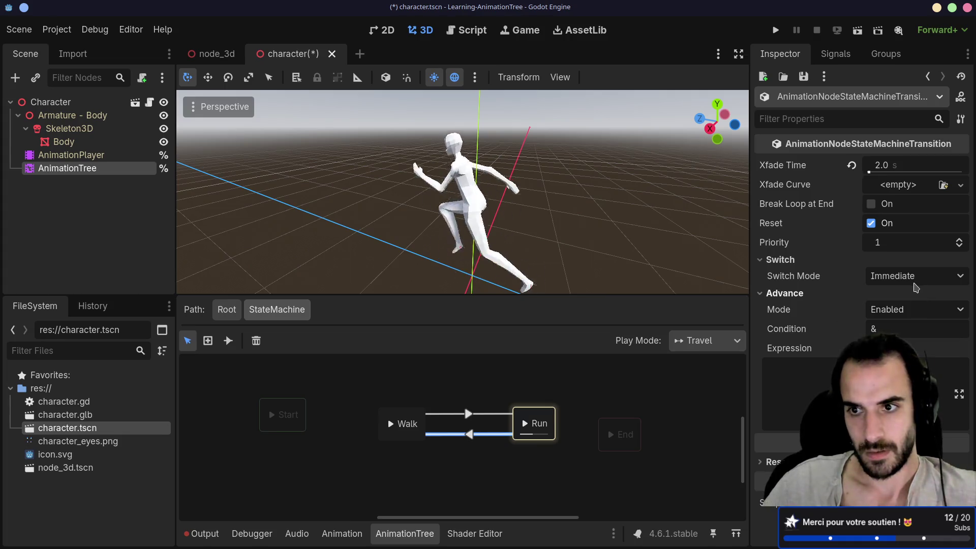
pyautogui.click(913, 284)
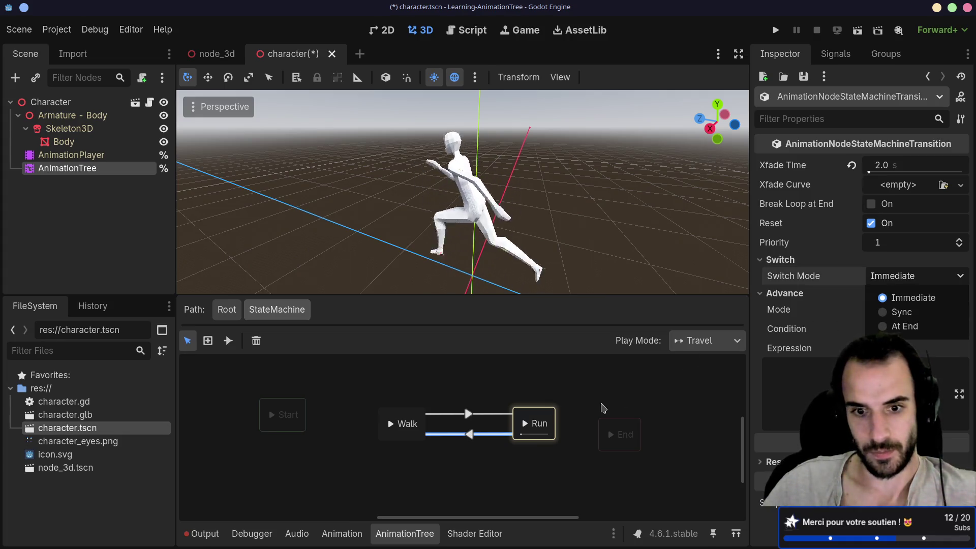
pyautogui.click(600, 403)
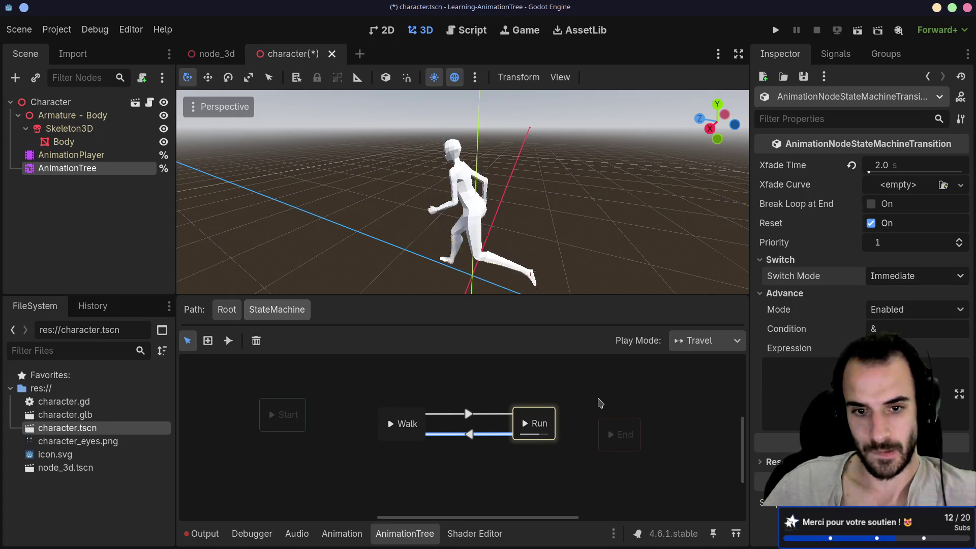
pyautogui.click(390, 426)
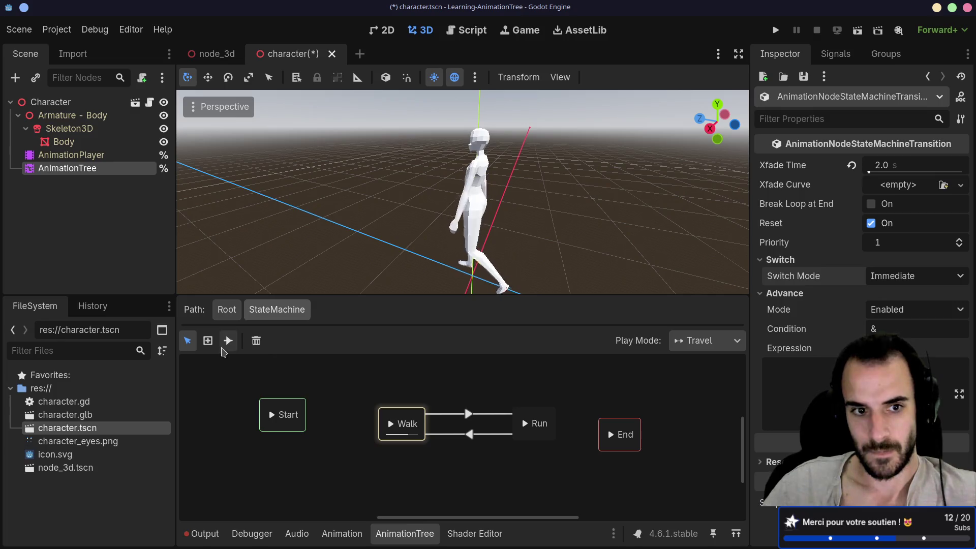
pyautogui.click(447, 414)
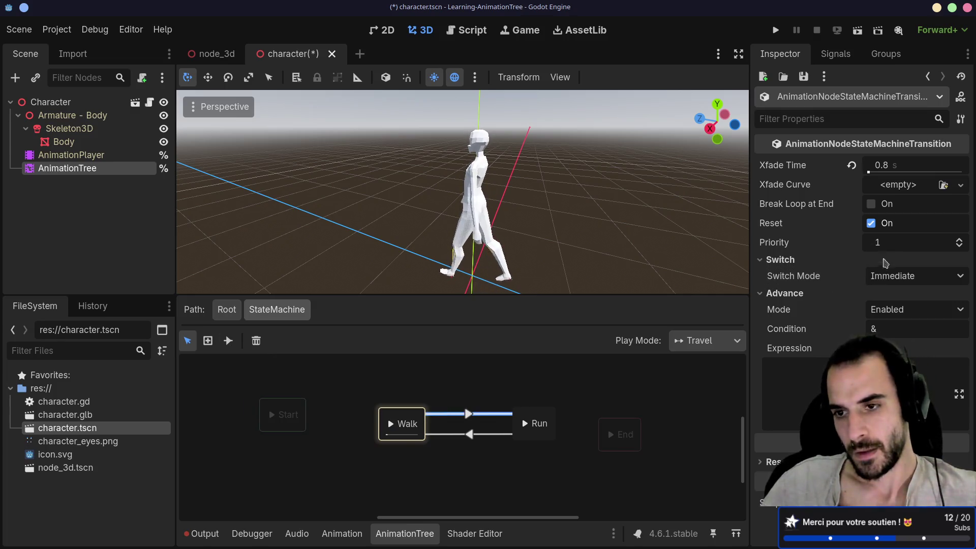
pyautogui.click(909, 276)
pyautogui.click(884, 313)
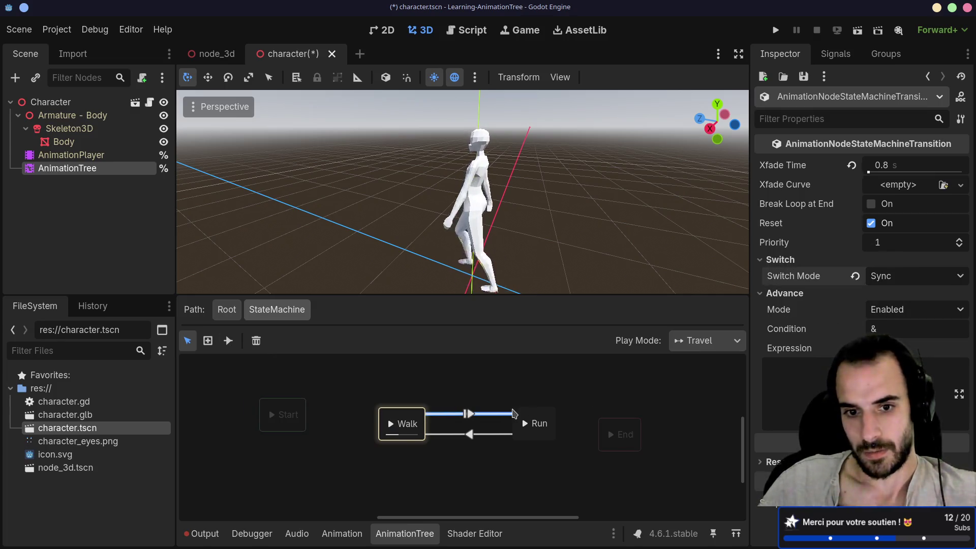
pyautogui.click(526, 426)
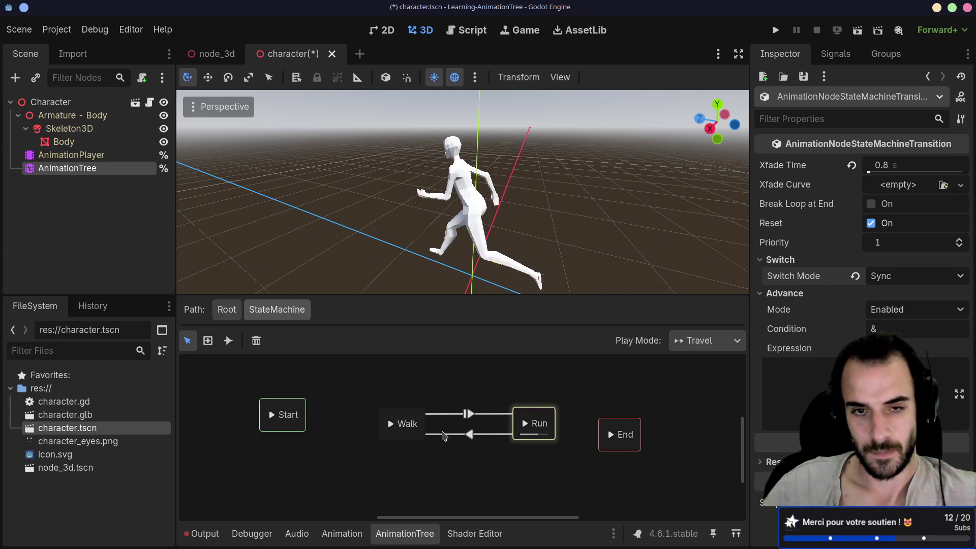
# - Confirm Walk→Run stays on Sync, then deselect it to show the state machine properties
pyautogui.doubleClick(406, 424)
pyautogui.press('Escape')
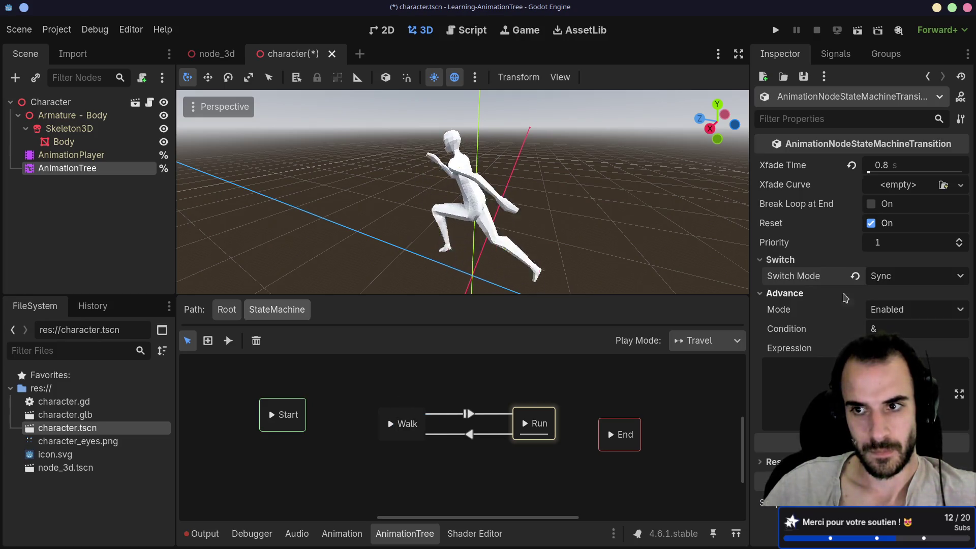
pyautogui.click(894, 277)
pyautogui.click(895, 277)
pyautogui.click(894, 277)
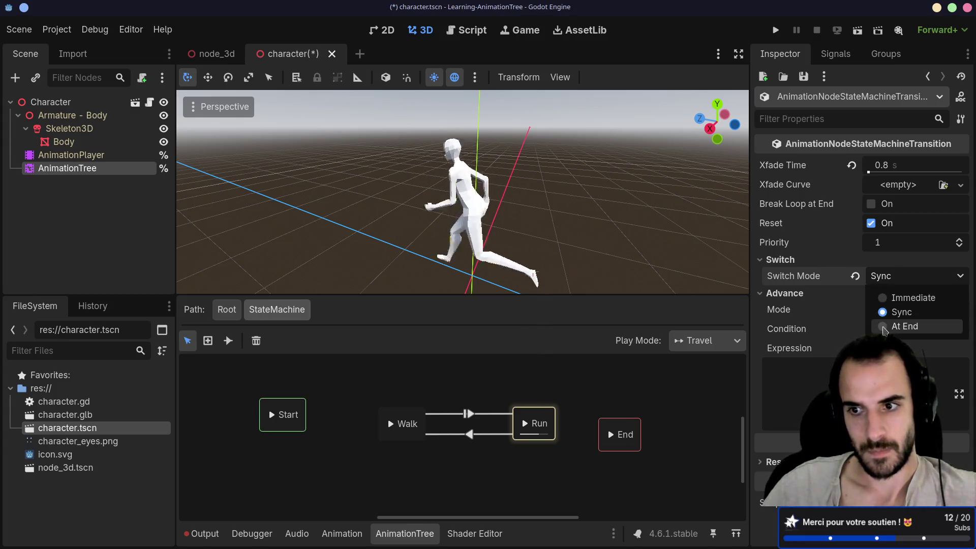
pyautogui.click(791, 278)
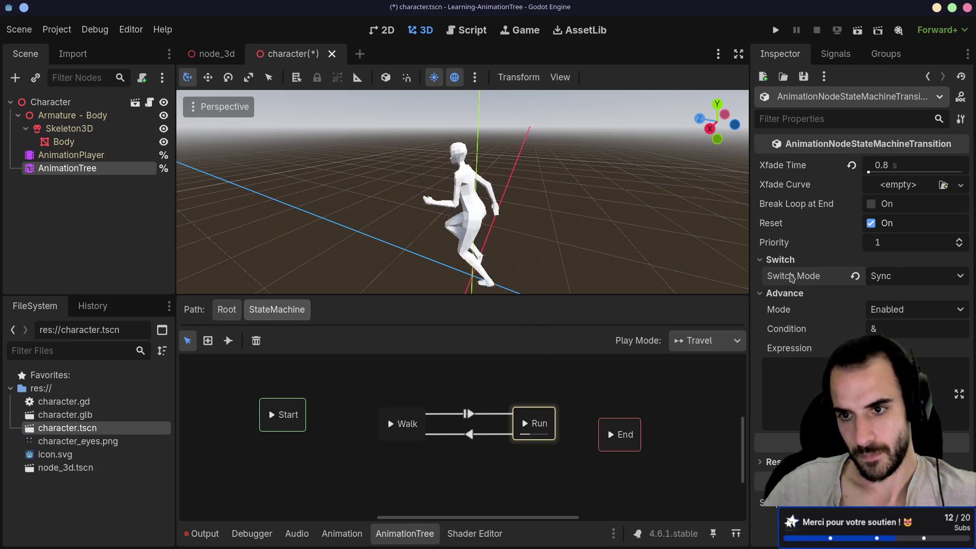
pyautogui.moveTo(791, 277)
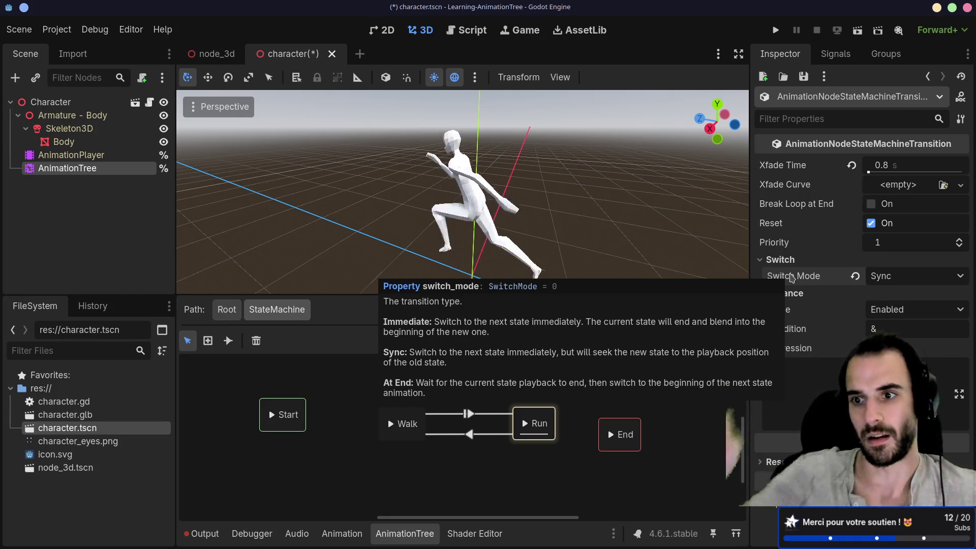
pyautogui.click(711, 423)
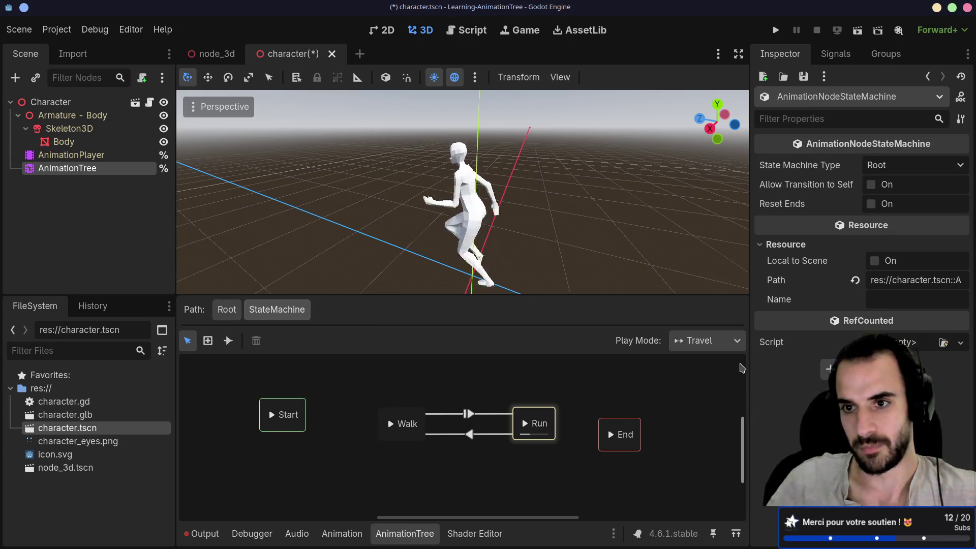
# - Set Advance Mode to Auto on Walk→Run and Run→Walk, travel to Run, then undo Run→Walk's change
pyautogui.click(499, 415)
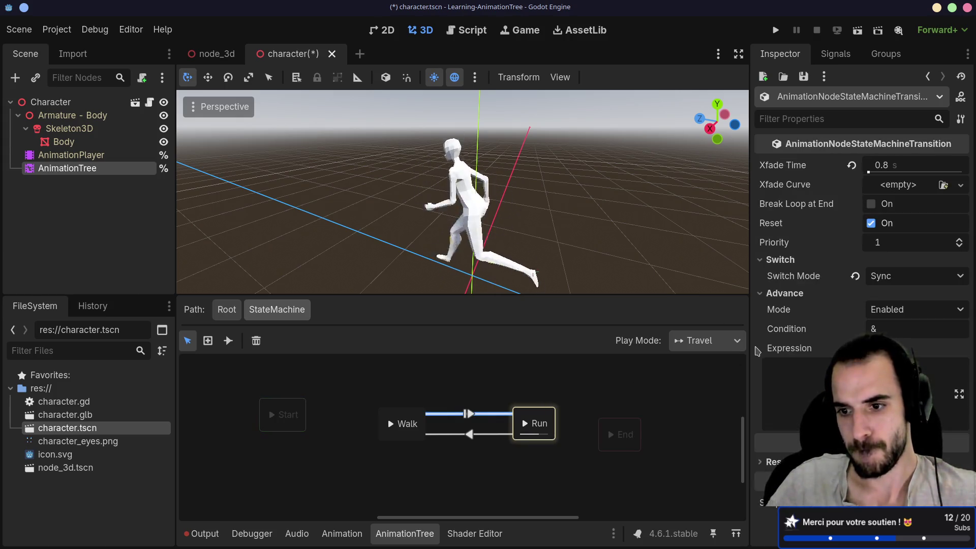
pyautogui.moveTo(775, 314)
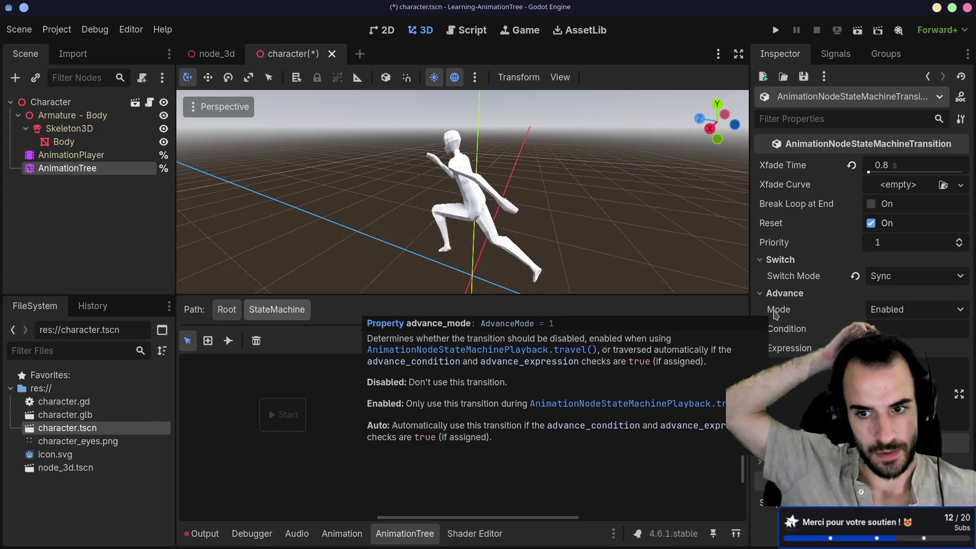
pyautogui.click(867, 314)
pyautogui.click(905, 359)
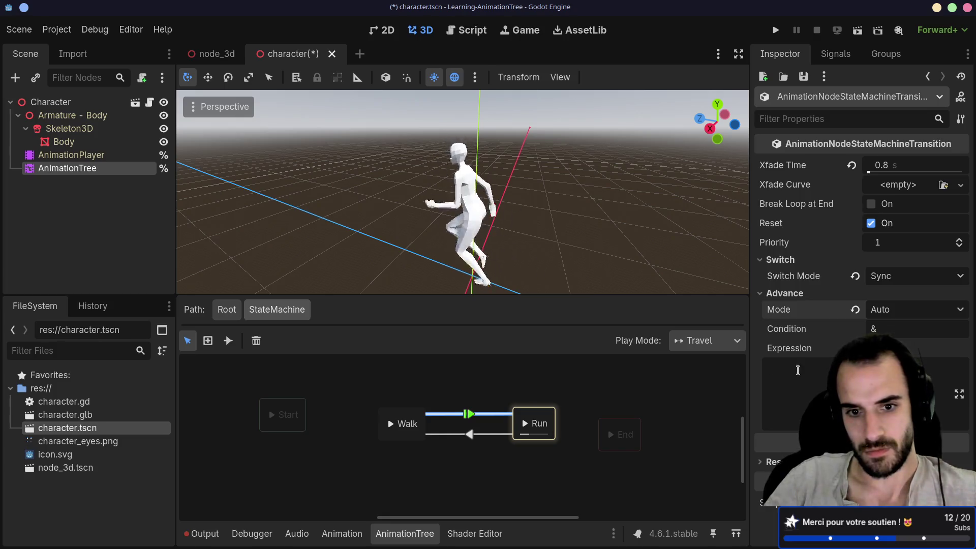
pyautogui.click(464, 434)
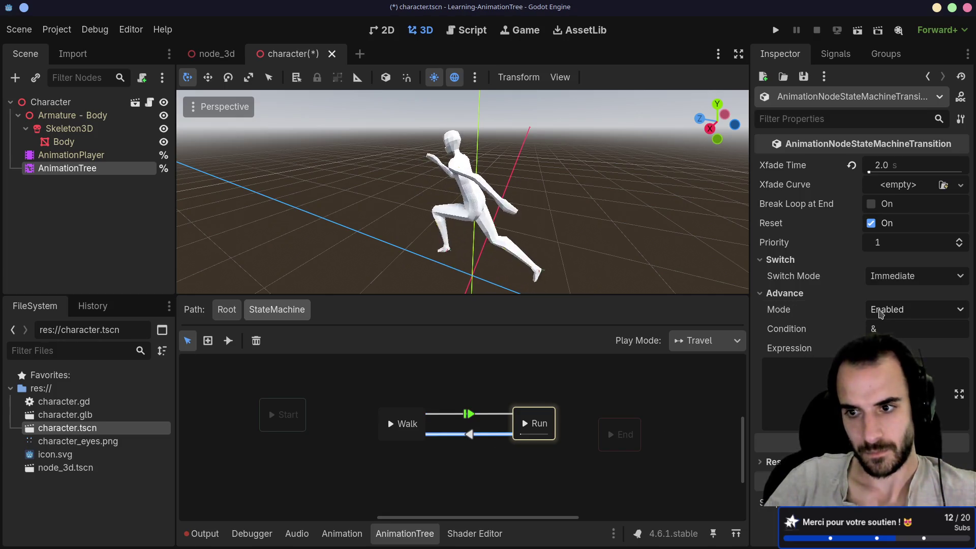
pyautogui.click(881, 314)
pyautogui.click(895, 350)
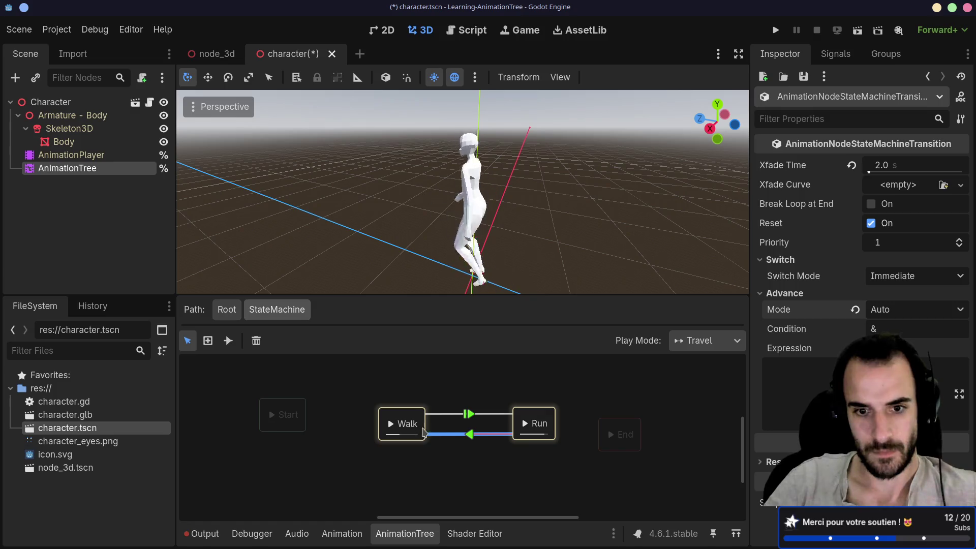
pyautogui.click(523, 423)
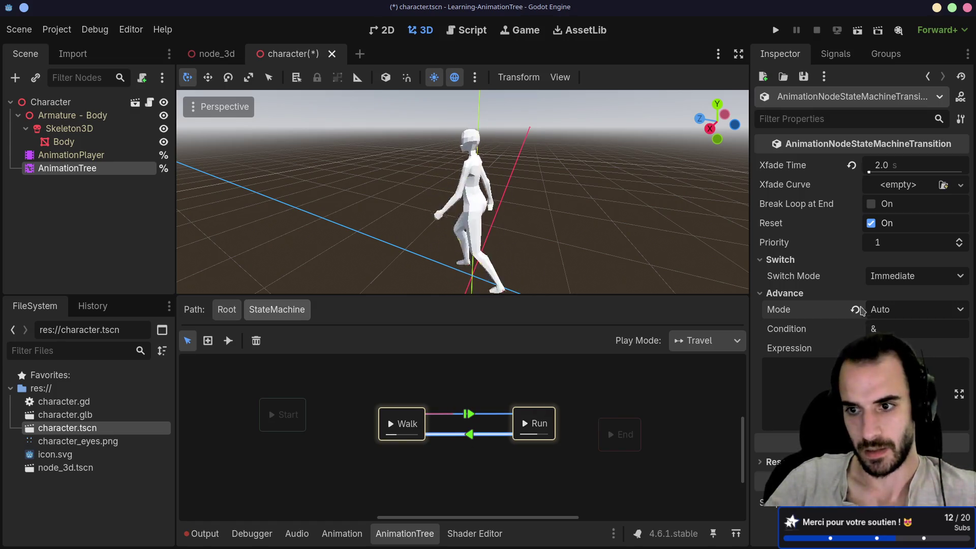
pyautogui.hotkey('ctrl', 'z')
pyautogui.hotkey('ctrl', 'z')
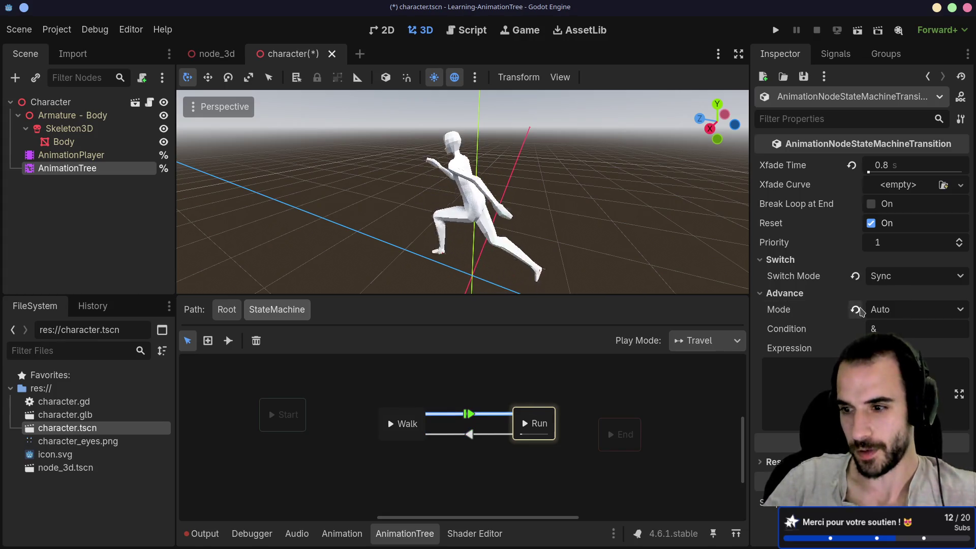
pyautogui.click(856, 309)
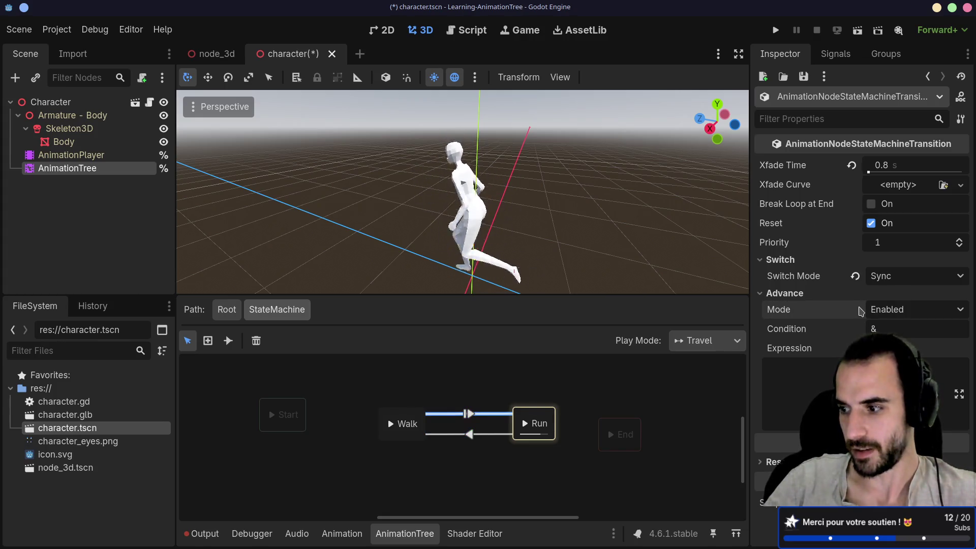
pyautogui.click(855, 276)
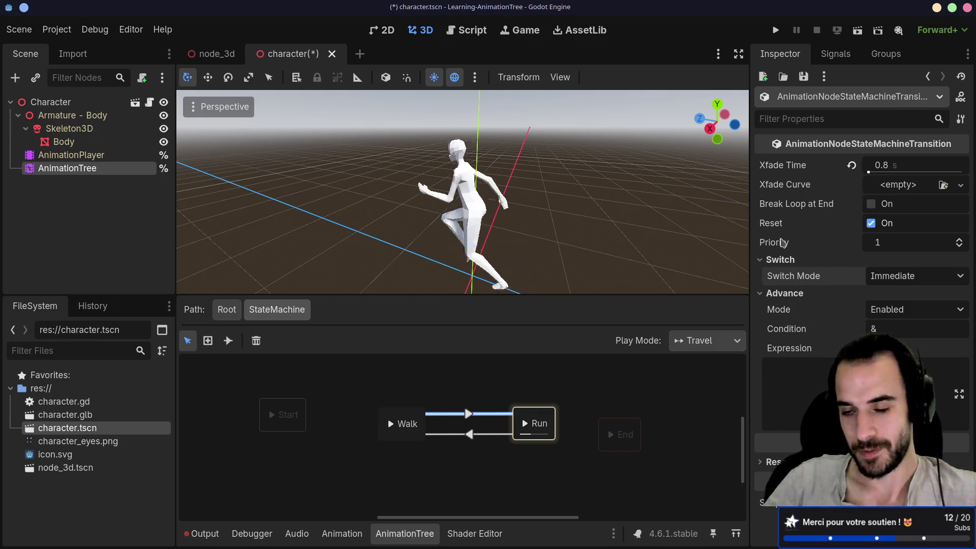
pyautogui.moveTo(782, 243)
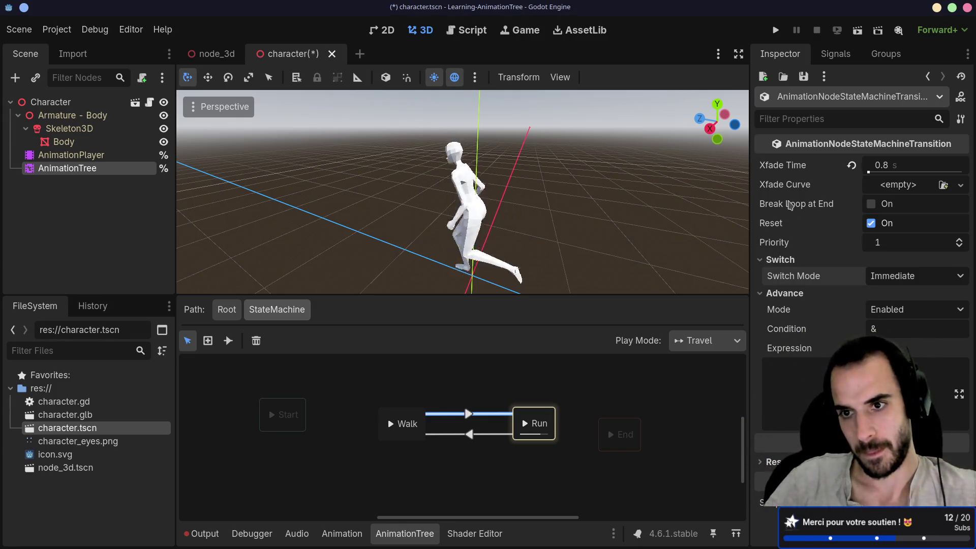
# - Turn on Break Loop at End for both the Walk→Run and Run→Walk transitions
pyautogui.click(871, 205)
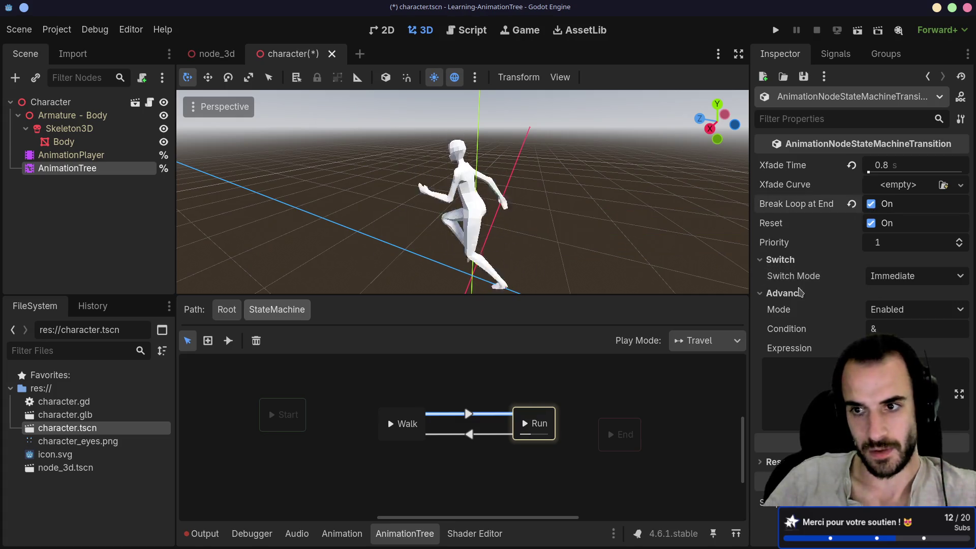
pyautogui.click(449, 434)
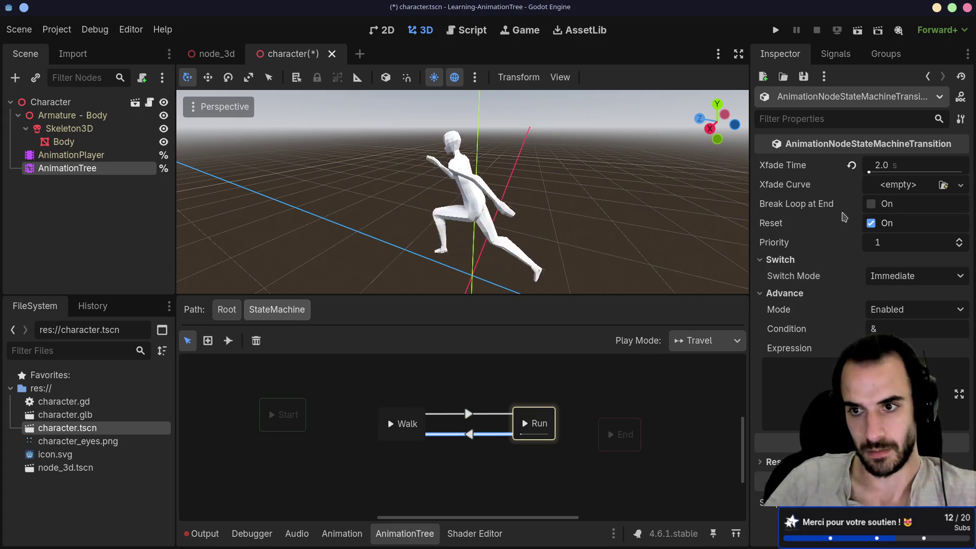
pyautogui.click(870, 204)
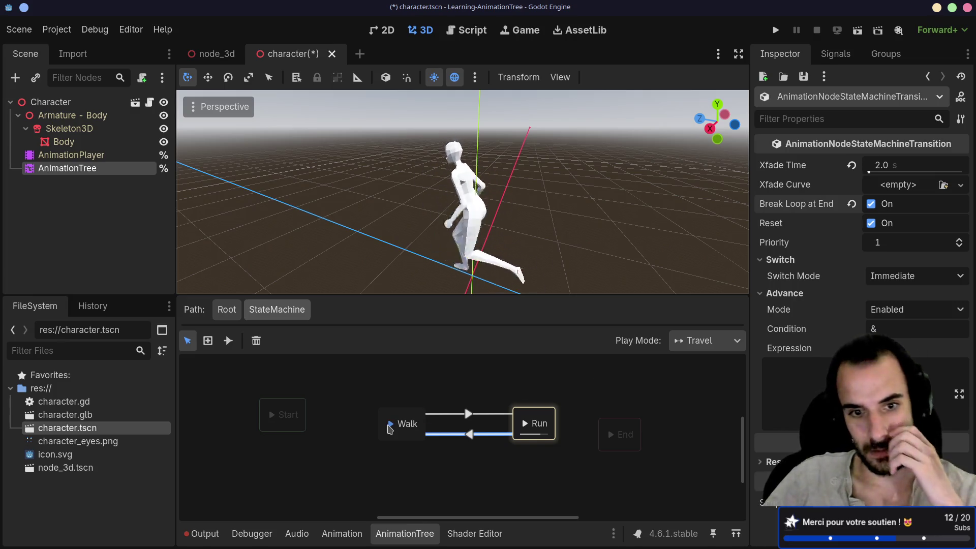
# - Preview travelling from Walk to Run and orbit the view to watch the character
pyautogui.click(392, 424)
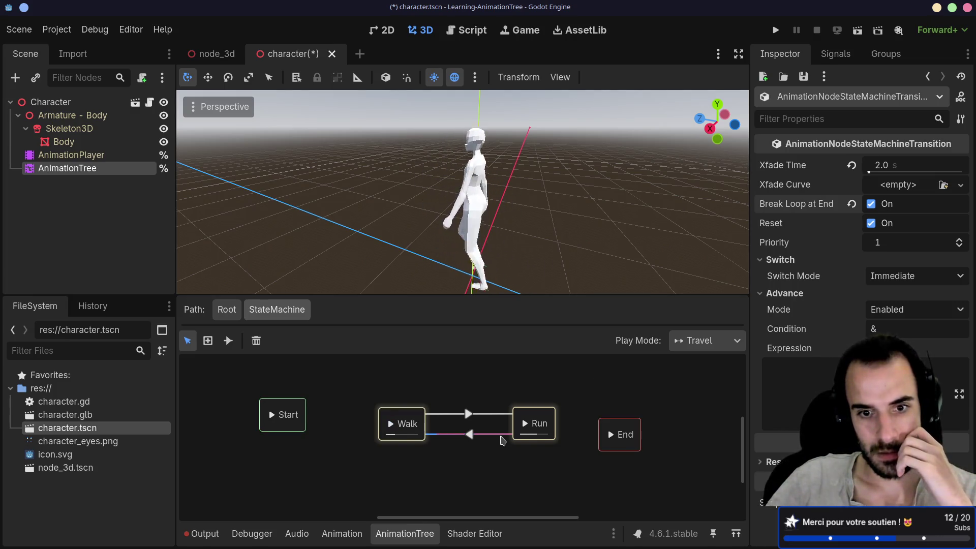
pyautogui.click(525, 424)
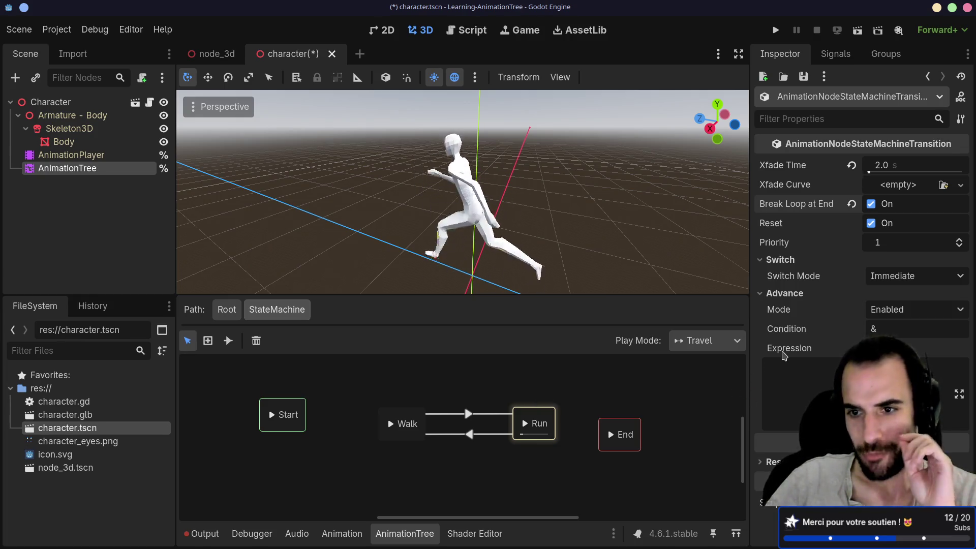
pyautogui.moveTo(784, 353)
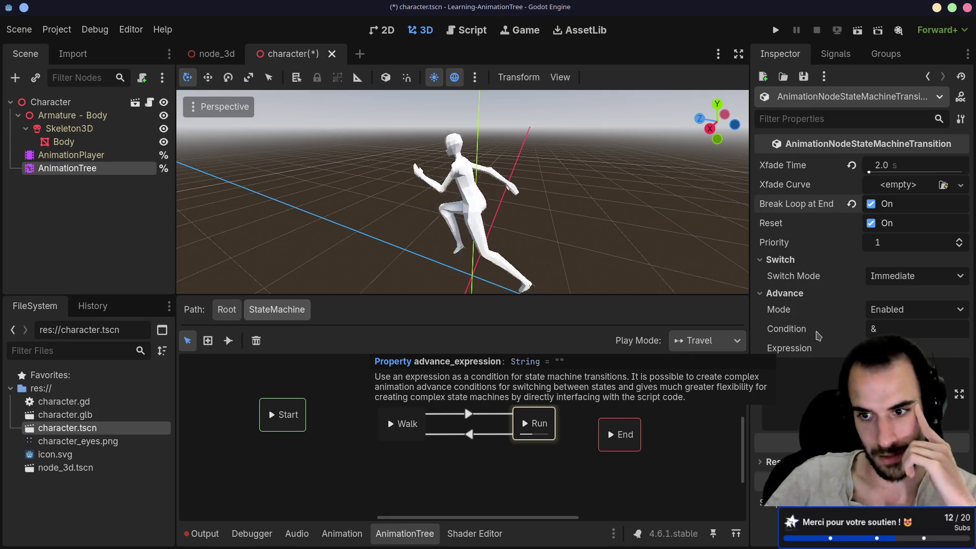
pyautogui.moveTo(821, 330)
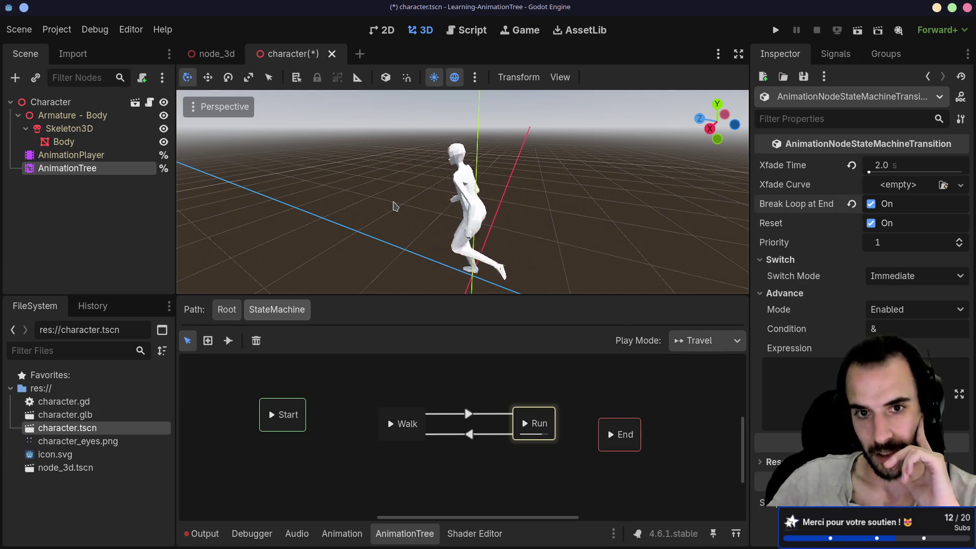
pyautogui.moveTo(394, 206)
pyautogui.mouseDown()
pyautogui.moveTo(617, 203)
pyautogui.moveTo(380, 198)
pyautogui.mouseUp()
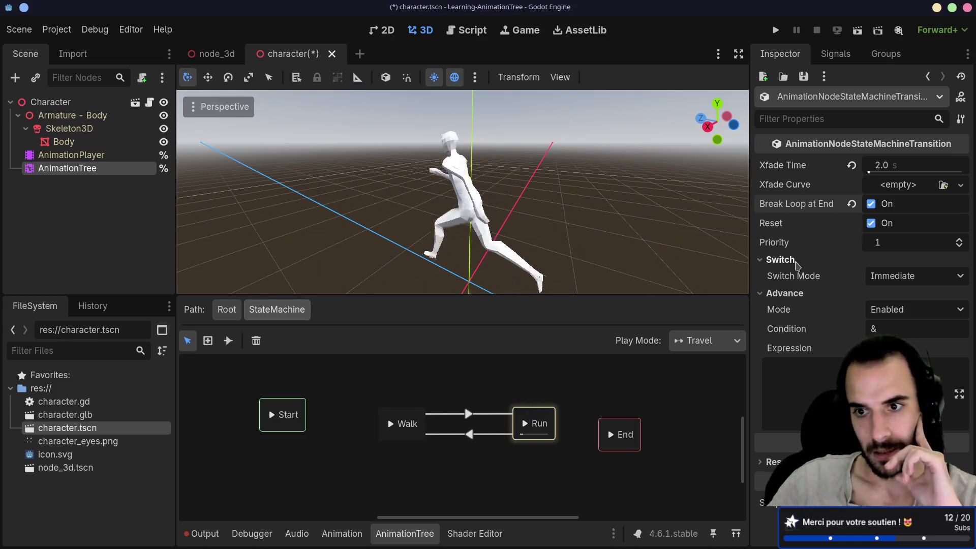
# - Untick Reset and Break Loop at End, then set the Run→Walk Xfade Time to 0.8
pyautogui.click(870, 223)
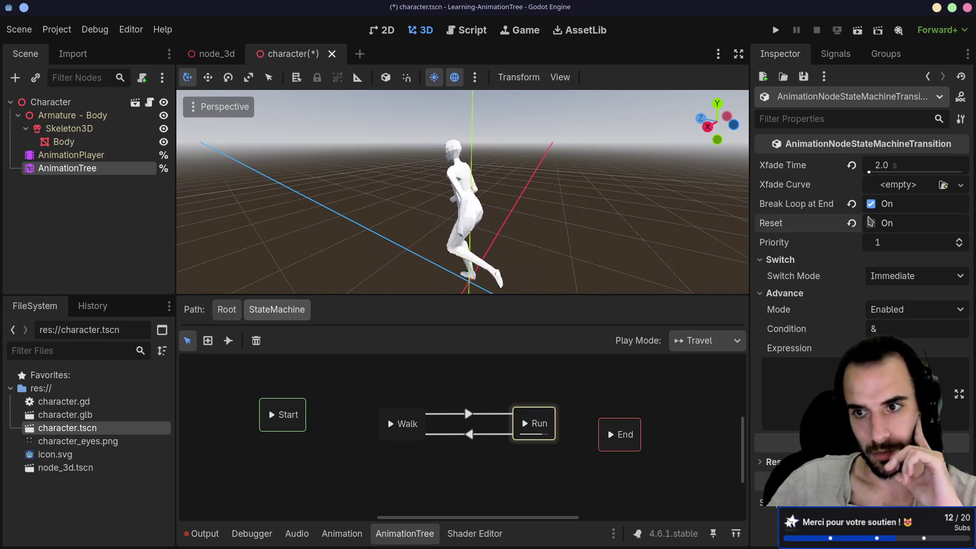
pyautogui.click(870, 203)
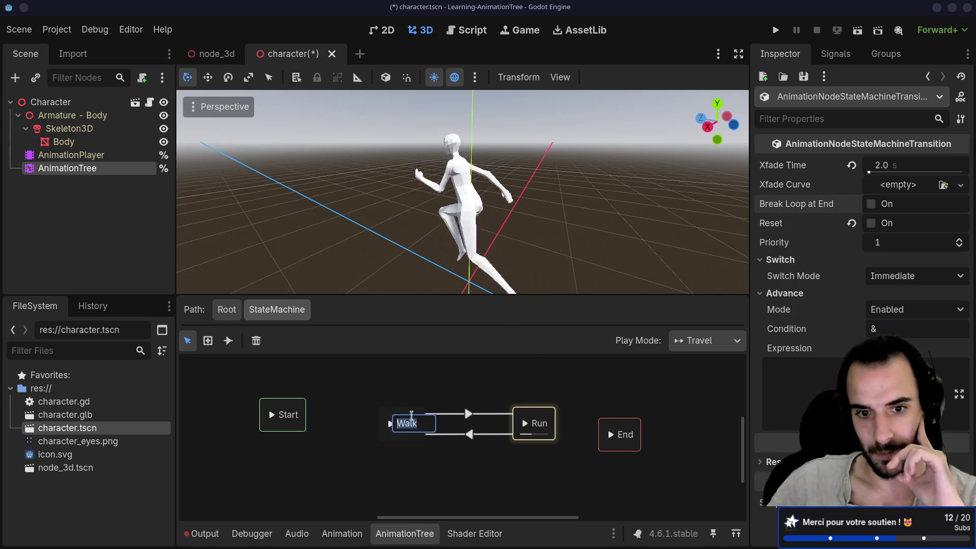
pyautogui.click(389, 420)
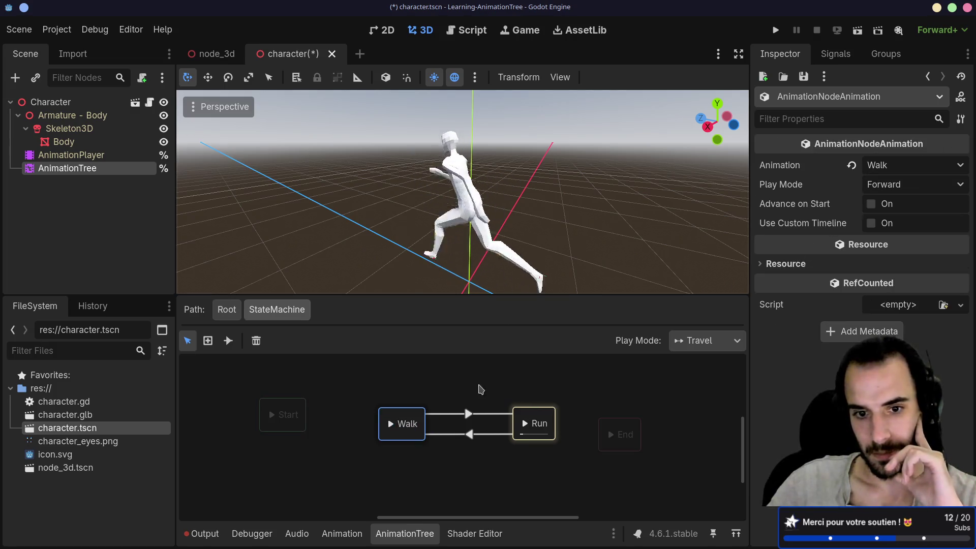
pyautogui.click(442, 413)
pyautogui.click(450, 435)
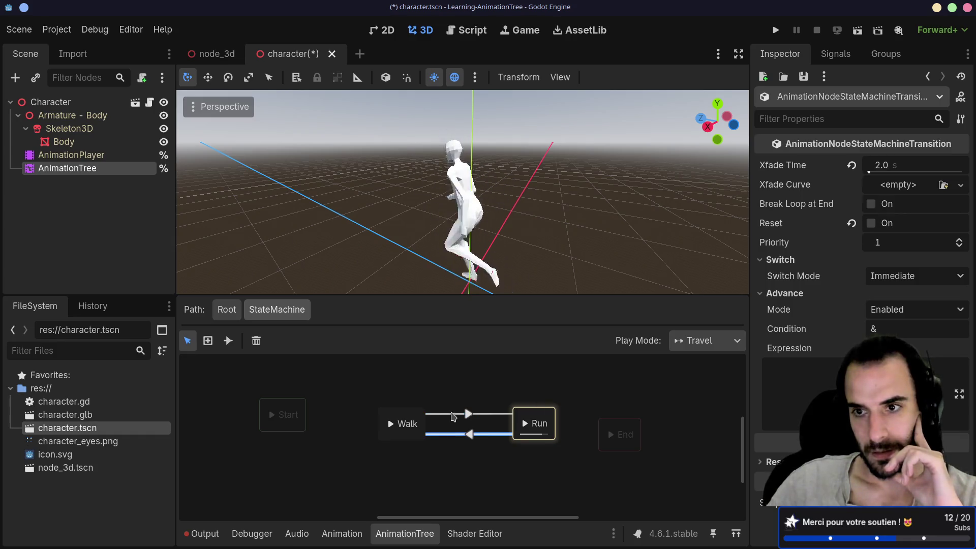
pyautogui.click(452, 414)
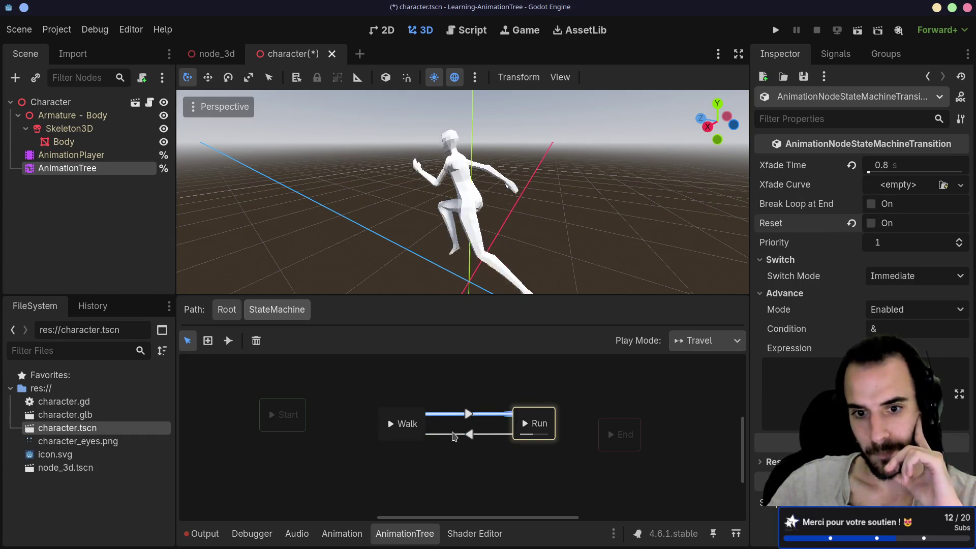
pyautogui.click(451, 435)
pyautogui.click(881, 171)
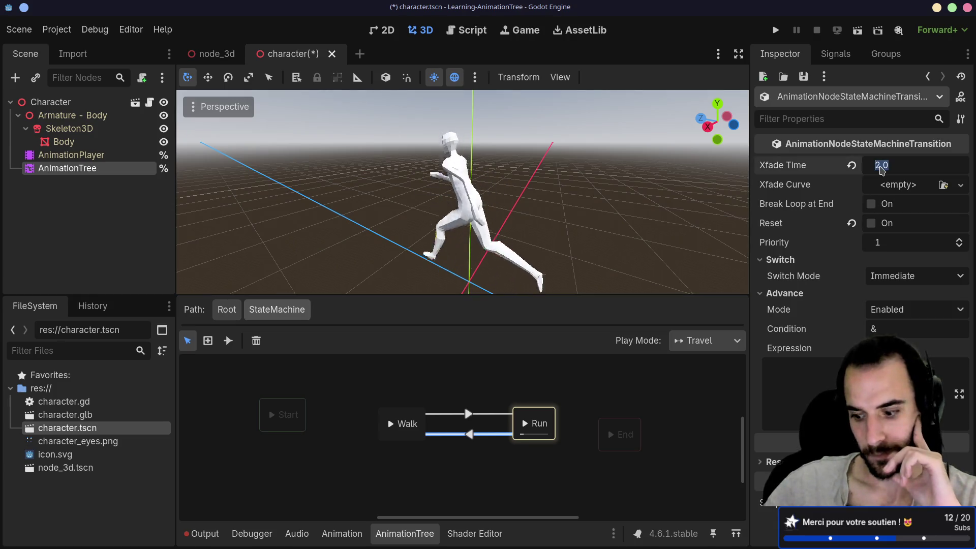
pyautogui.write('0.8')
pyautogui.press('Return')
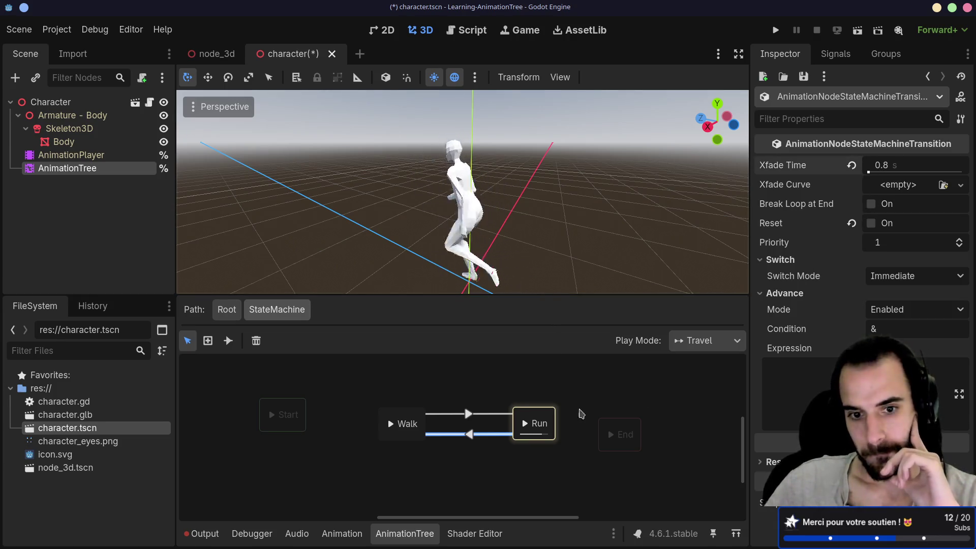
# - Travel the preview Walk → Run → Walk → Run to test the cross-fade
pyautogui.click(389, 430)
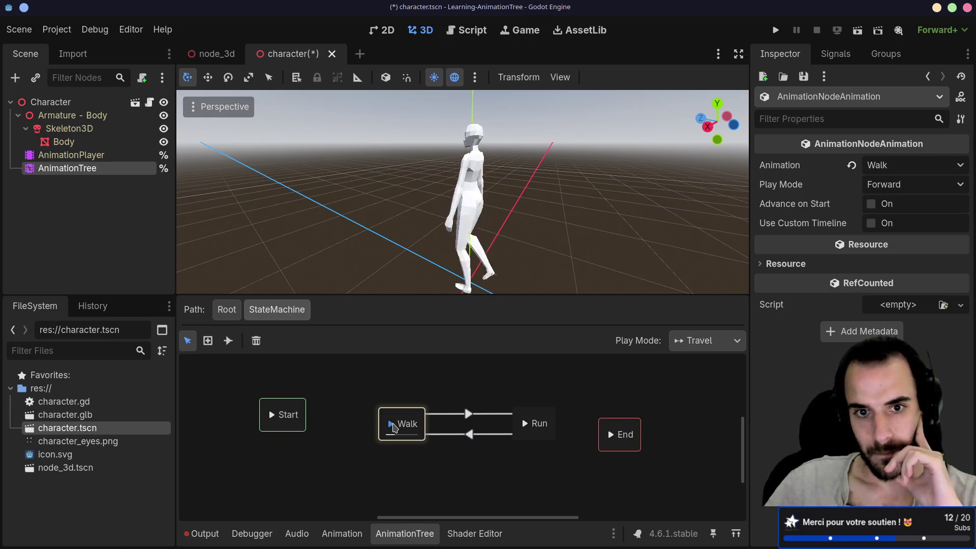
pyautogui.click(525, 424)
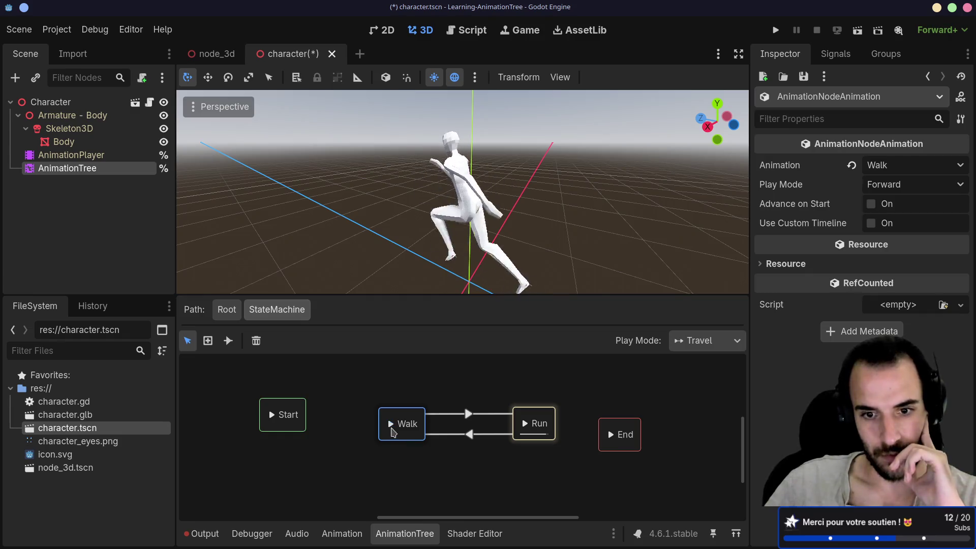
pyautogui.click(392, 428)
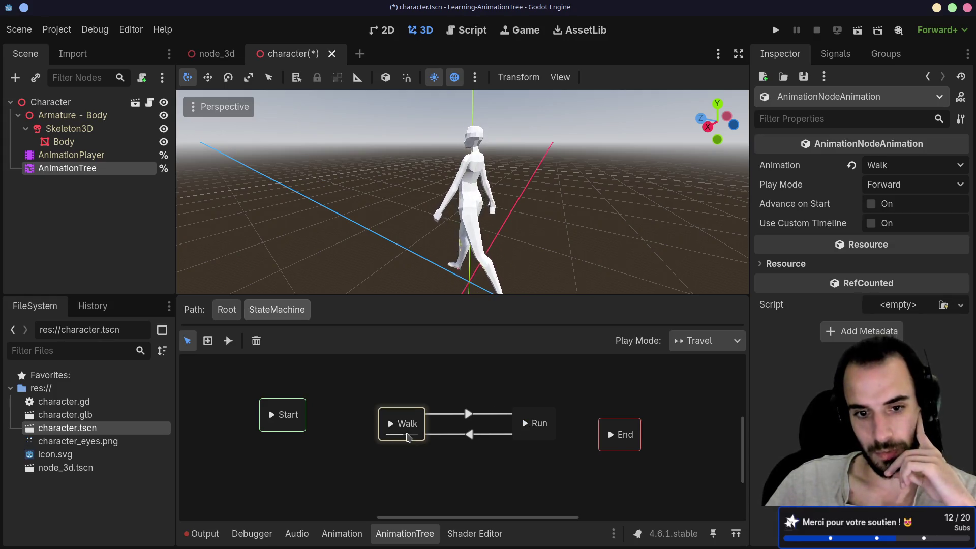
pyautogui.click(527, 425)
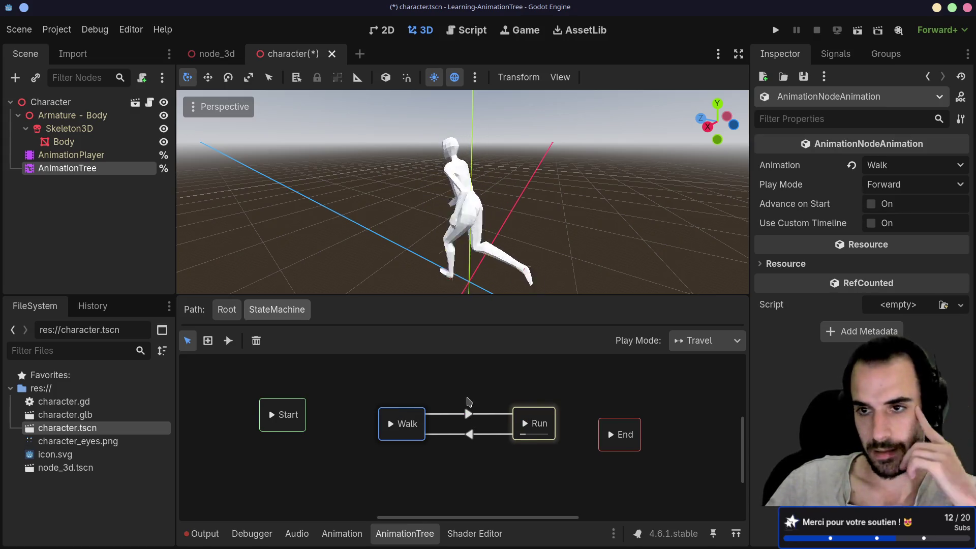
# - In the AnimationTree docs, mark the Xfade Time, Xfade Curve and Reset descriptions
pyautogui.hotkey('alt', 'Tab')
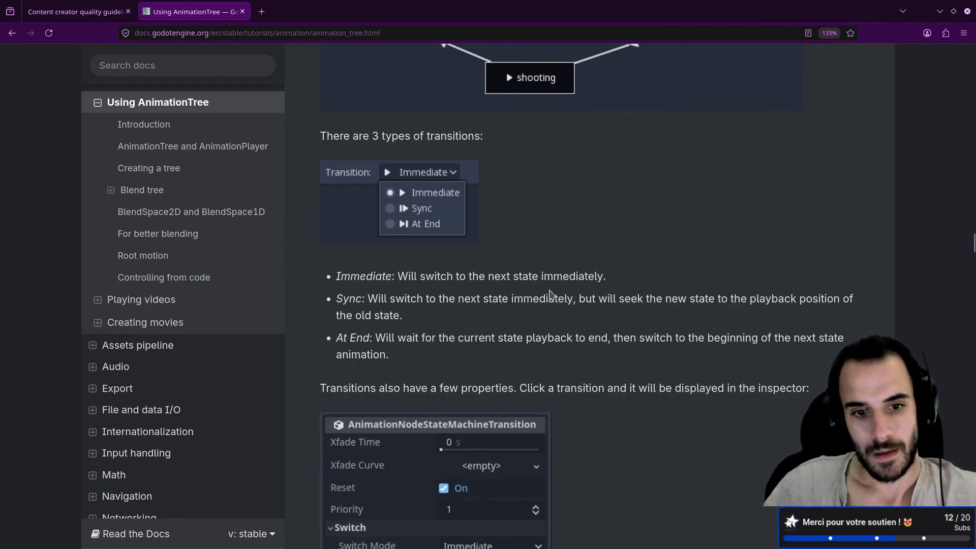
pyautogui.scroll(-3, 549, 294)
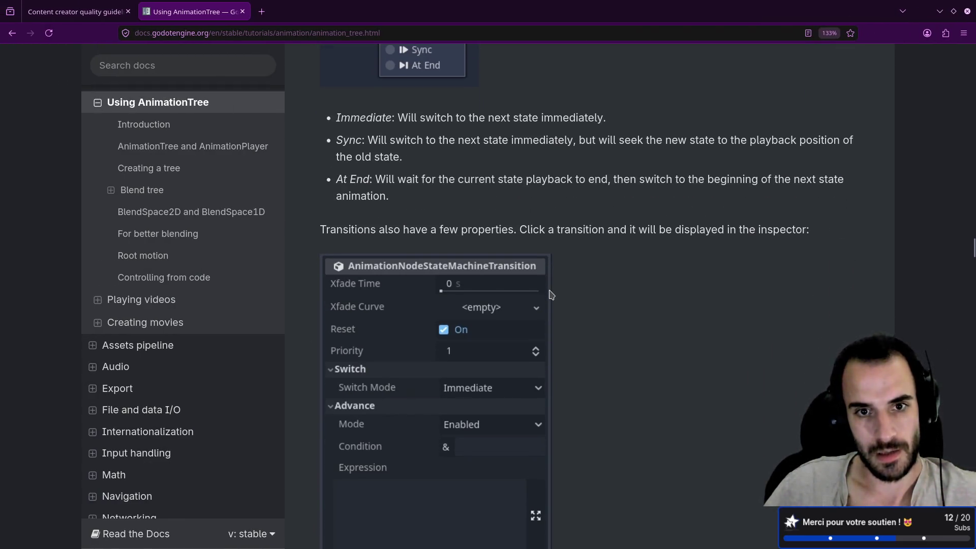
pyautogui.scroll(-2, 552, 295)
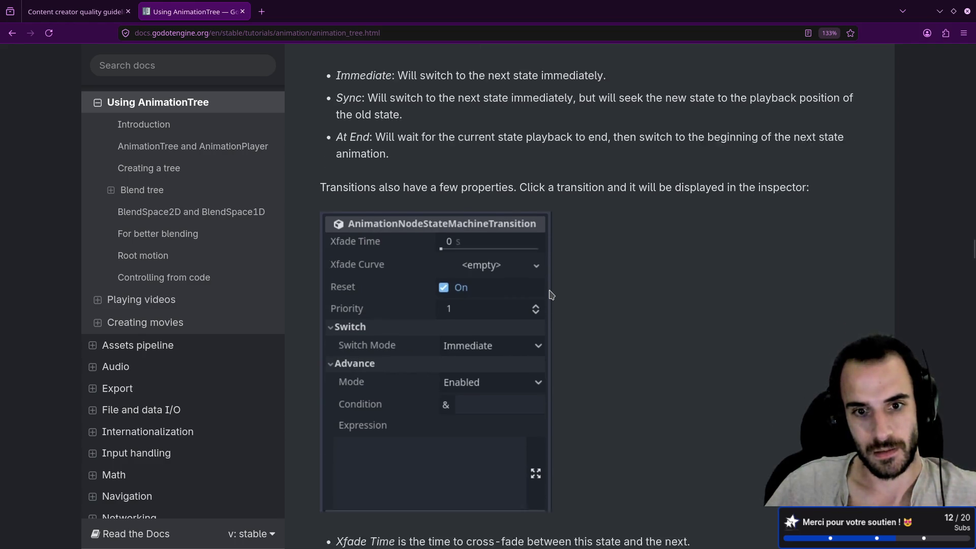
pyautogui.scroll(-5, 443, 250)
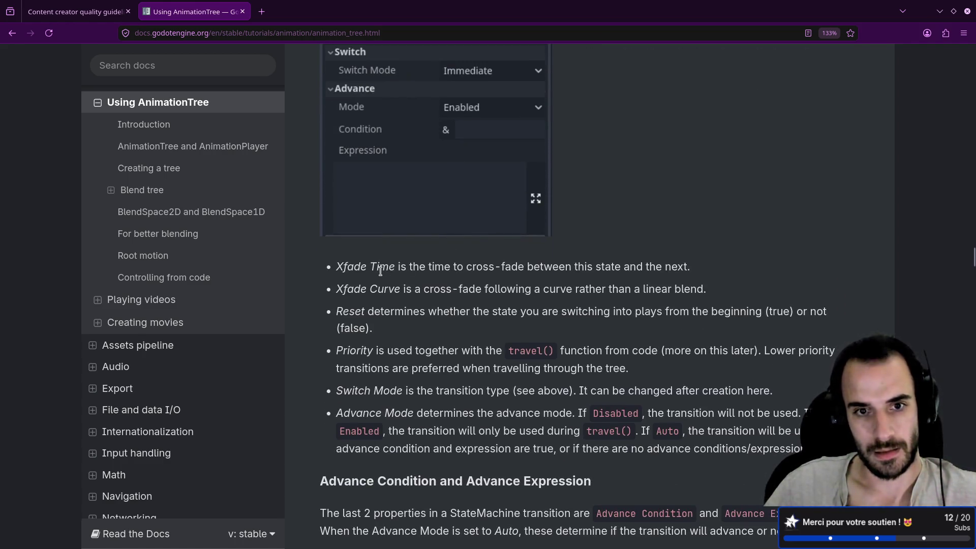
pyautogui.moveTo(377, 266); pyautogui.dragTo(646, 261)
pyautogui.moveTo(395, 290); pyautogui.dragTo(500, 292)
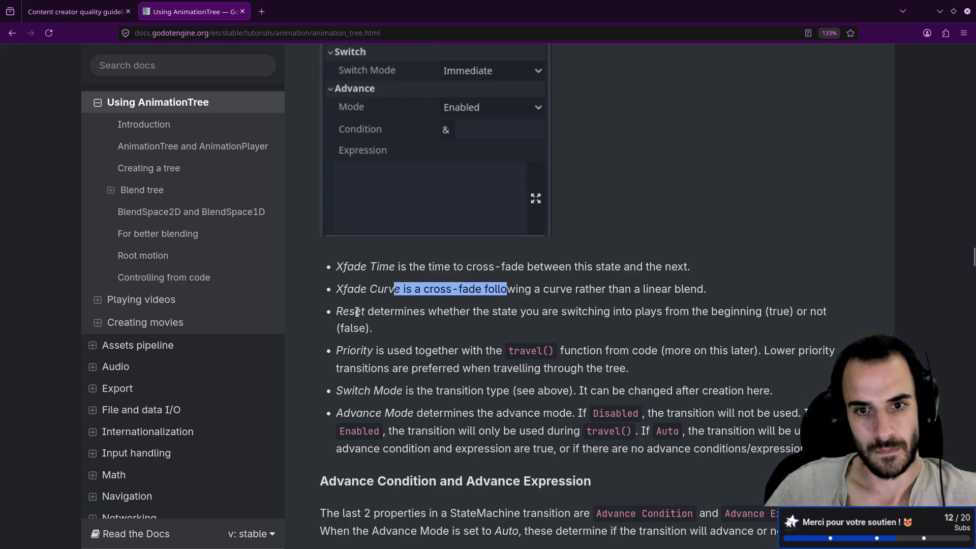
pyautogui.moveTo(355, 311); pyautogui.dragTo(731, 313)
# - Mark the Priority and Advance Mode descriptions, including the note that Disabled transitions are unused
pyautogui.scroll(-3, 584, 307)
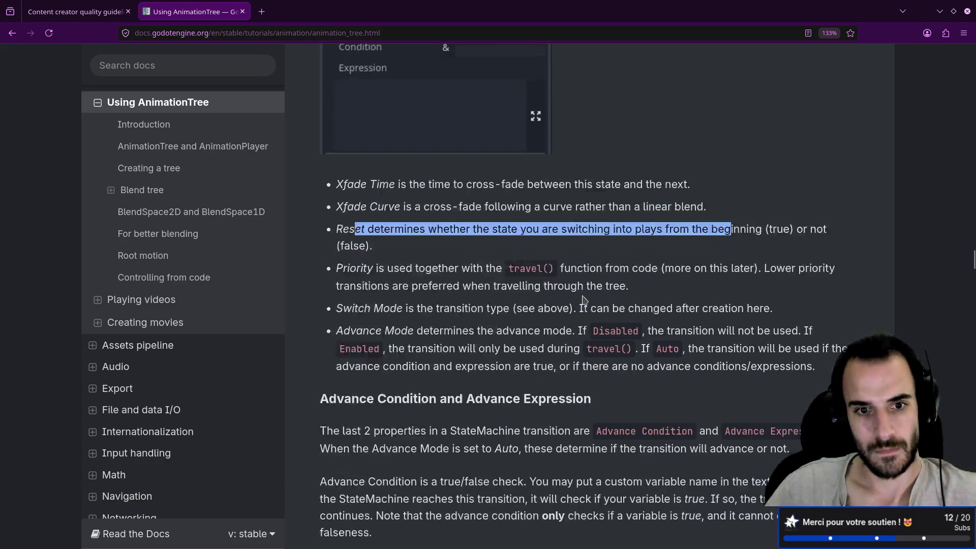
pyautogui.click(474, 256)
pyautogui.moveTo(382, 205)
pyautogui.mouseDown()
pyautogui.moveTo(361, 208)
pyautogui.moveTo(426, 192)
pyautogui.mouseUp()
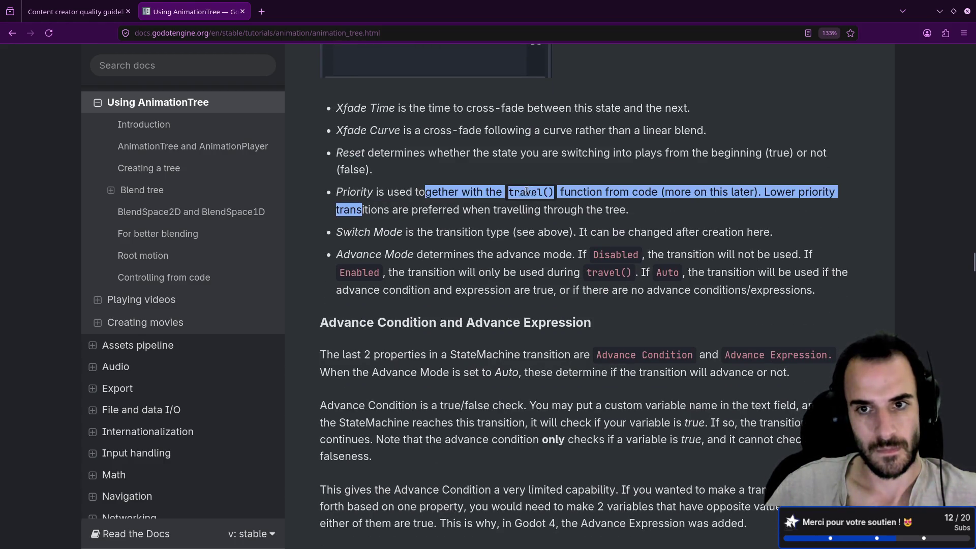
pyautogui.click(624, 193)
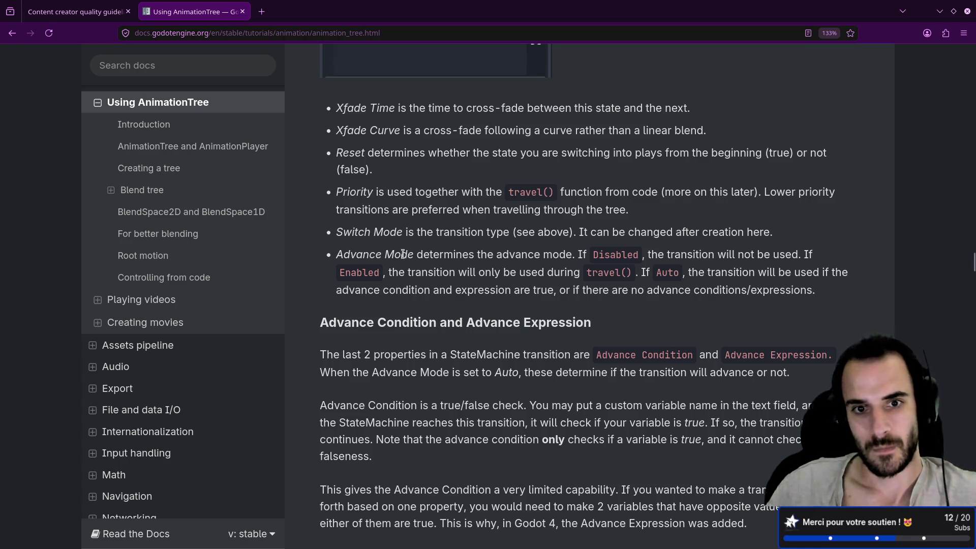
pyautogui.moveTo(395, 254); pyautogui.dragTo(540, 254)
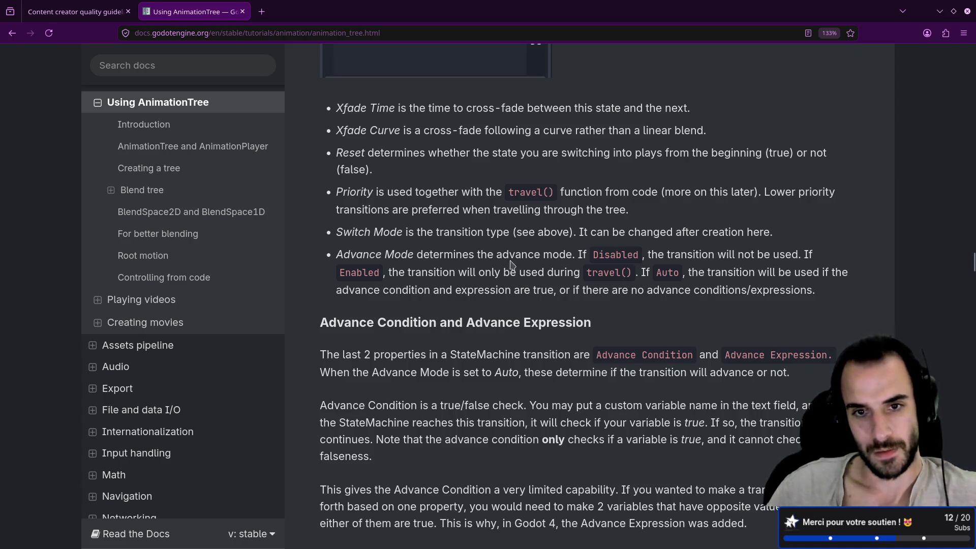
pyautogui.moveTo(529, 254); pyautogui.dragTo(822, 256)
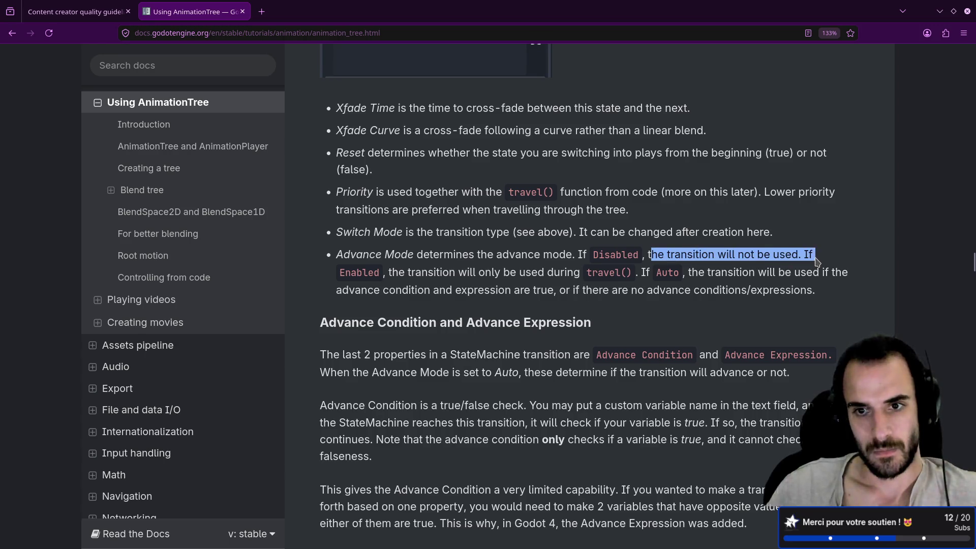
pyautogui.click(743, 244)
# - Set both Walk→Run and Run→Walk advance modes to Disabled and test travelling Walk to Run
pyautogui.hotkey('alt', 'Tab')
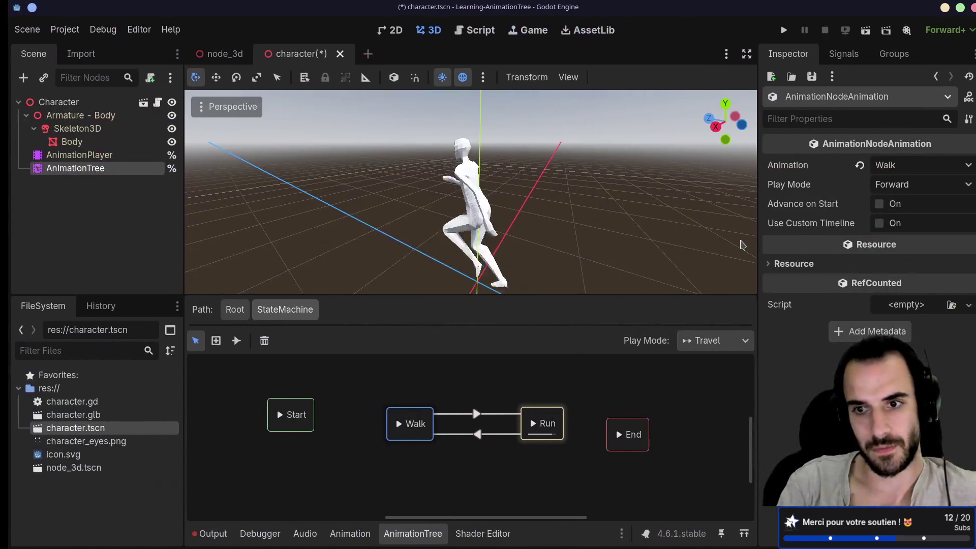
pyautogui.click(453, 414)
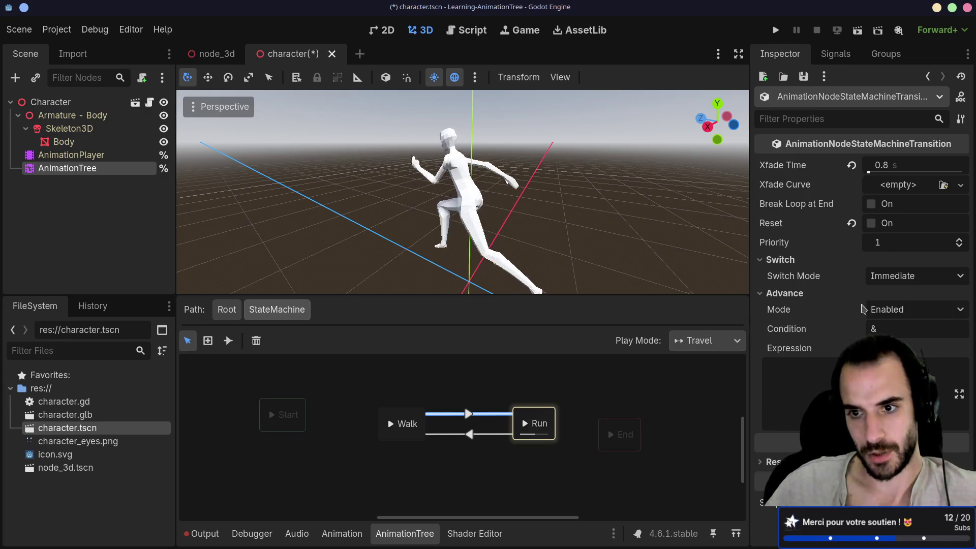
pyautogui.click(915, 309)
pyautogui.click(897, 328)
pyautogui.click(488, 434)
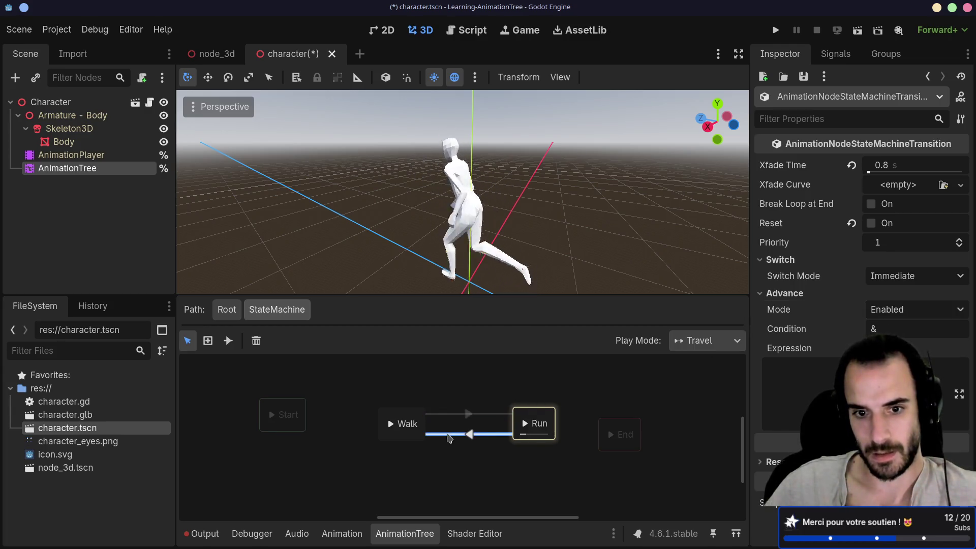
pyautogui.click(885, 310)
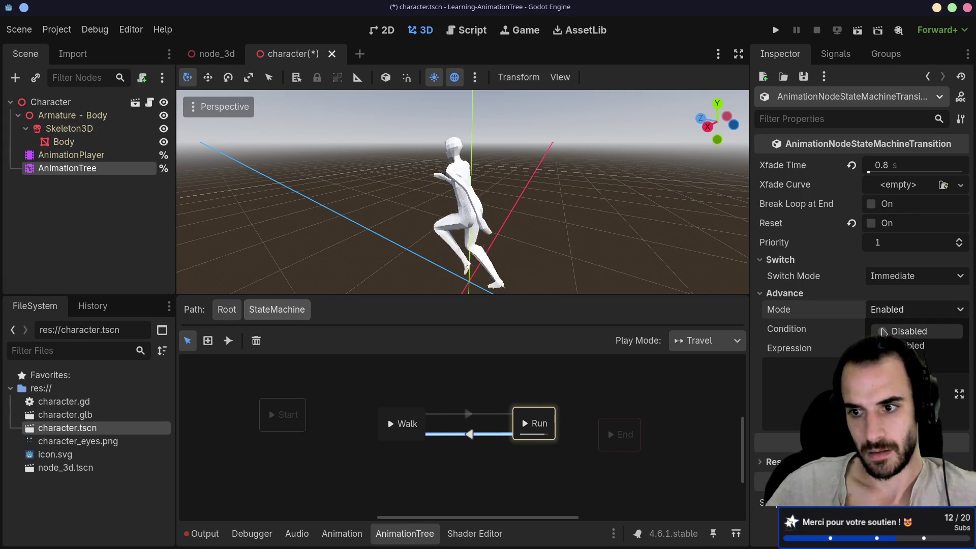
pyautogui.click(900, 330)
pyautogui.click(390, 426)
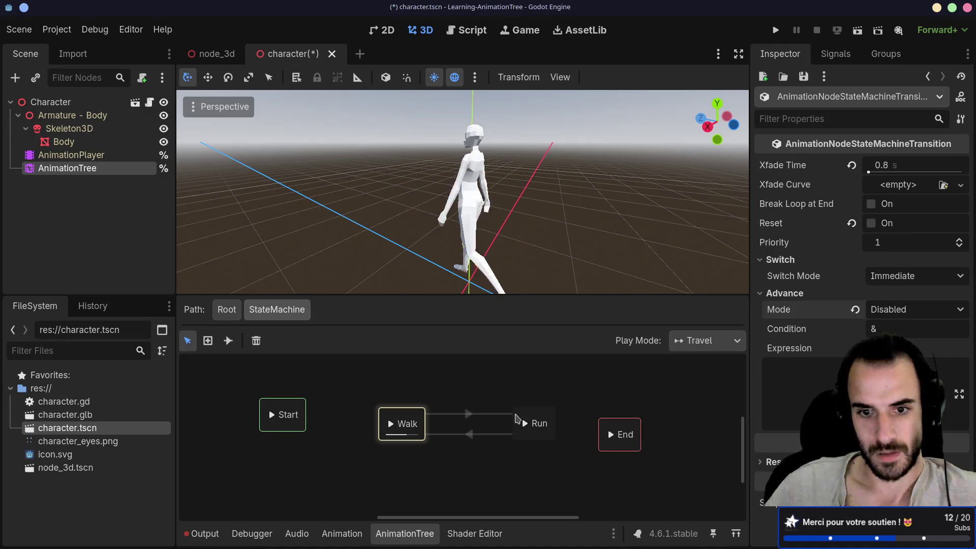
pyautogui.click(526, 424)
# - Switch both Walk→Run and Run→Walk advance modes to Auto
pyautogui.click(431, 415)
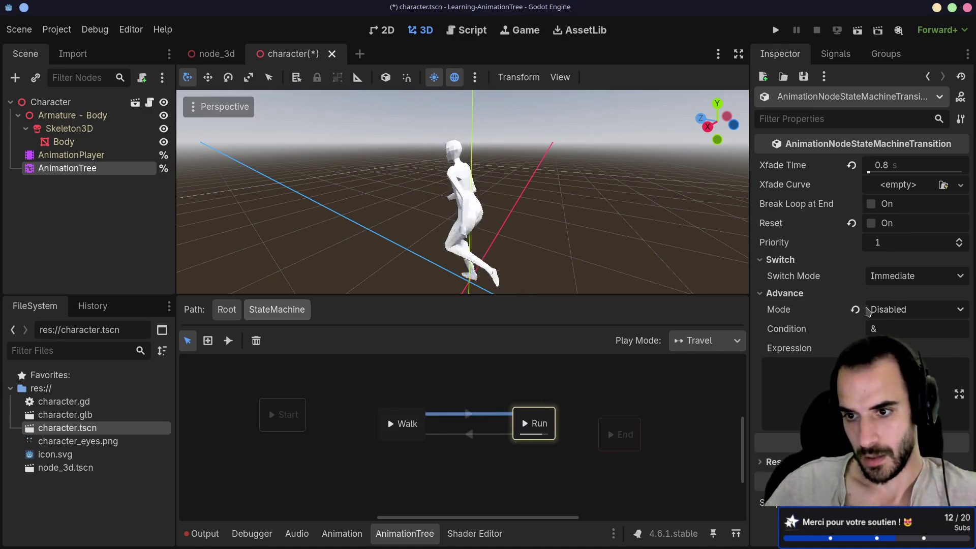
pyautogui.click(886, 310)
pyautogui.click(905, 359)
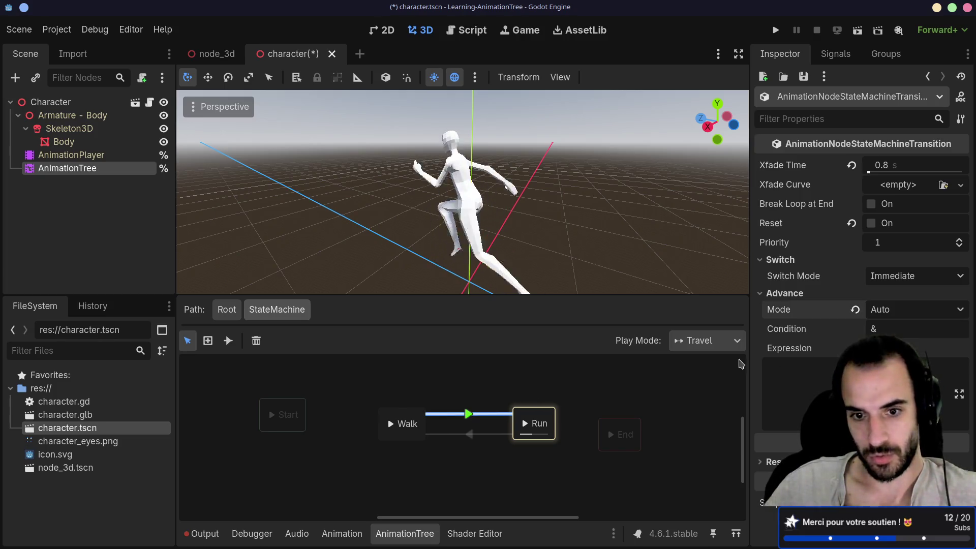
pyautogui.click(447, 434)
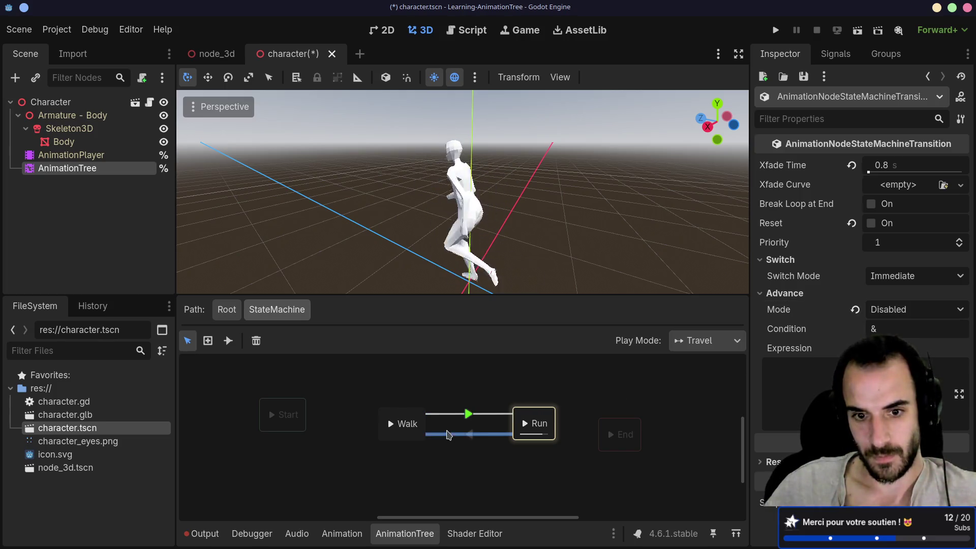
pyautogui.click(855, 310)
pyautogui.click(894, 309)
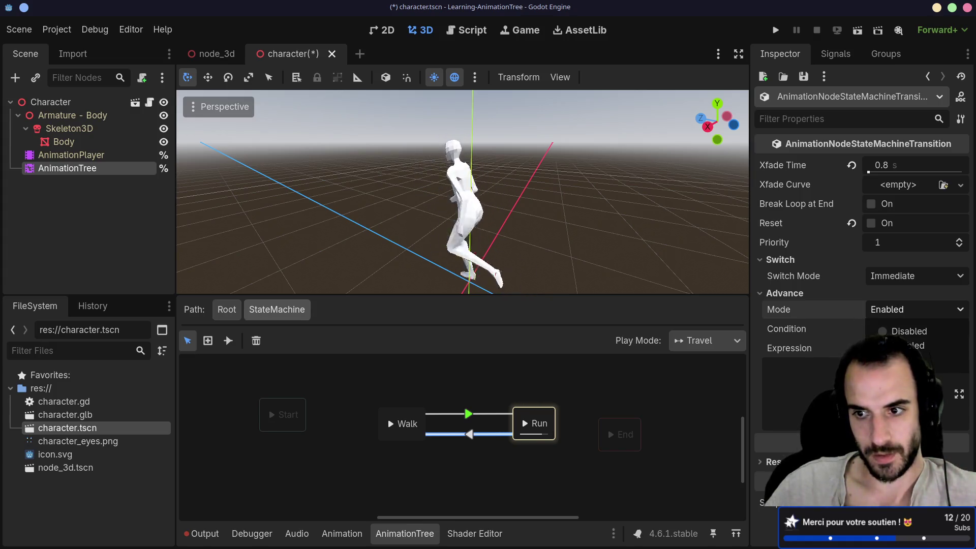
pyautogui.click(894, 350)
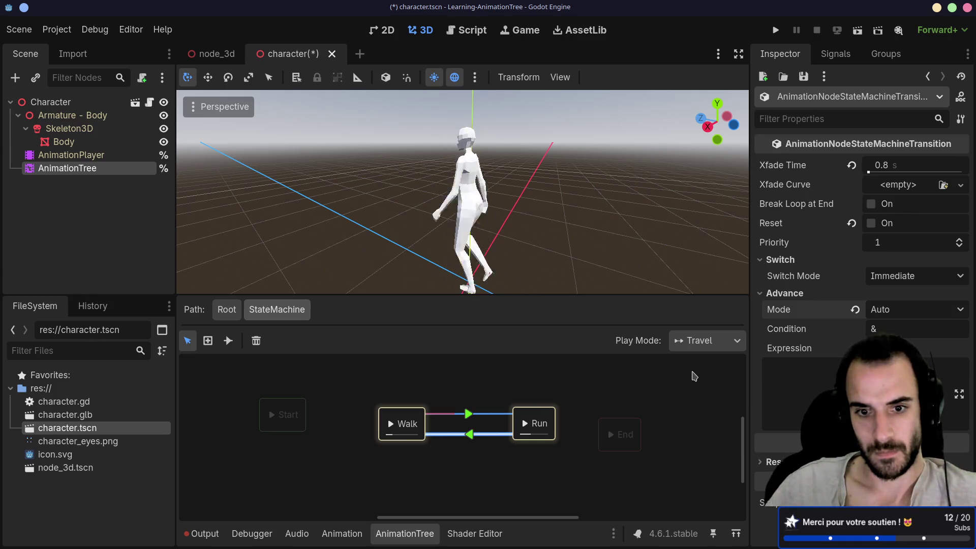
pyautogui.click(813, 369)
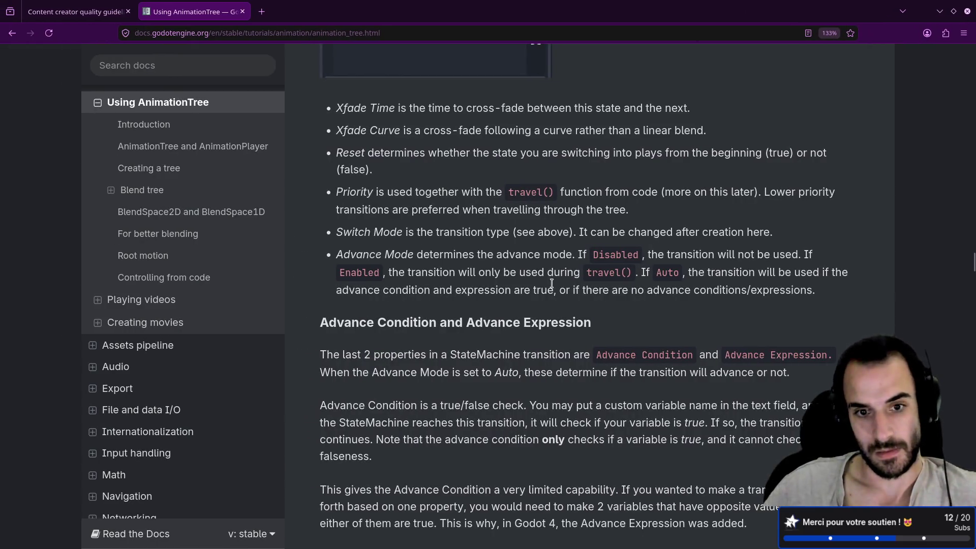
pyautogui.scroll(-3, 342, 189)
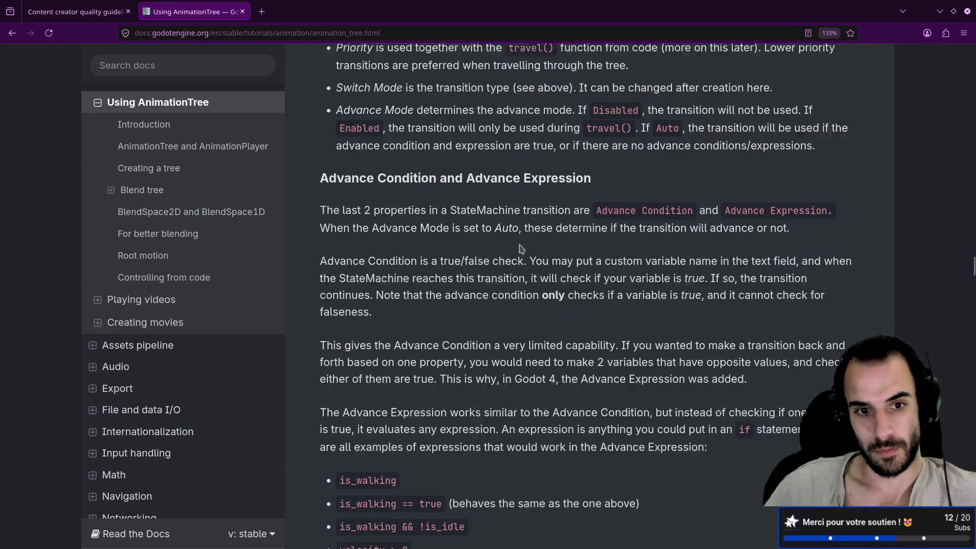
pyautogui.moveTo(325, 196); pyautogui.dragTo(407, 197)
pyautogui.click(407, 197)
pyautogui.moveTo(544, 196); pyautogui.dragTo(551, 197)
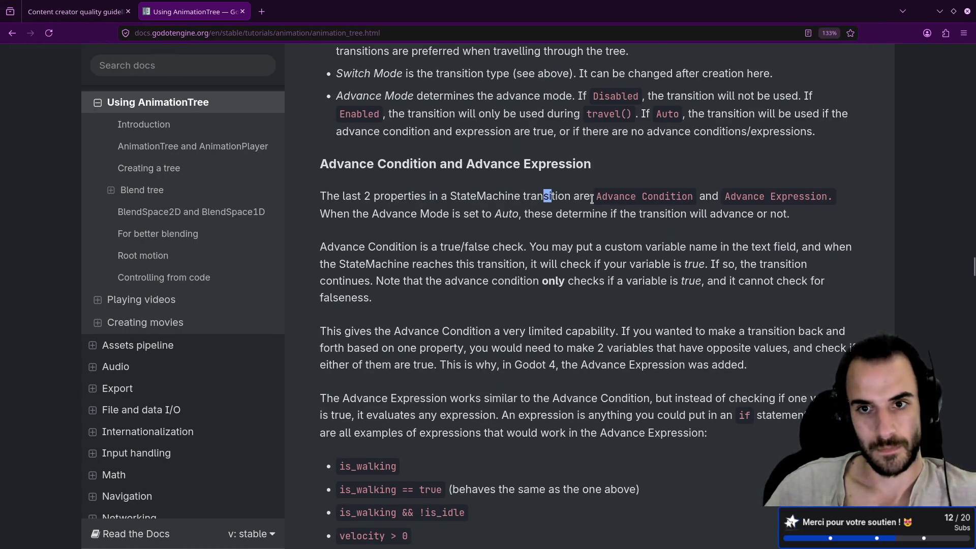
pyautogui.scroll(-2, 431, 265)
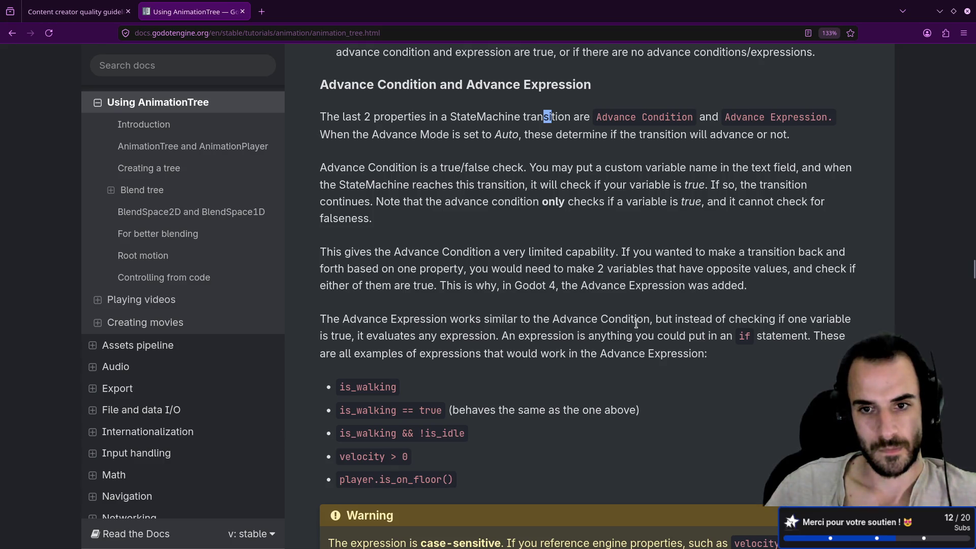
pyautogui.scroll(-6, 557, 319)
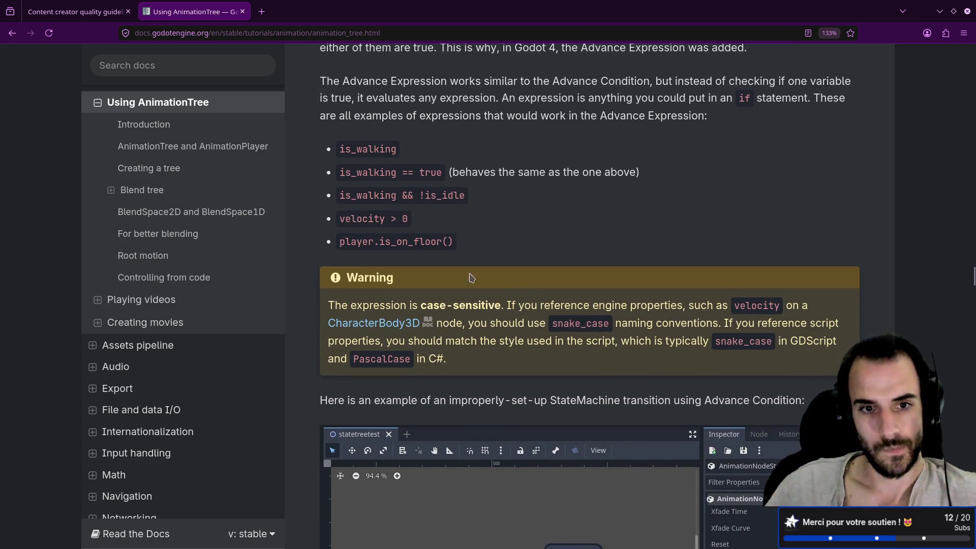
pyautogui.moveTo(327, 305); pyautogui.dragTo(466, 305)
pyautogui.moveTo(578, 305); pyautogui.dragTo(600, 305)
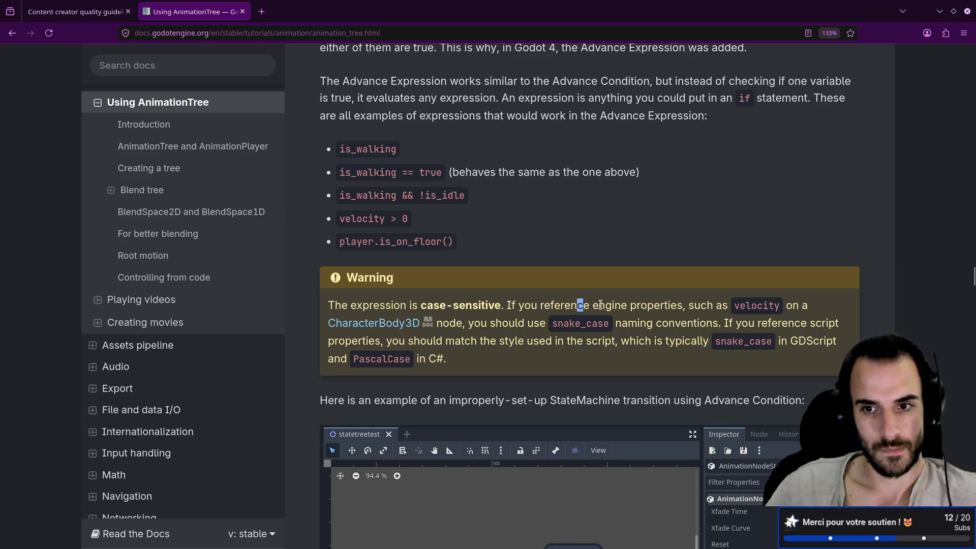
pyautogui.scroll(-8, 601, 305)
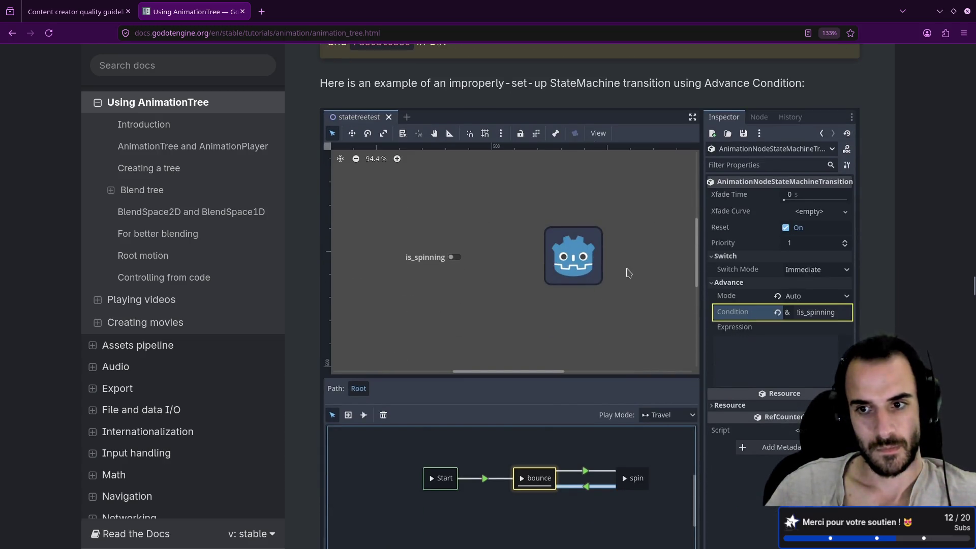
pyautogui.scroll(-4, 627, 273)
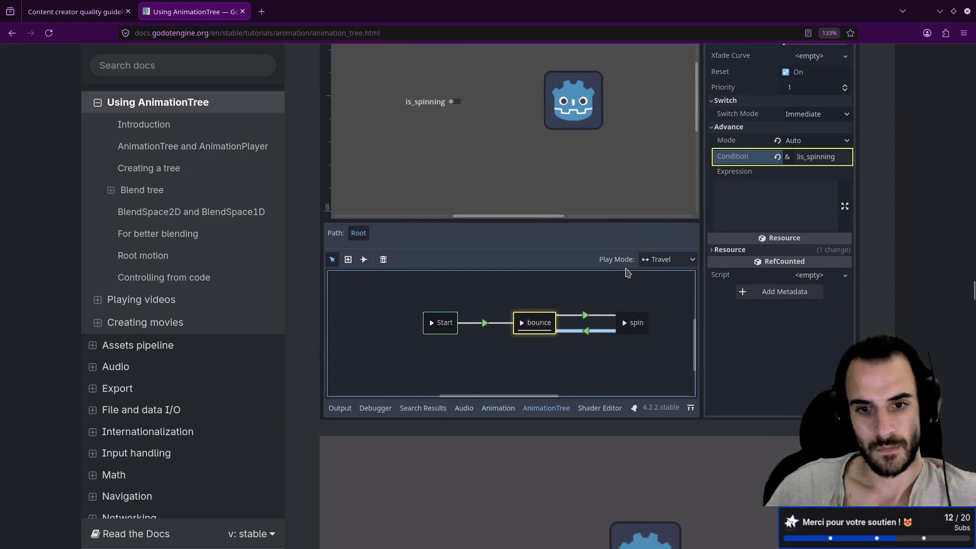
pyautogui.scroll(-4, 627, 273)
pyautogui.scroll(-4, 627, 273)
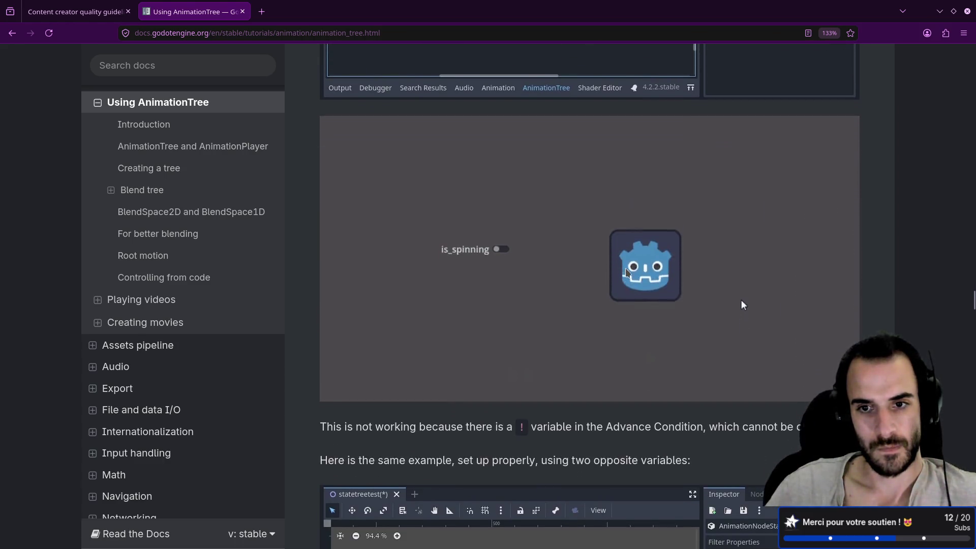
pyautogui.scroll(16, 627, 273)
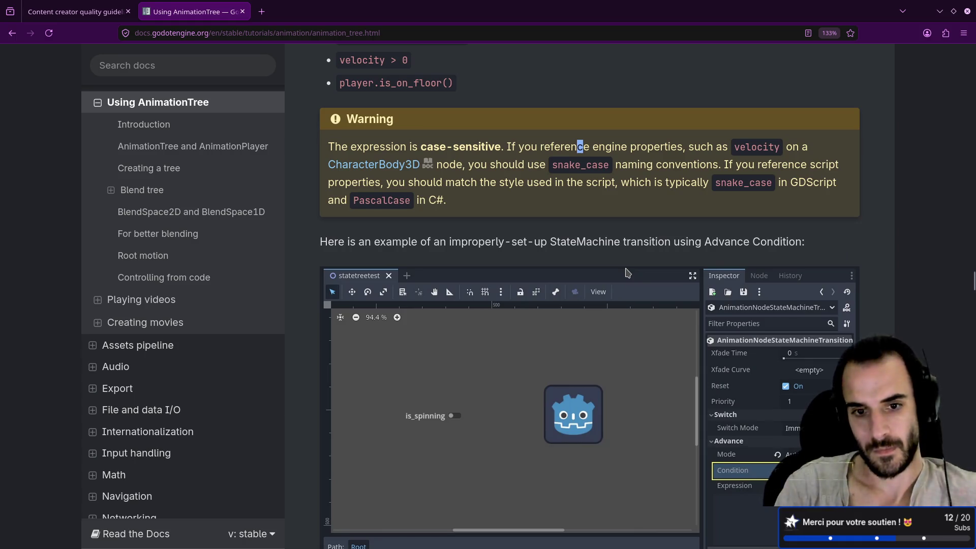
pyautogui.hotkey('alt', 'Tab')
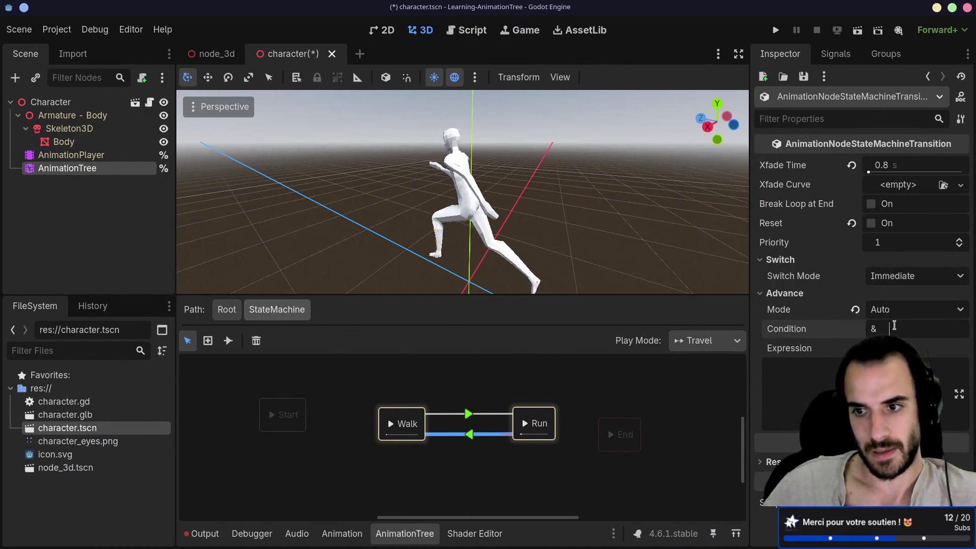
# - Enter is_walking as Run→Walk's advance condition and is_running as Walk→Run's
pyautogui.write('is')
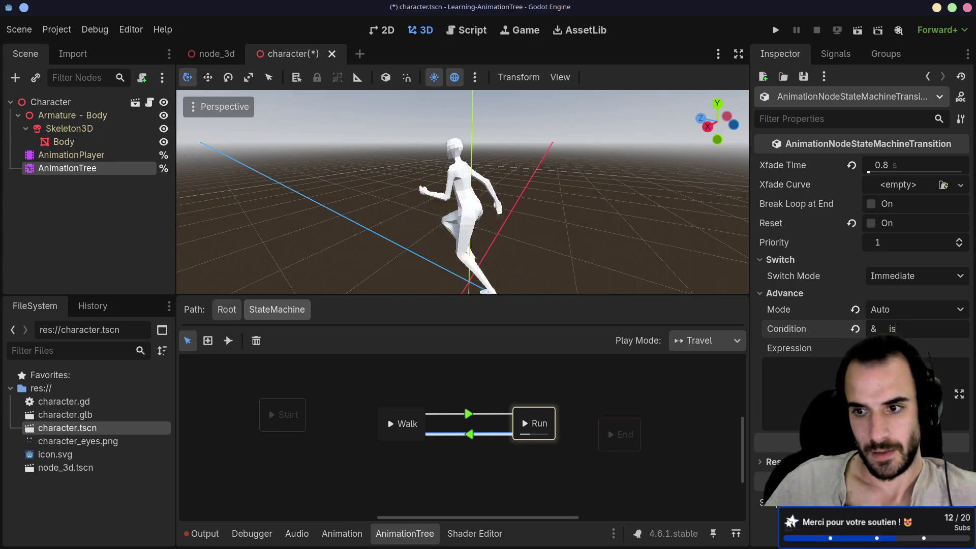
pyautogui.click(909, 329)
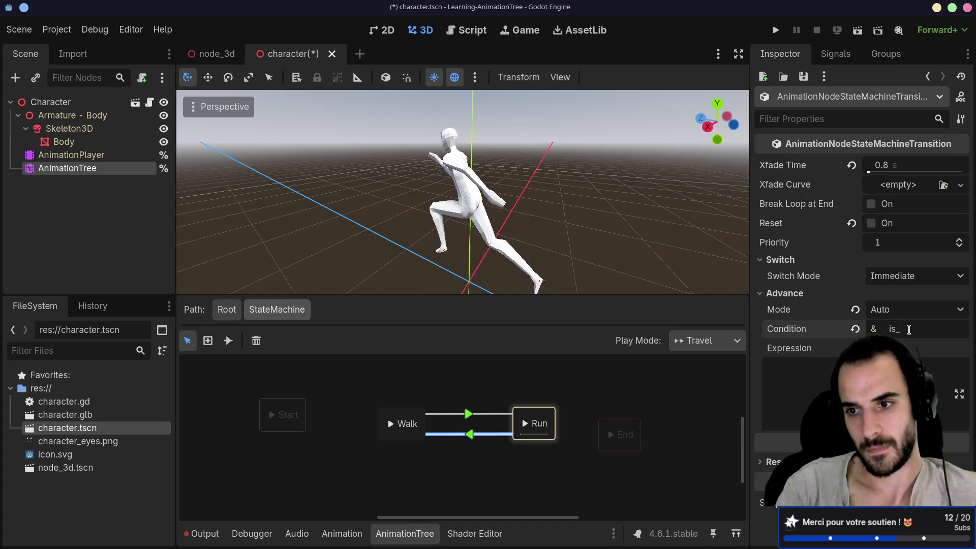
pyautogui.write('_walking')
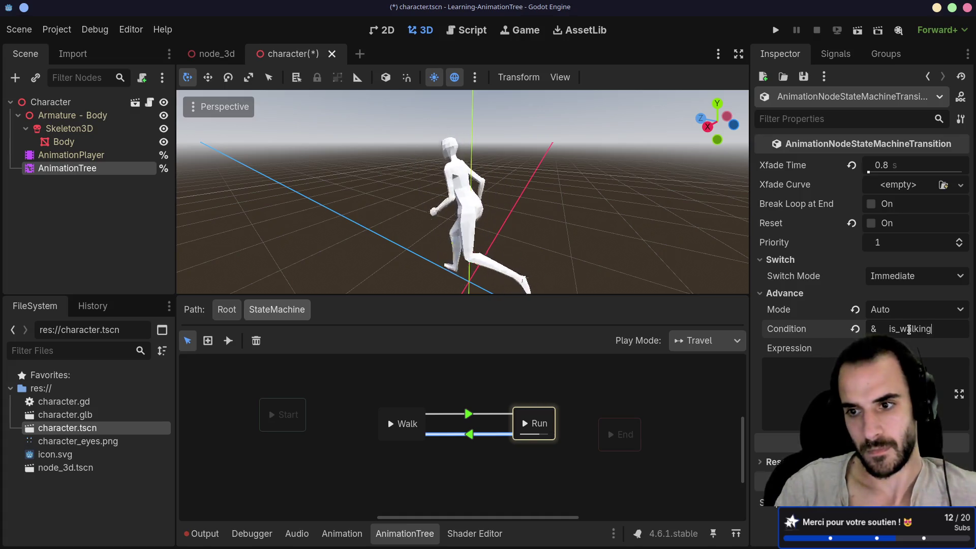
pyautogui.click(675, 401)
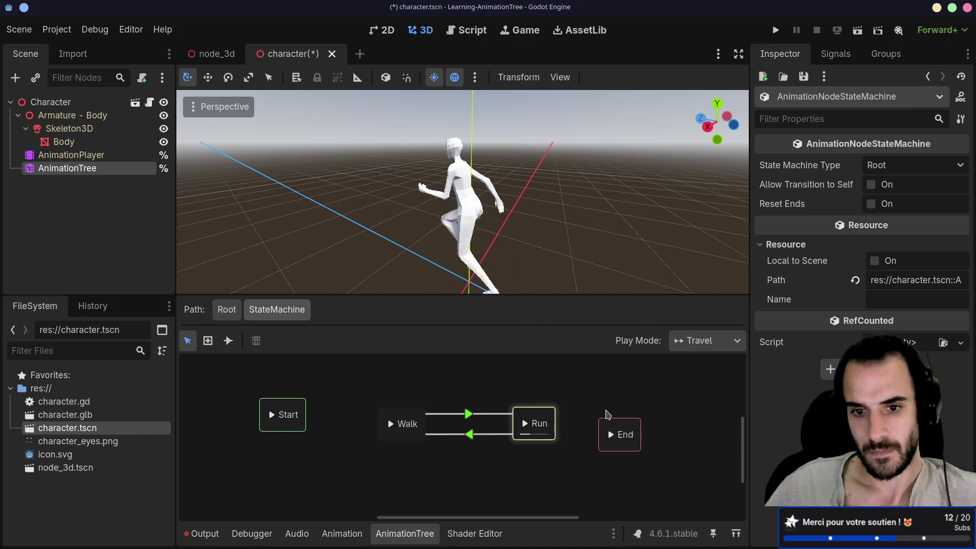
pyautogui.click(493, 414)
pyautogui.click(909, 329)
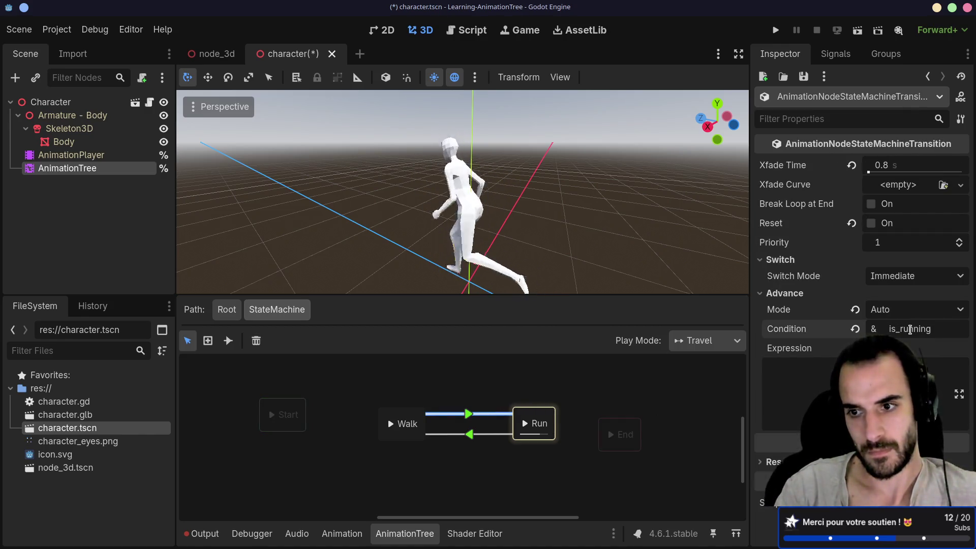
pyautogui.click(579, 377)
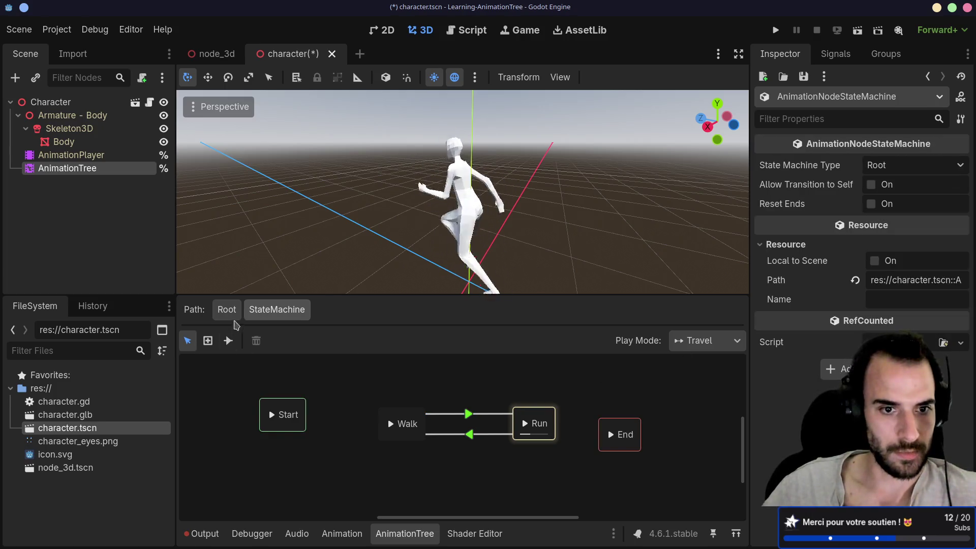
# - At the Root blend tree, toggle is_running and is_walking to test the walk and run animations
pyautogui.click(224, 311)
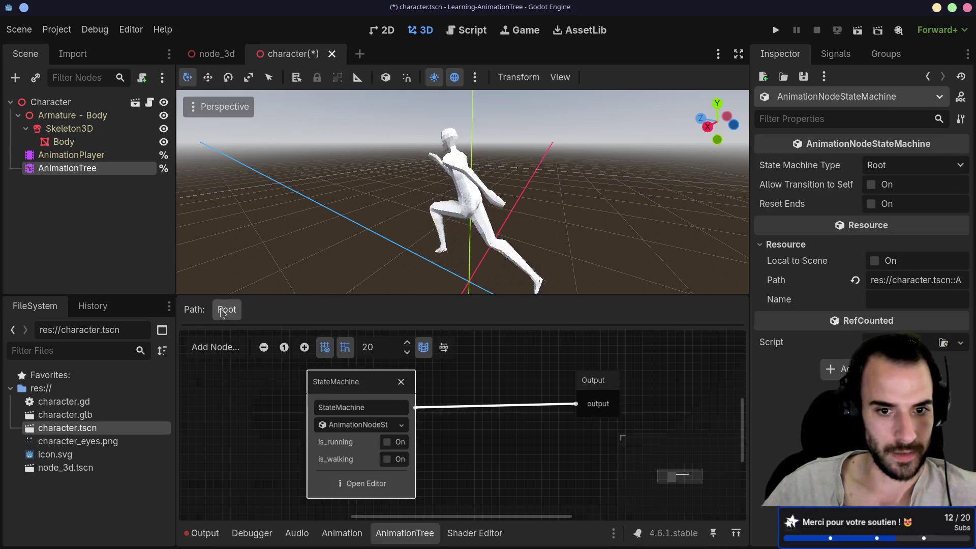
pyautogui.click(387, 443)
pyautogui.click(388, 442)
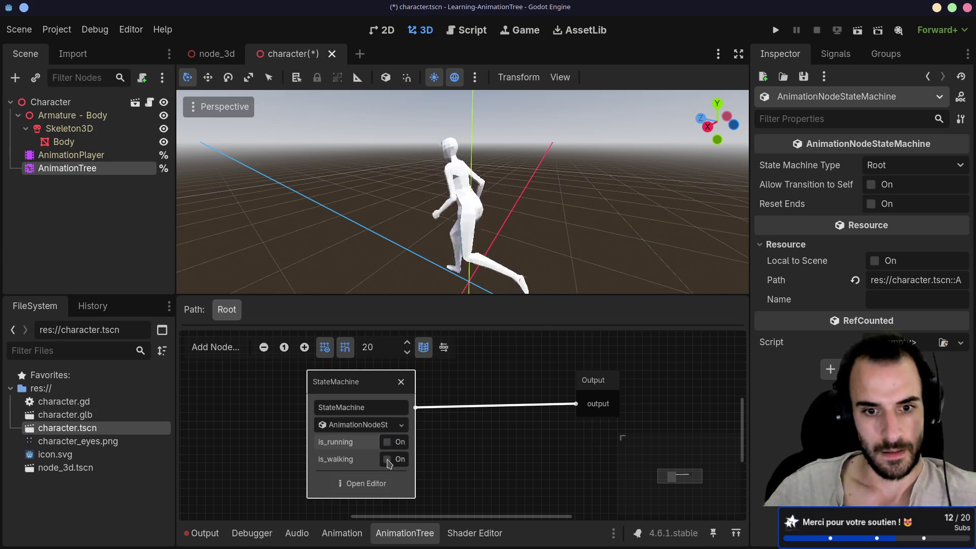
pyautogui.click(387, 460)
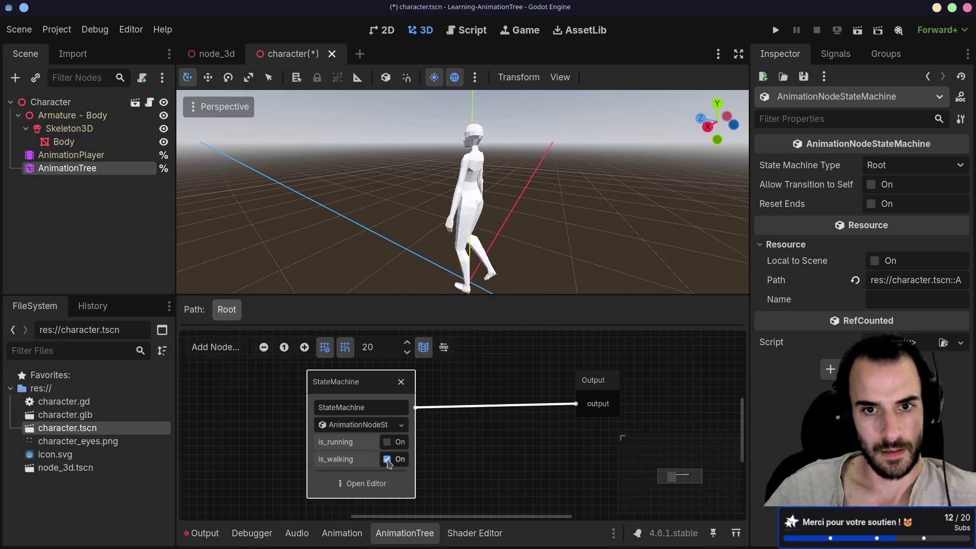
pyautogui.moveTo(386, 203)
pyautogui.mouseDown()
pyautogui.moveTo(551, 197)
pyautogui.moveTo(581, 223)
pyautogui.mouseUp()
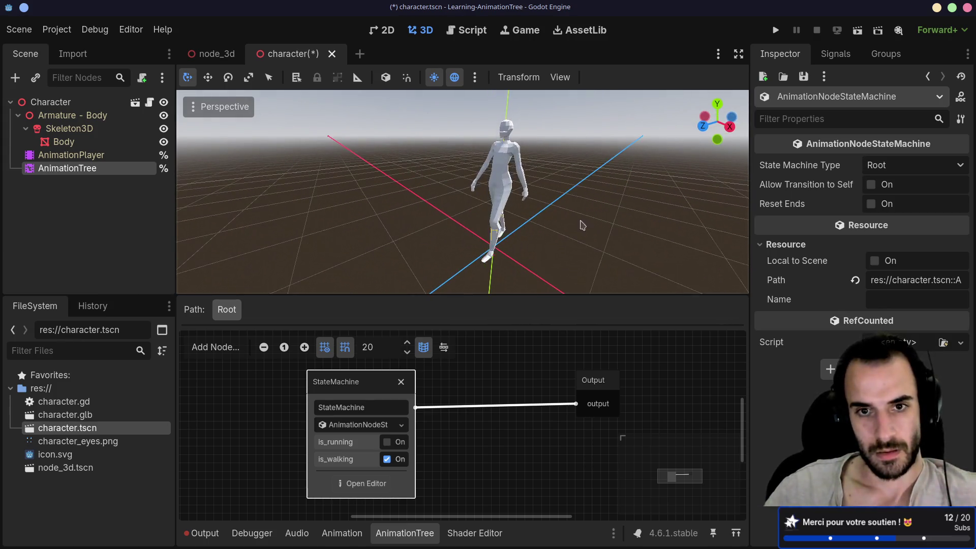
pyautogui.click(388, 459)
pyautogui.click(387, 443)
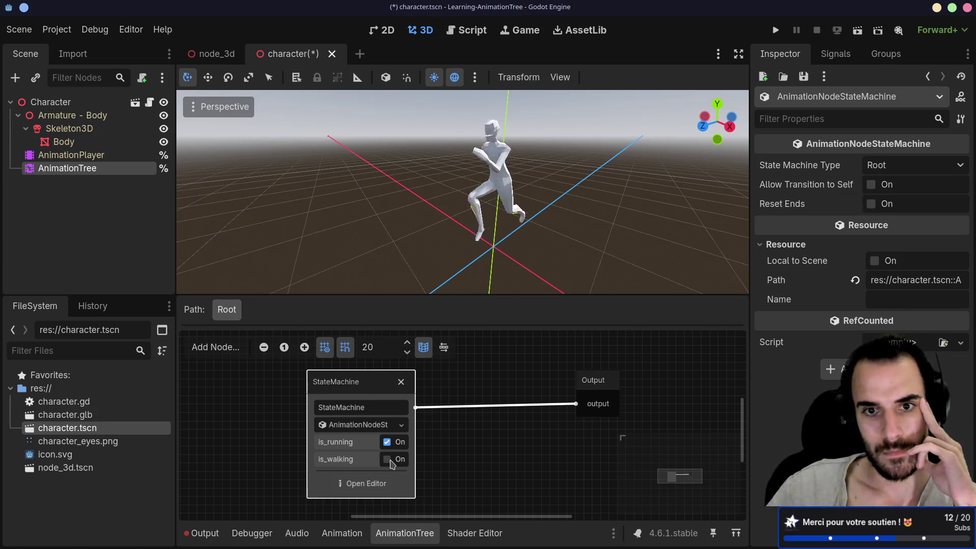
pyautogui.click(387, 460)
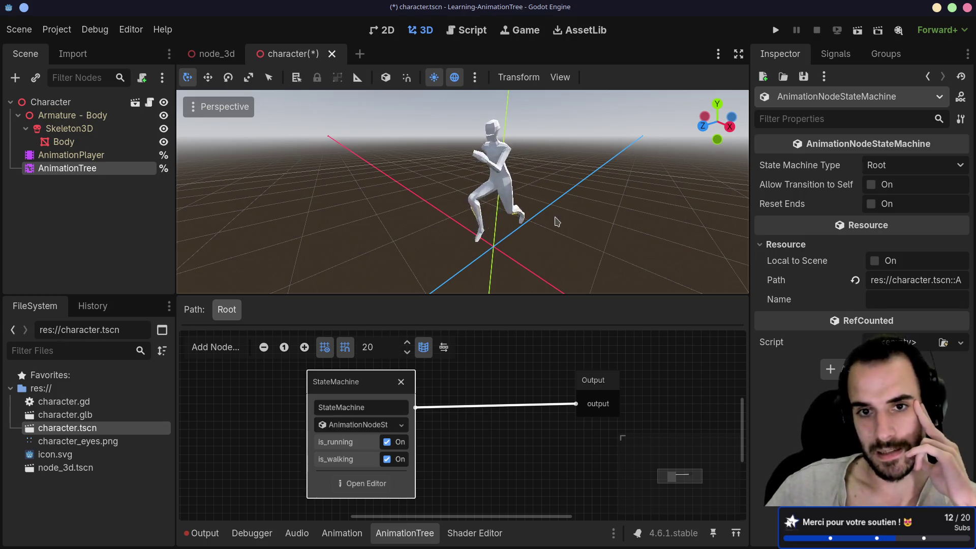
pyautogui.moveTo(557, 222); pyautogui.dragTo(518, 208)
# - Leave is_running switched on and save the scene
pyautogui.click(387, 441)
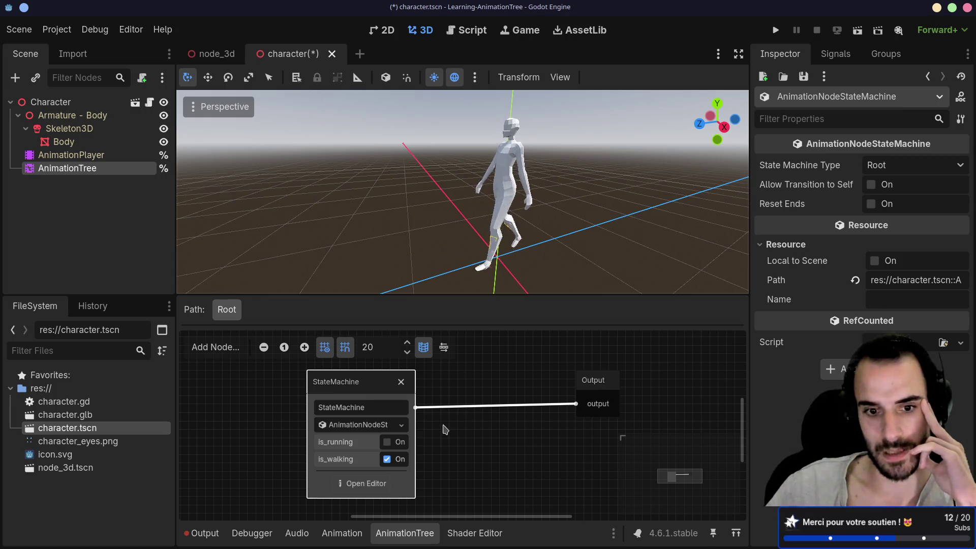
pyautogui.click(387, 442)
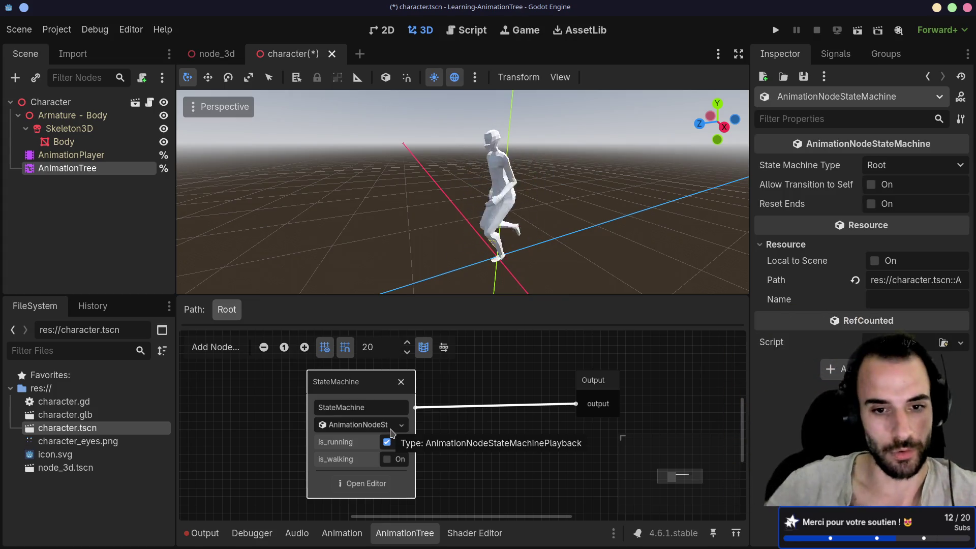
pyautogui.hotkey('ctrl', 's')
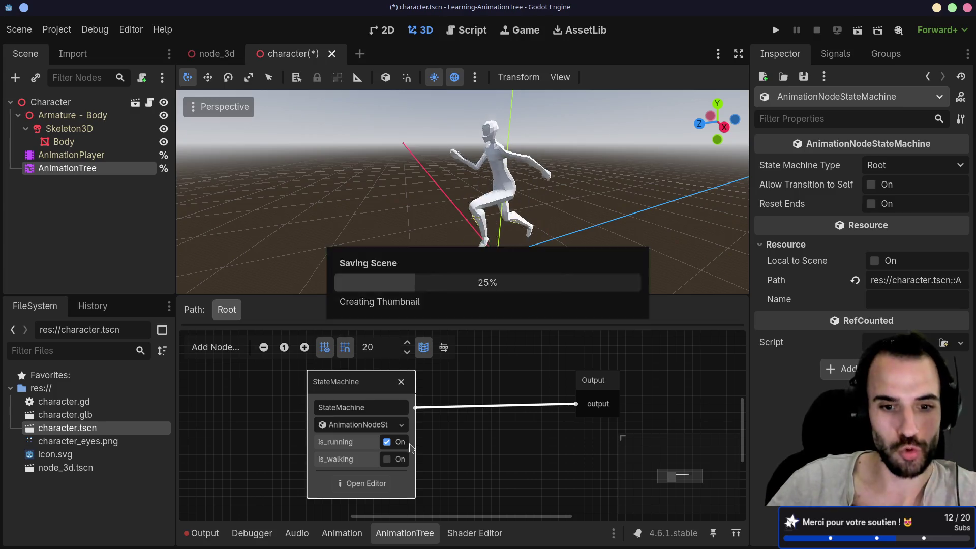
# - In the StateMachine graph, inspect the Walk→Run transition's settings
pyautogui.click(364, 483)
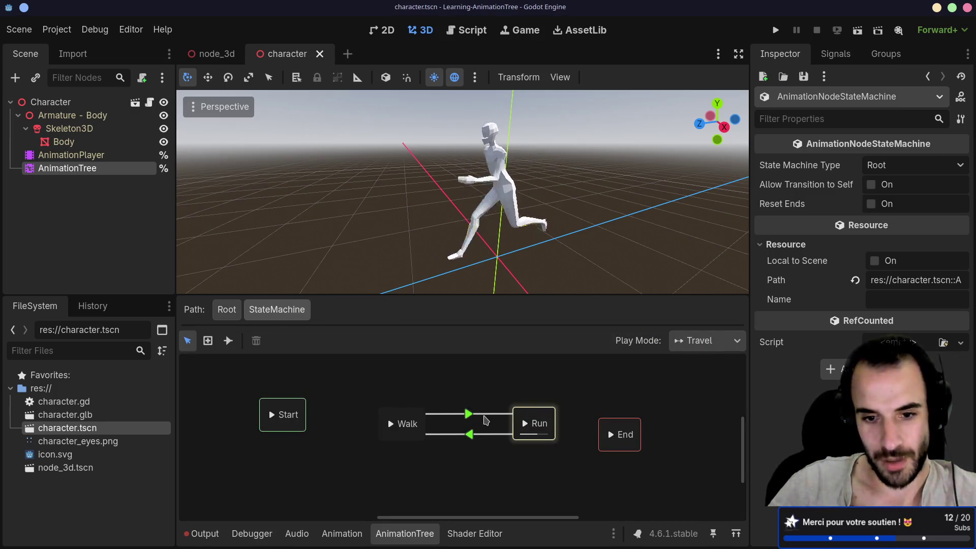
pyautogui.doubleClick(409, 422)
pyautogui.click(422, 391)
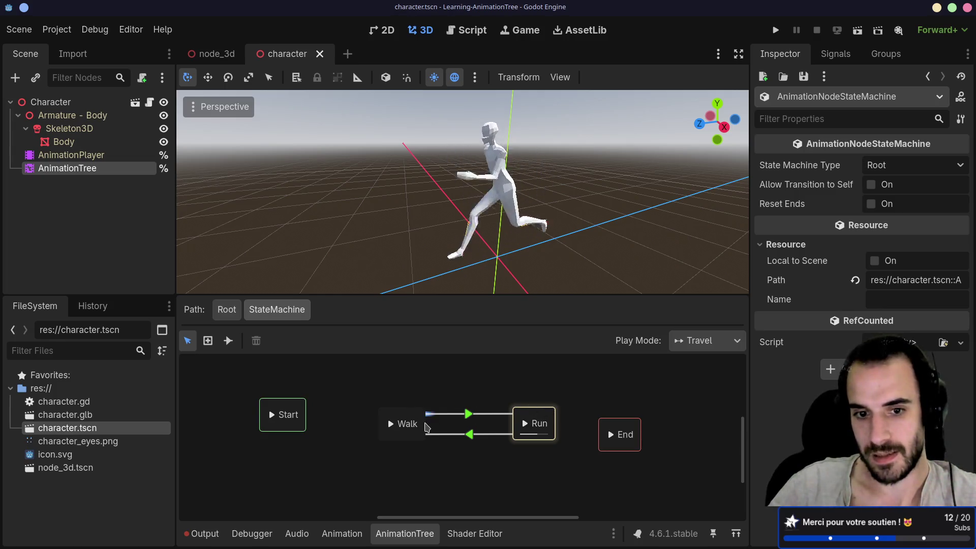
pyautogui.doubleClick(426, 427)
pyautogui.click(390, 447)
pyautogui.click(388, 433)
pyautogui.click(442, 415)
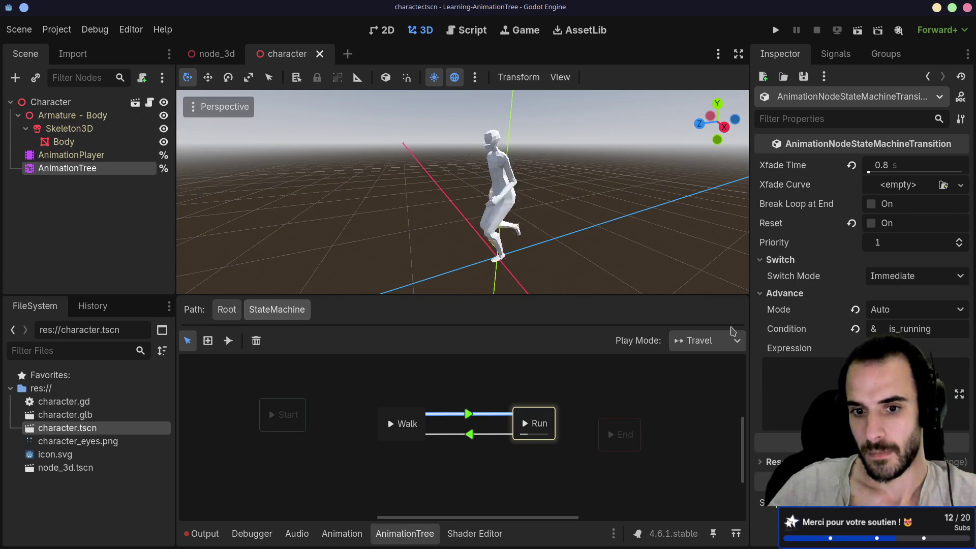
# - Back at Root, test is_walking, then leave both is_running and is_walking off
pyautogui.click(227, 310)
pyautogui.click(387, 441)
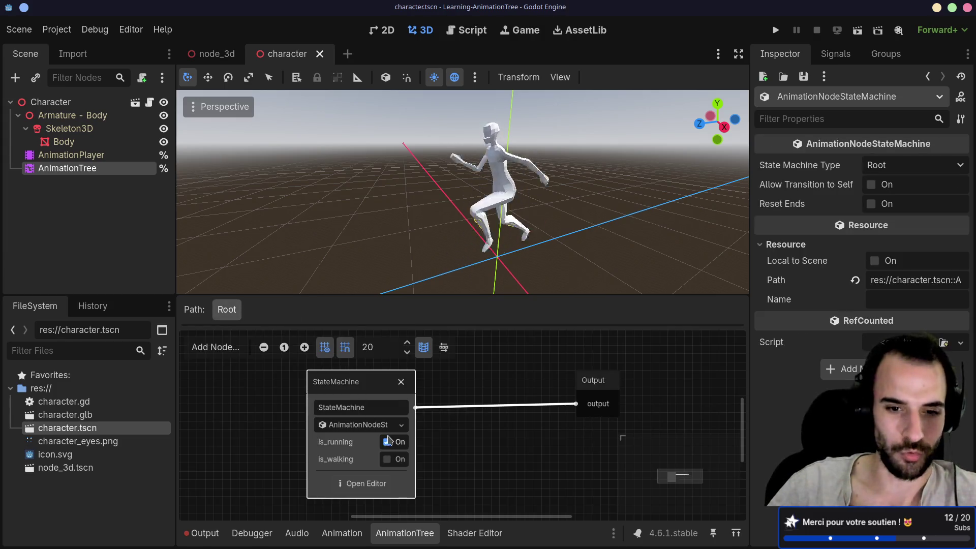
pyautogui.click(387, 442)
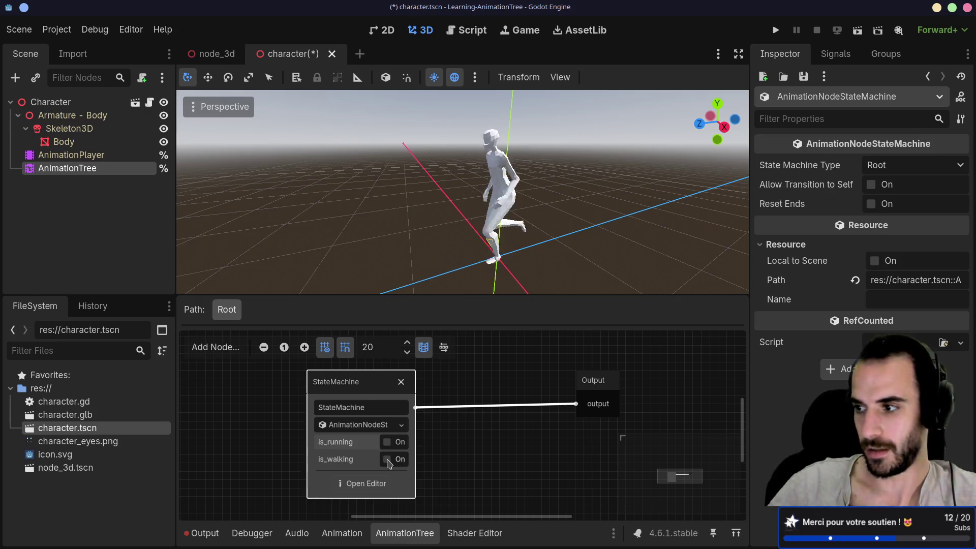
pyautogui.click(388, 460)
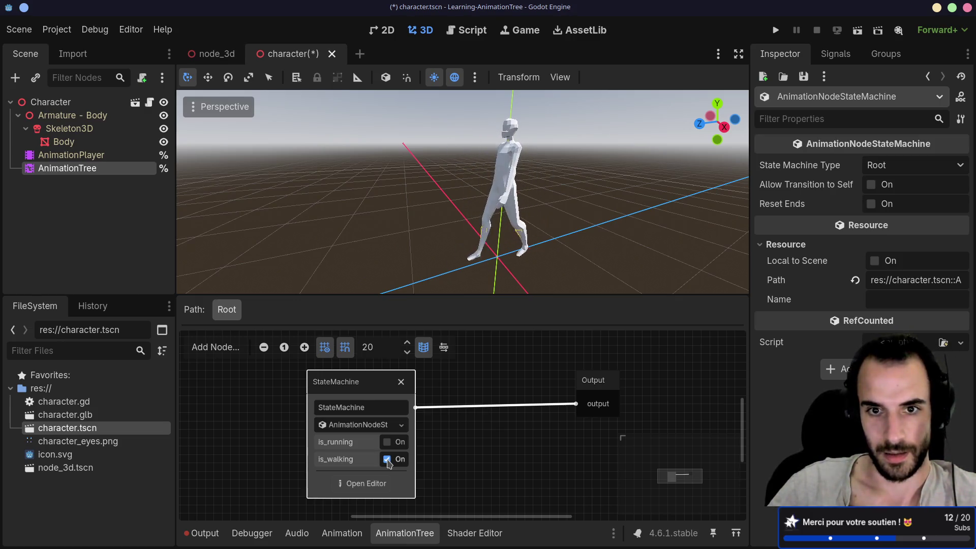
pyautogui.click(388, 459)
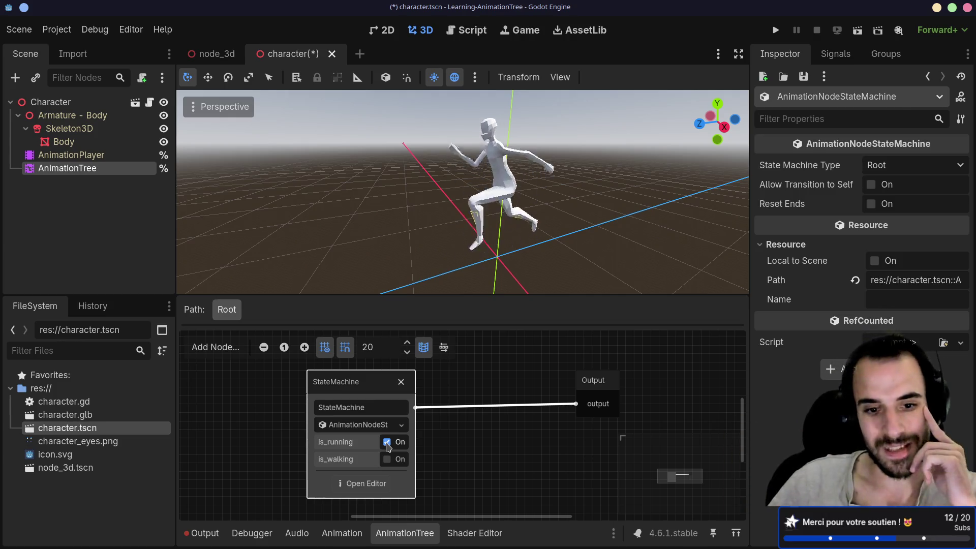
pyautogui.click(387, 443)
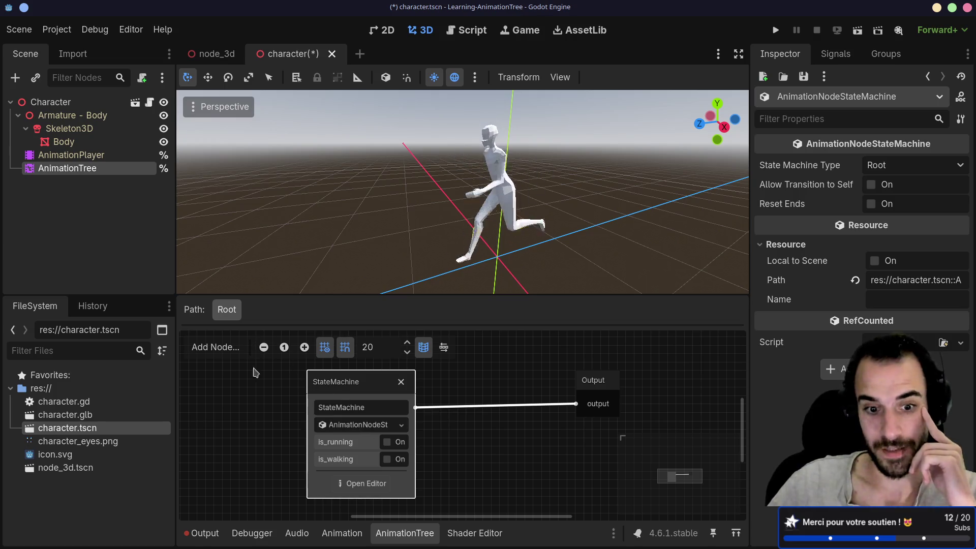
pyautogui.click(366, 483)
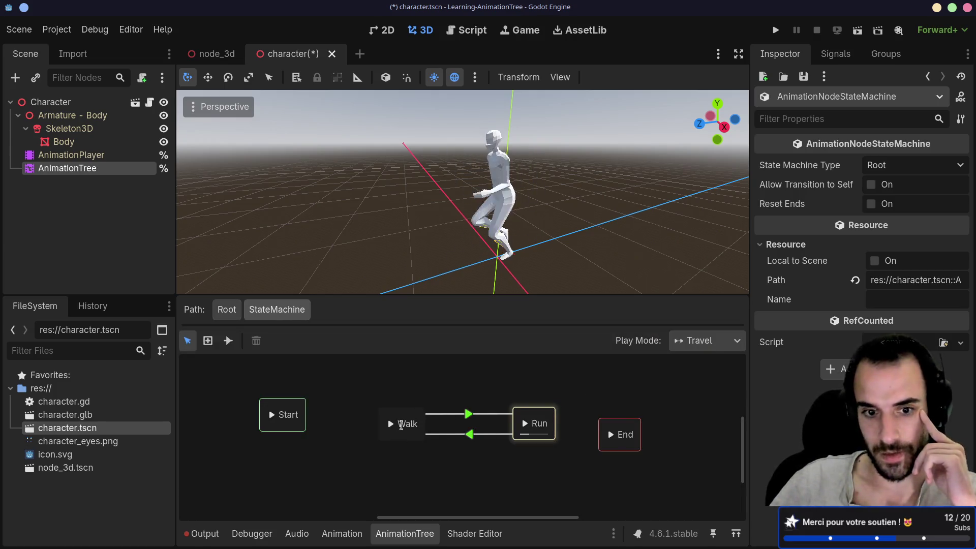
# - Remove the is_walking advance condition from the Run-to-Walk transition and adjust its advance mode
pyautogui.doubleClick(402, 423)
pyautogui.click(446, 414)
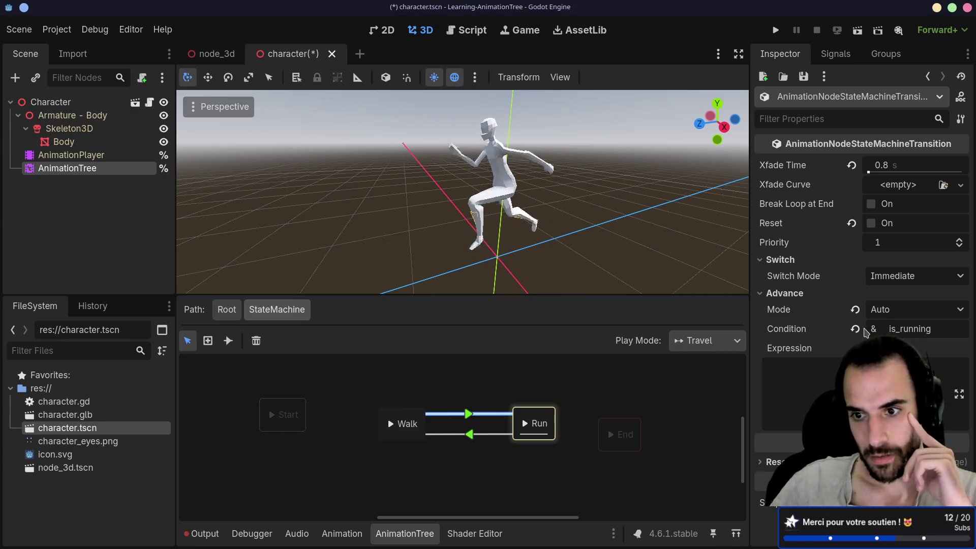
pyautogui.click(448, 435)
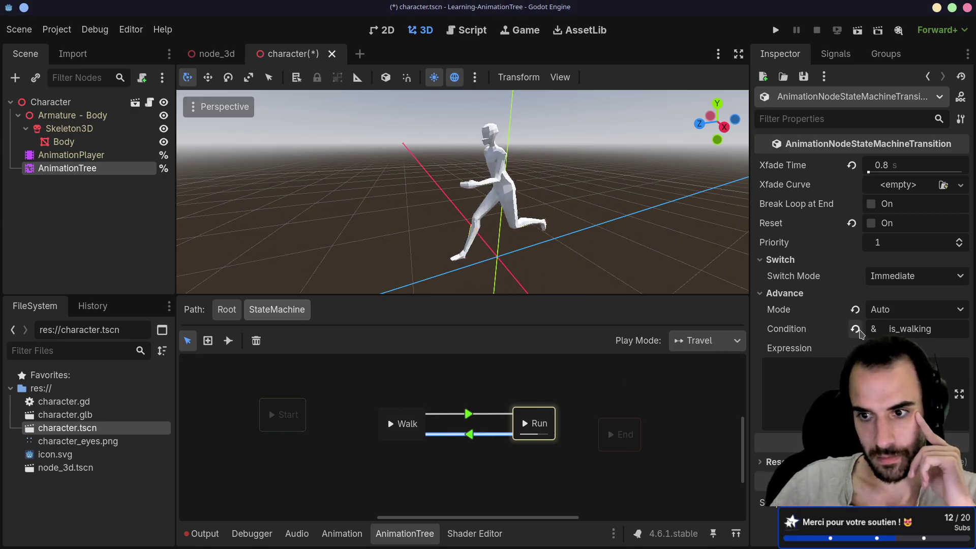
pyautogui.click(855, 329)
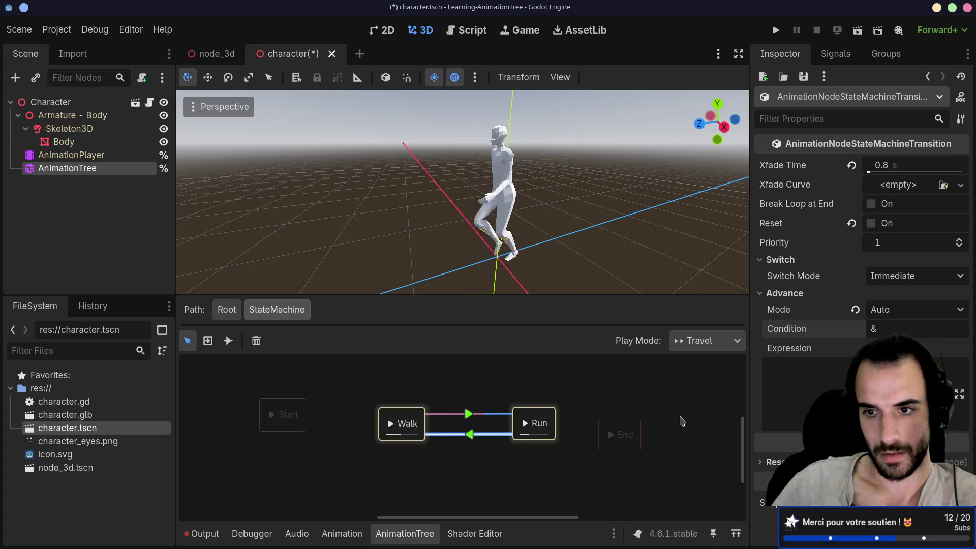
pyautogui.click(881, 312)
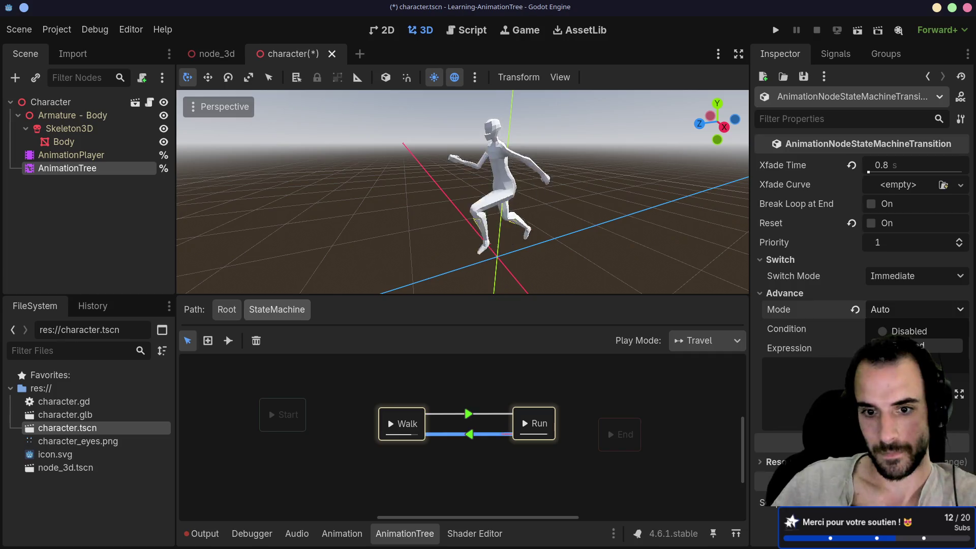
# - Set the Walk-to-Run transition's advance mode to Enabled, then preview Walk traveling to Run
pyautogui.click(438, 414)
pyautogui.click(855, 309)
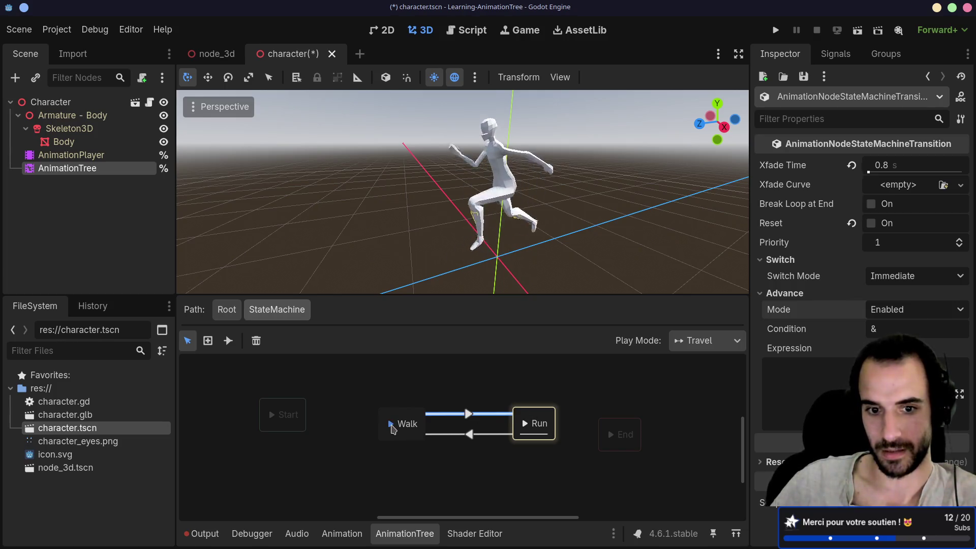
pyautogui.click(392, 425)
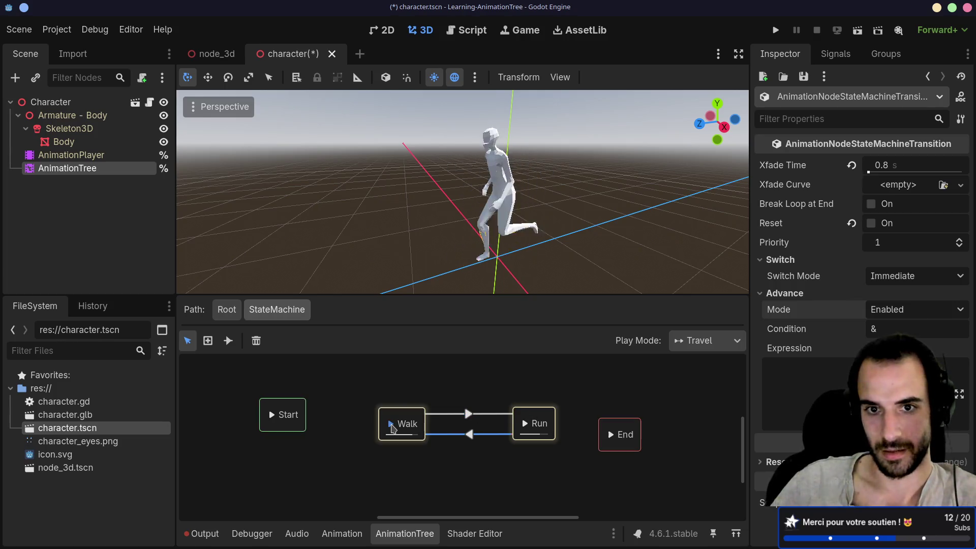
pyautogui.click(526, 427)
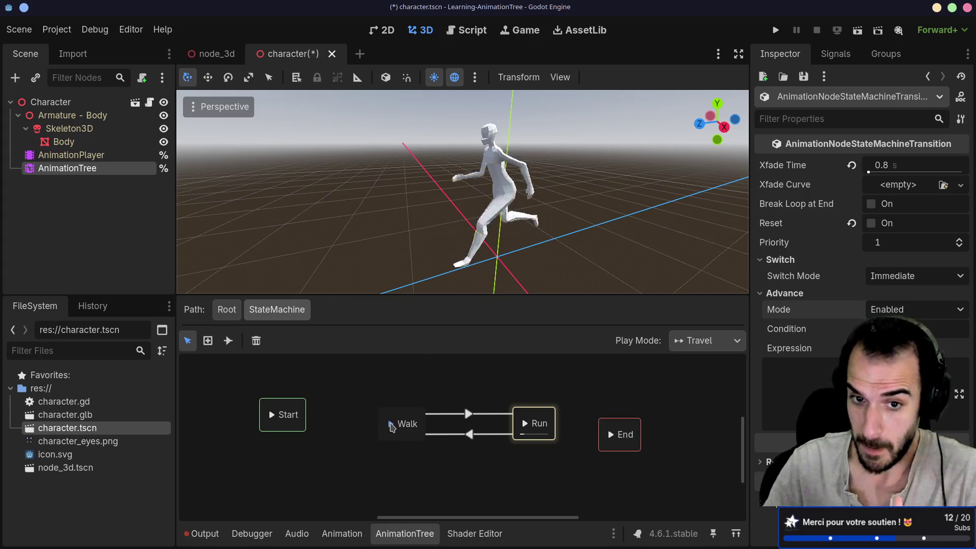
# - Travel the StateMachine preview from Run back to the Walk state
pyautogui.click(391, 424)
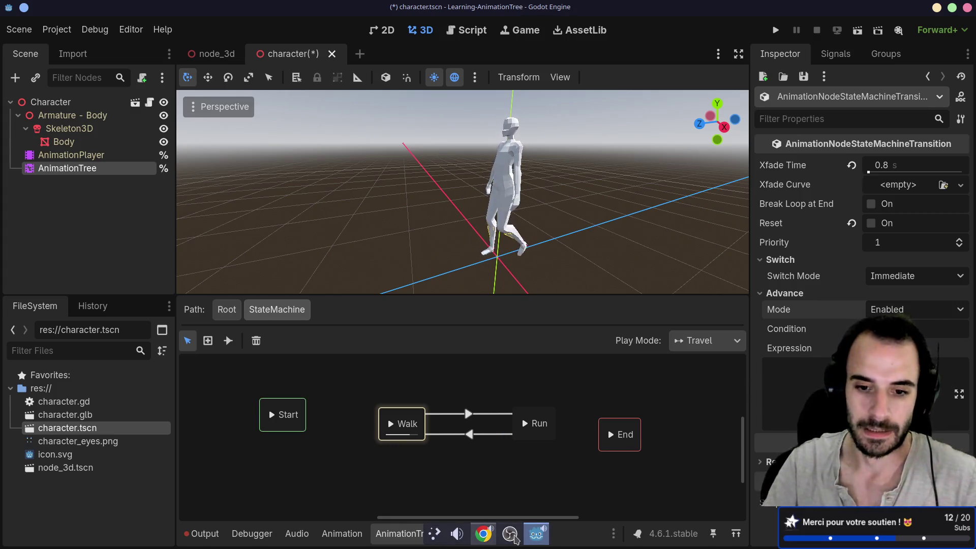
pyautogui.click(515, 538)
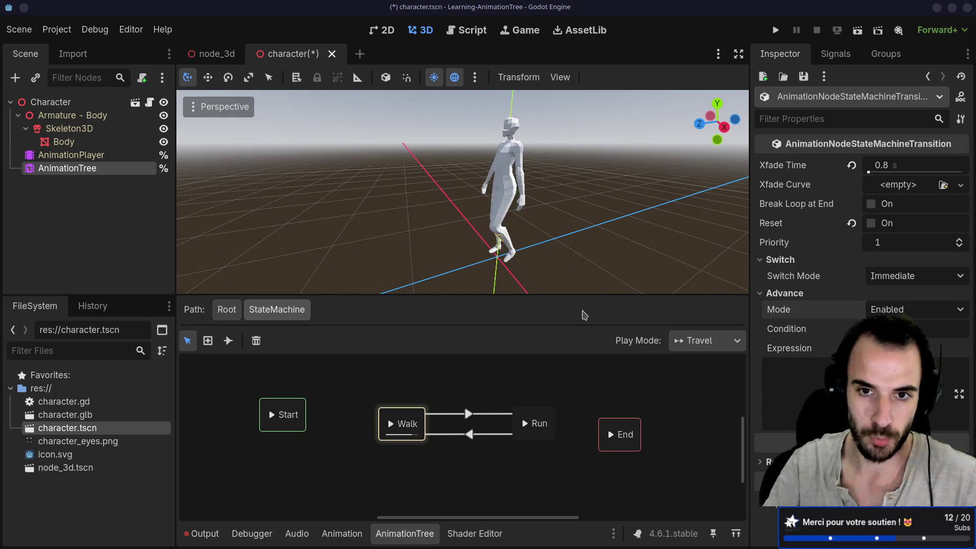
pyautogui.click(584, 315)
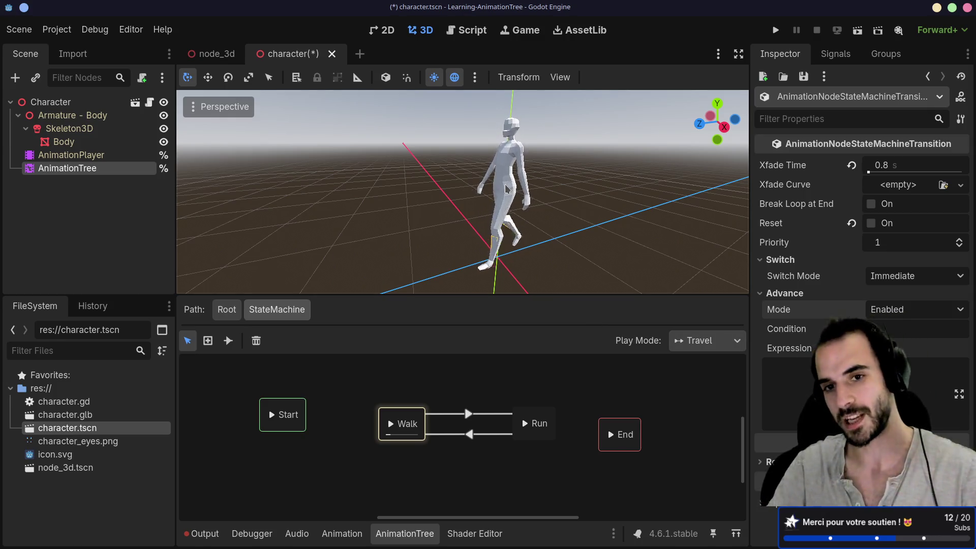
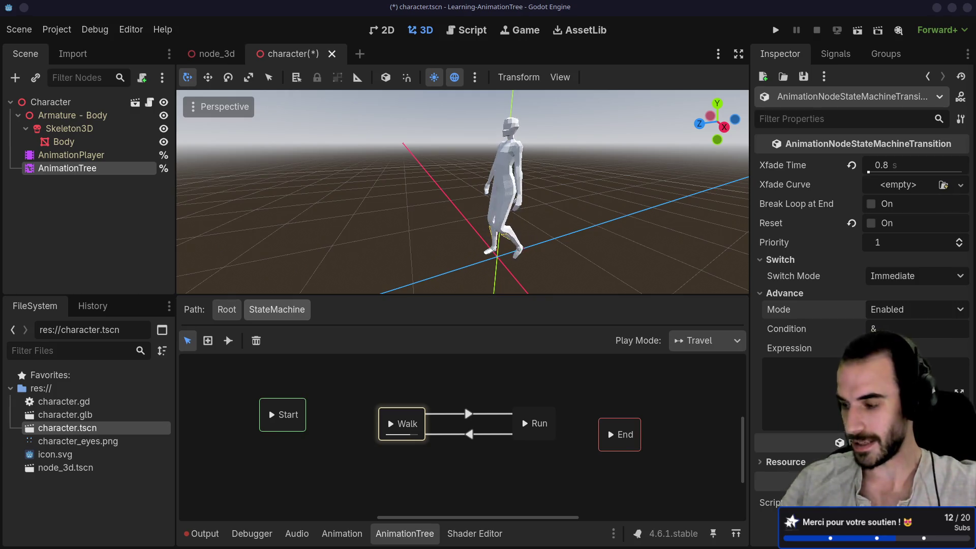
# - Nudge the Walk state slightly left in the StateMachine graph
pyautogui.moveTo(483, 285)
pyautogui.mouseDown()
pyautogui.moveTo(464, 233)
pyautogui.moveTo(584, 227)
pyautogui.moveTo(580, 217)
pyautogui.moveTo(381, 209)
pyautogui.moveTo(645, 205)
pyautogui.mouseUp()
pyautogui.moveTo(574, 390)
pyautogui.mouseDown()
pyautogui.moveTo(547, 349)
pyautogui.moveTo(527, 401)
pyautogui.moveTo(562, 384)
pyautogui.mouseUp()
pyautogui.moveTo(486, 382); pyautogui.dragTo(504, 393)
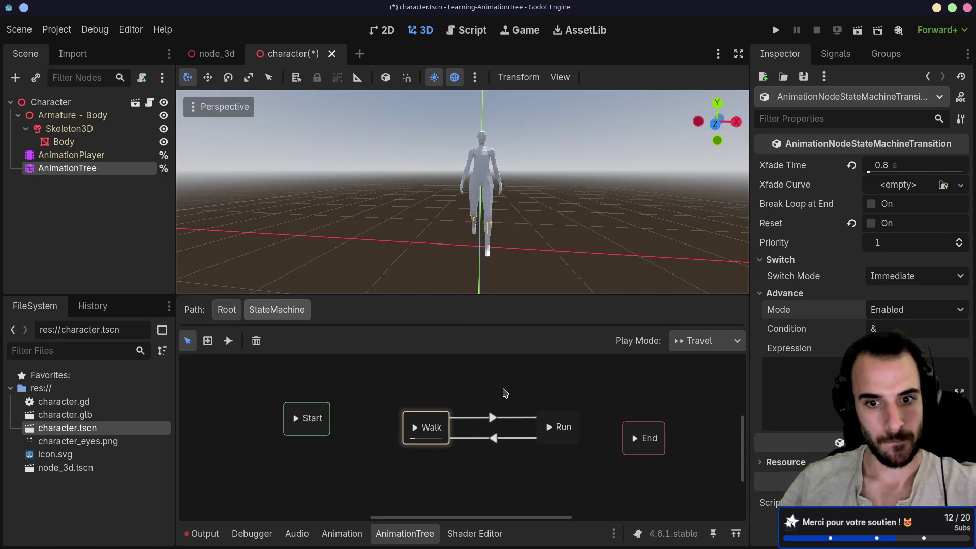
pyautogui.moveTo(431, 418); pyautogui.dragTo(405, 420)
# - Save character.tscn and go back to the animation tree's Root level
pyautogui.click(409, 395)
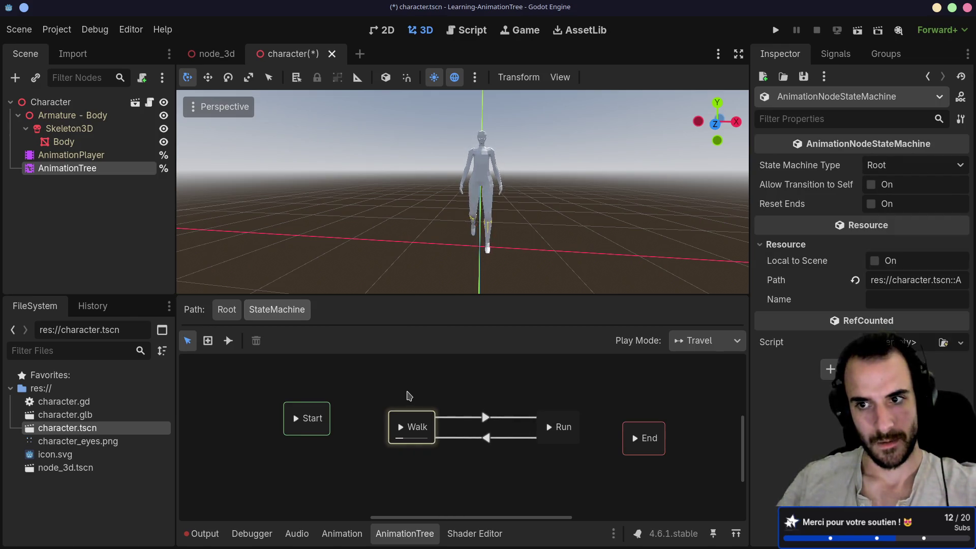
pyautogui.hotkey('ctrl', 's')
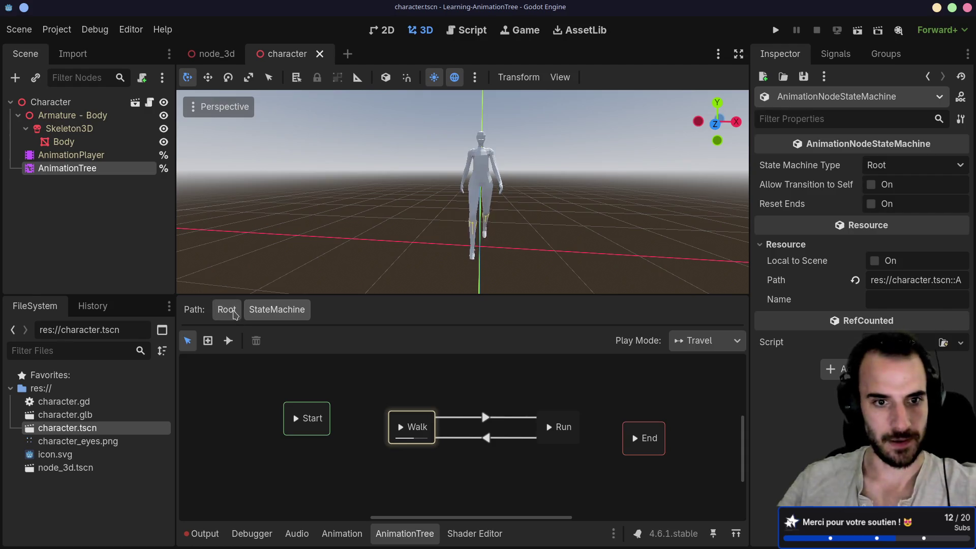
pyautogui.click(226, 309)
# - Read the Using AnimationTree docs from BlendSpace2D down to the T-pose bone-rest advice
pyautogui.hotkey('alt', 'Tab')
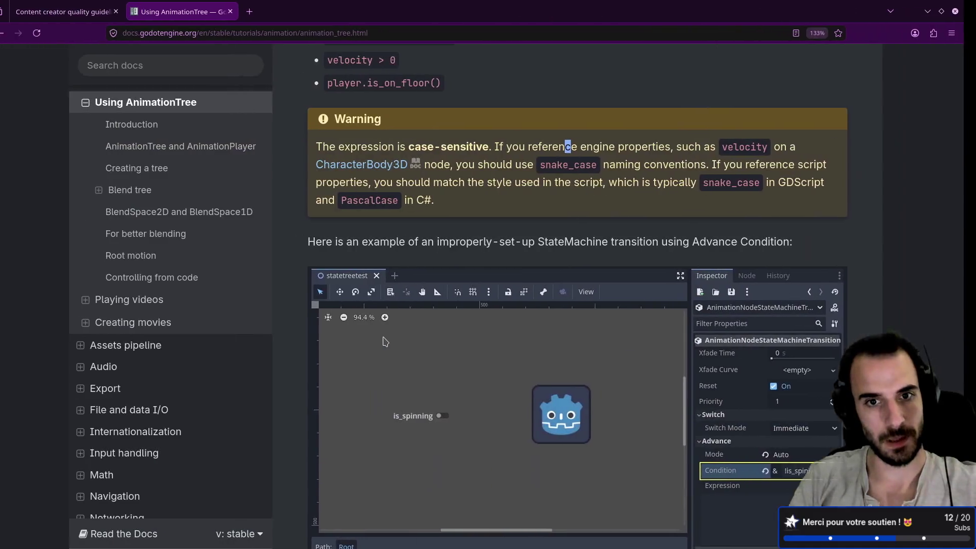
pyautogui.scroll(-5, 545, 259)
pyautogui.scroll(-10, 545, 260)
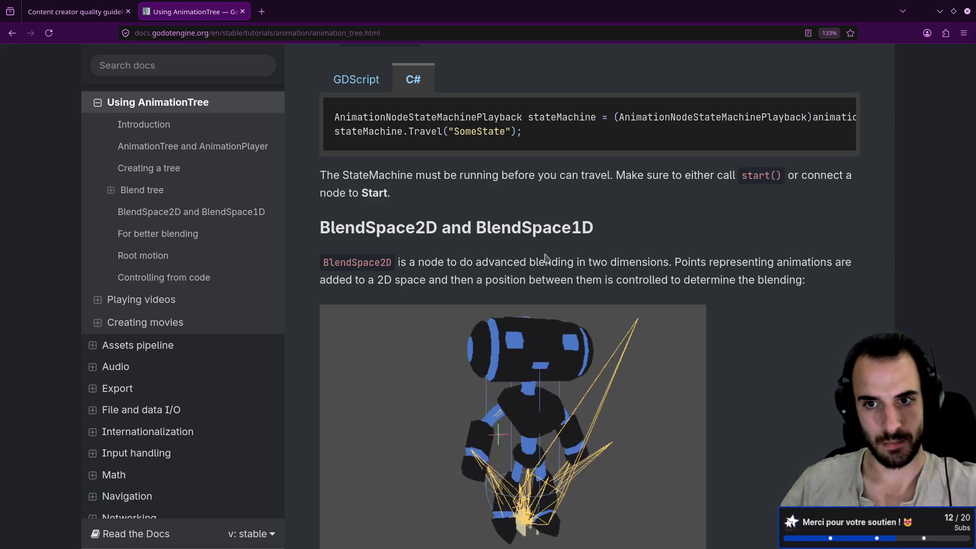
pyautogui.scroll(-7, 545, 259)
pyautogui.scroll(3, 547, 259)
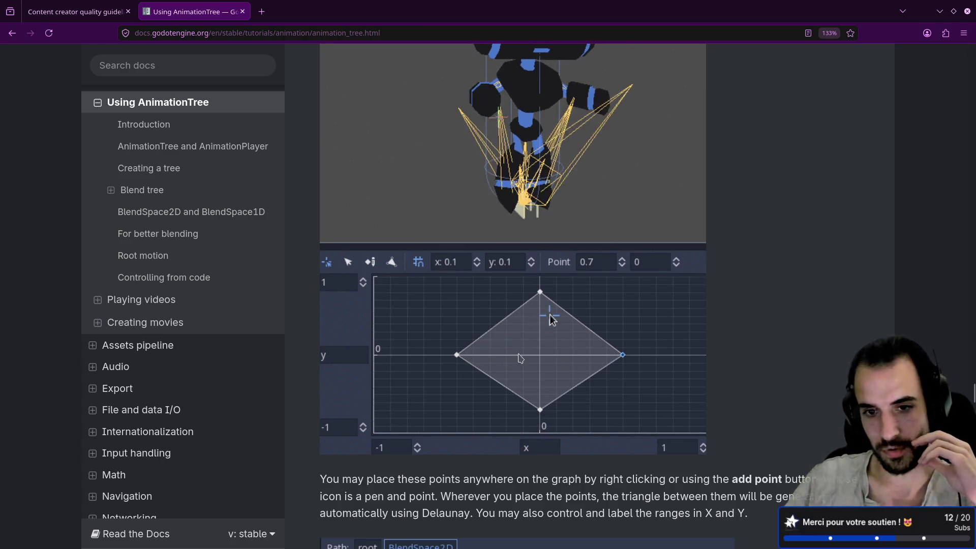
pyautogui.scroll(2, 539, 345)
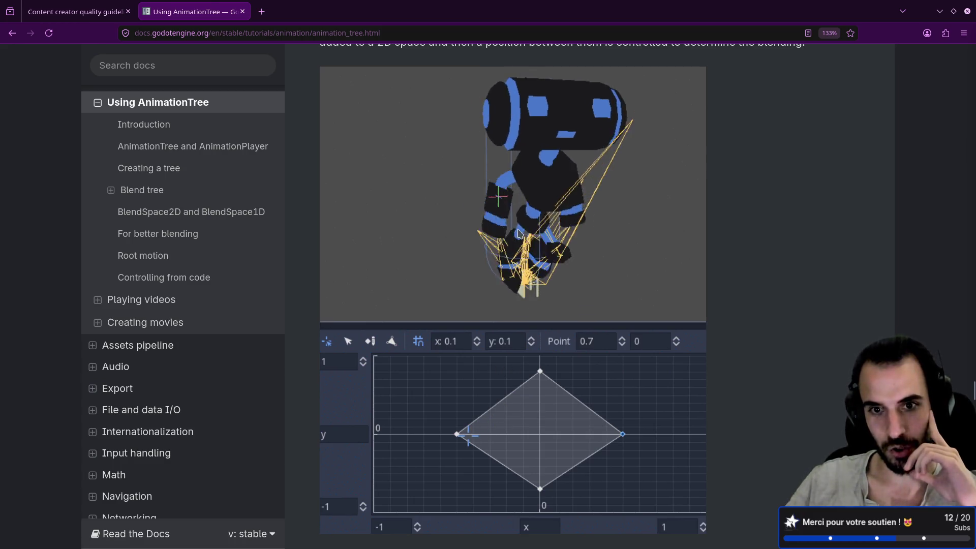
pyautogui.scroll(-9, 534, 238)
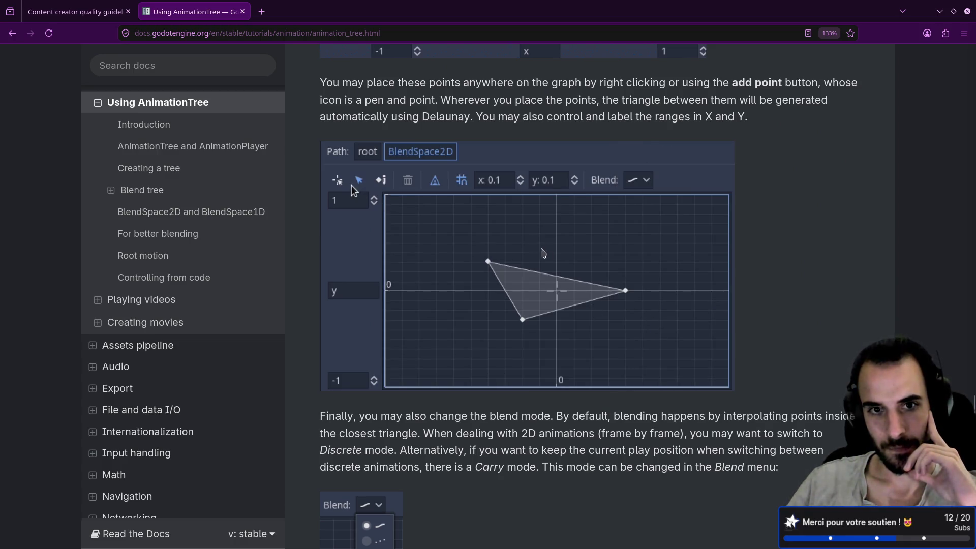
pyautogui.scroll(-6, 570, 317)
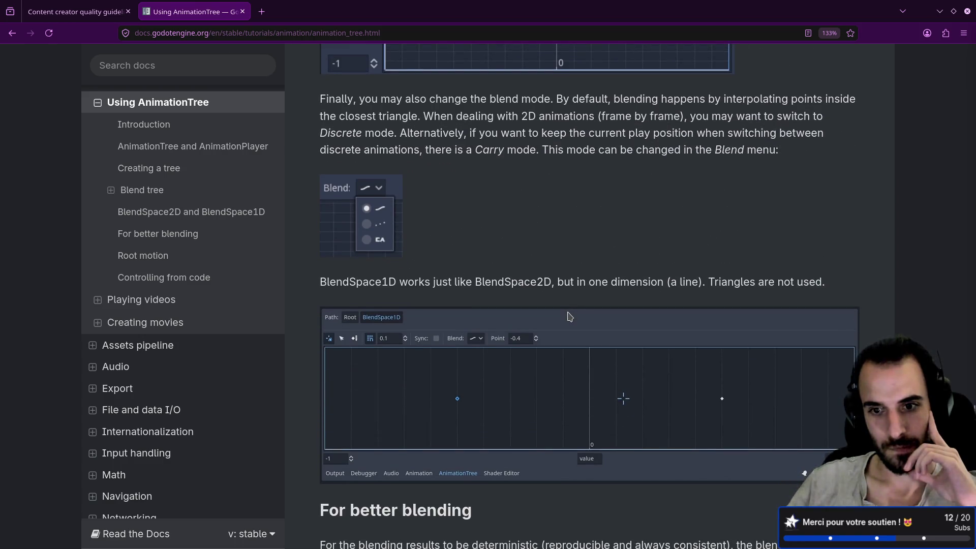
pyautogui.scroll(-8, 569, 317)
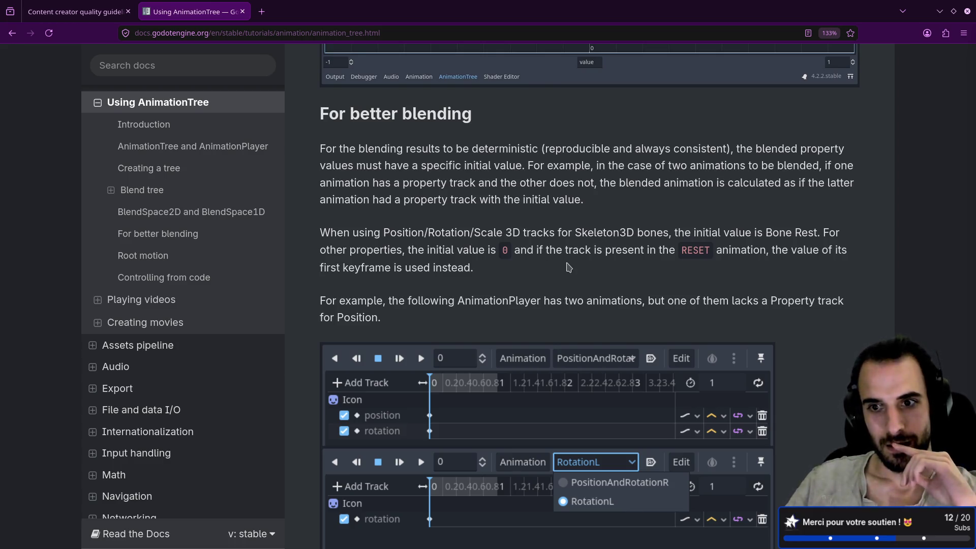
pyautogui.scroll(-10, 643, 300)
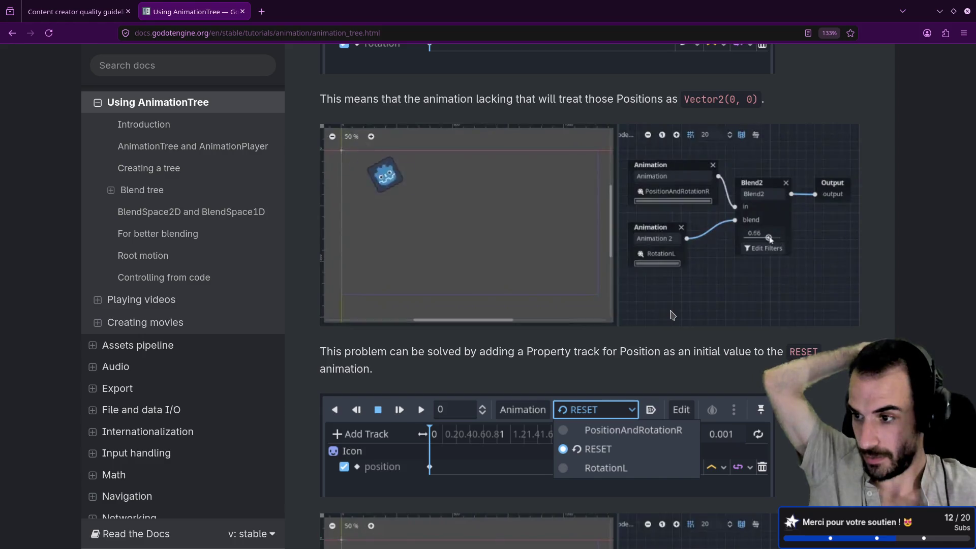
pyautogui.scroll(-7, 593, 228)
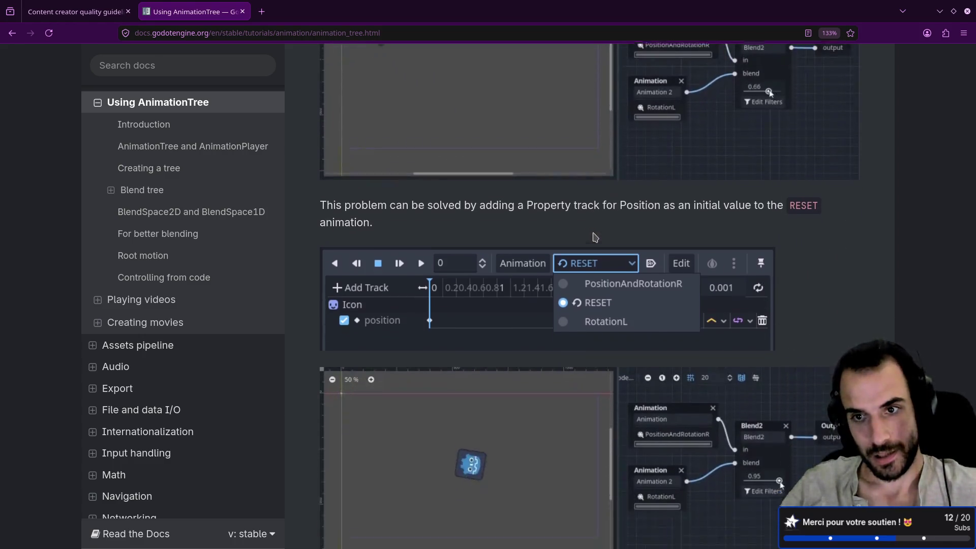
pyautogui.scroll(-7, 595, 237)
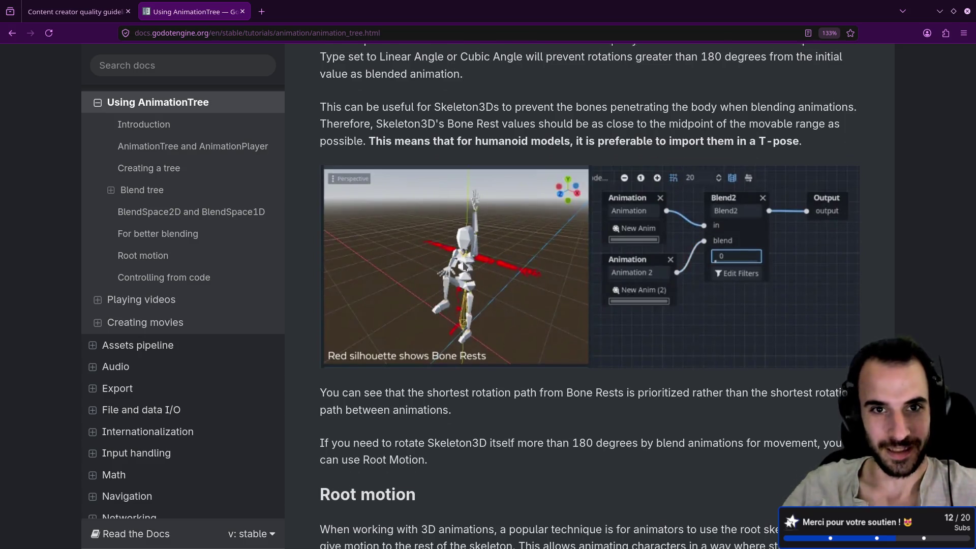
# - Move through the tutorial past root motion to the Controlling from code heading
pyautogui.scroll(2, 462, 265)
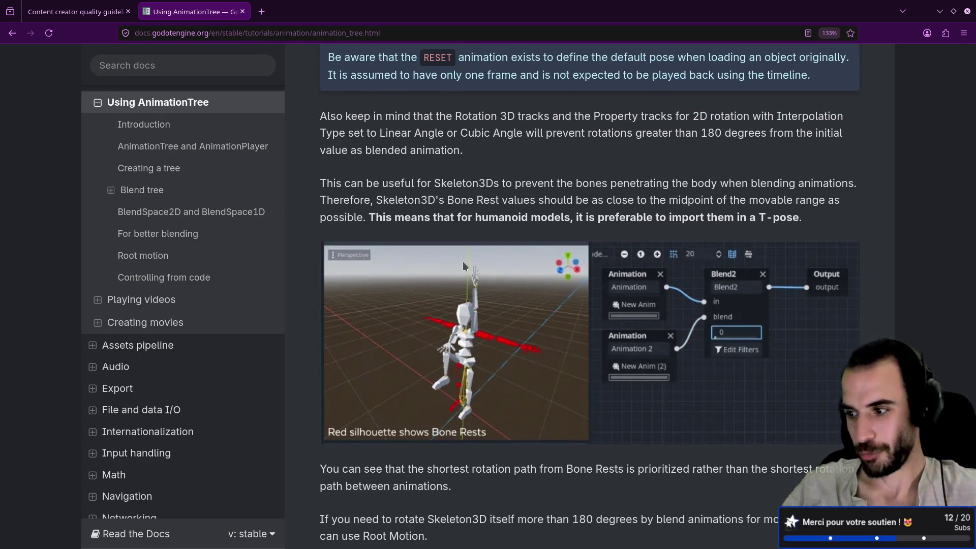
pyautogui.scroll(-10, 463, 261)
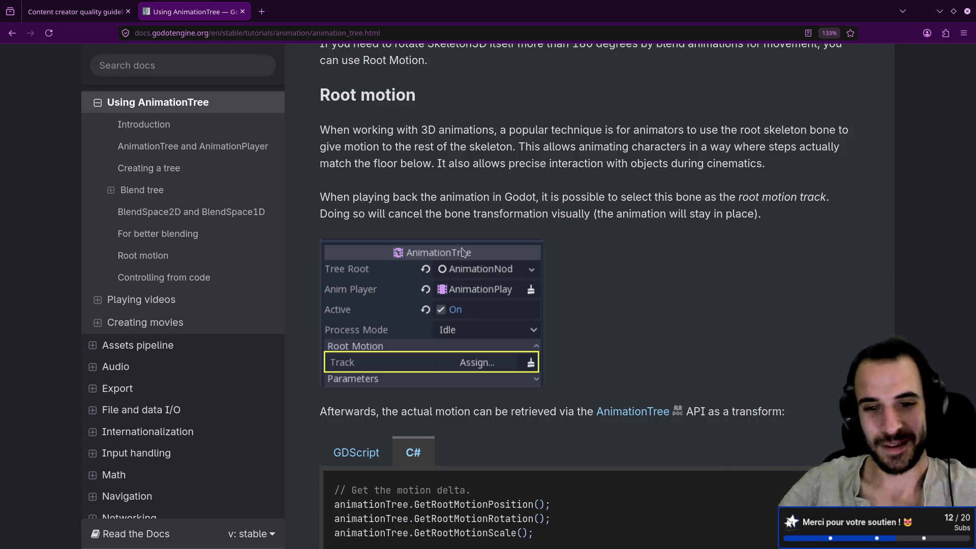
pyautogui.scroll(-3, 464, 281)
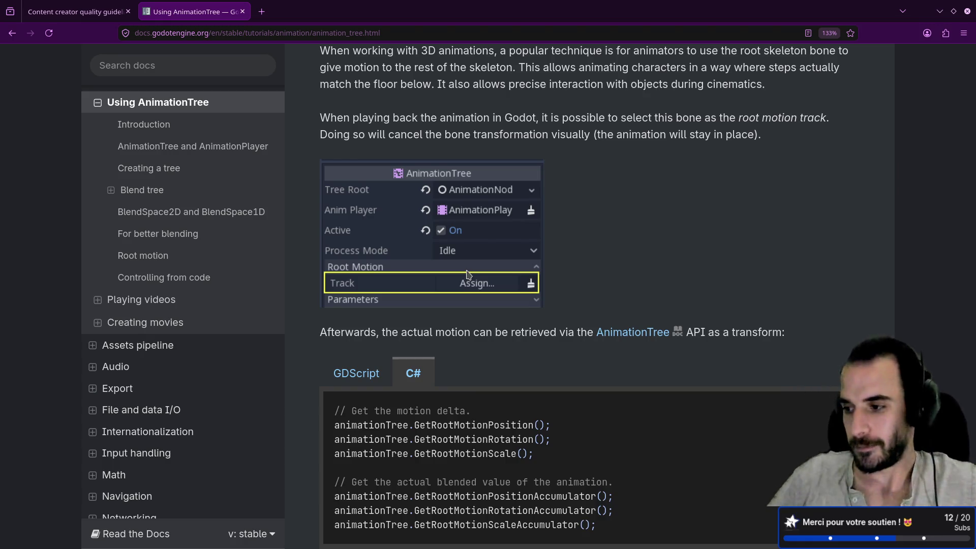
pyautogui.scroll(-3, 492, 274)
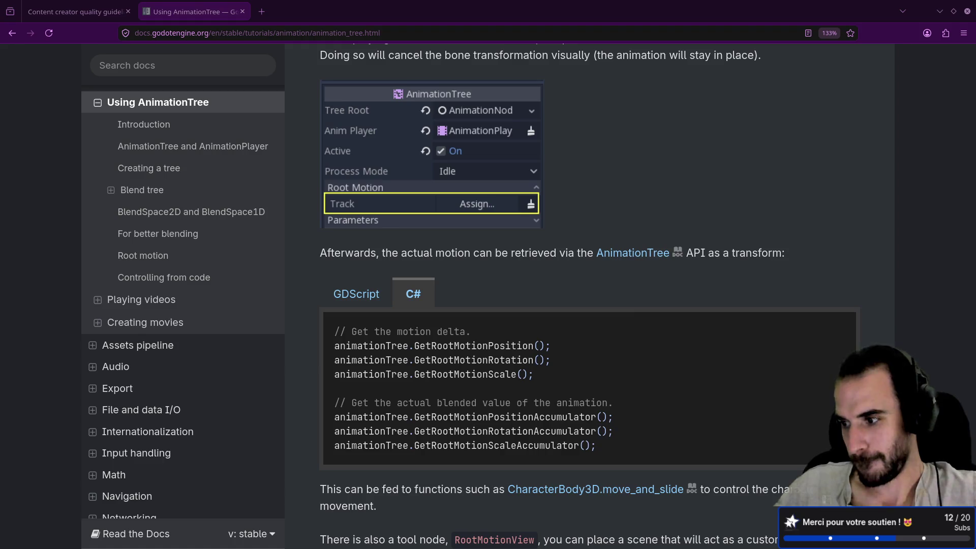
pyautogui.scroll(-3, 440, 226)
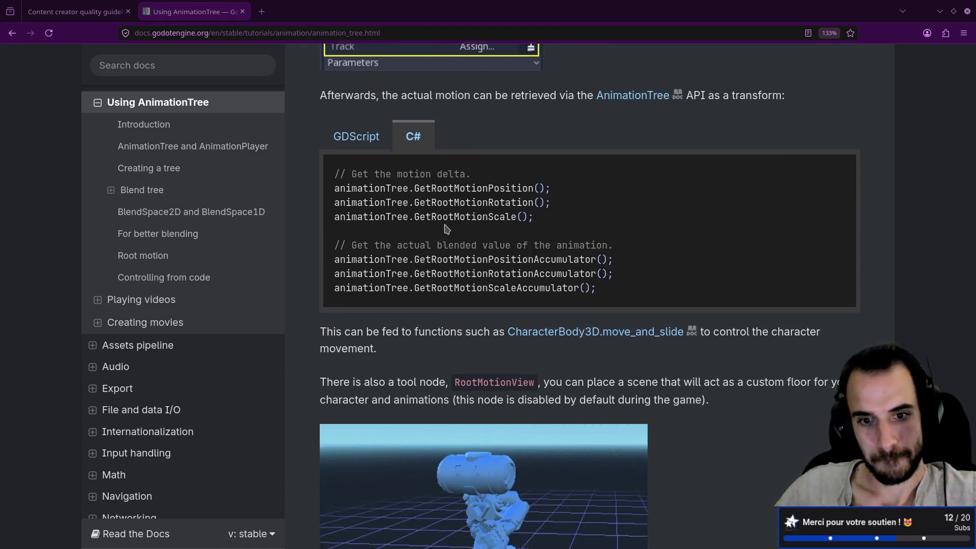
pyautogui.scroll(-3, 445, 227)
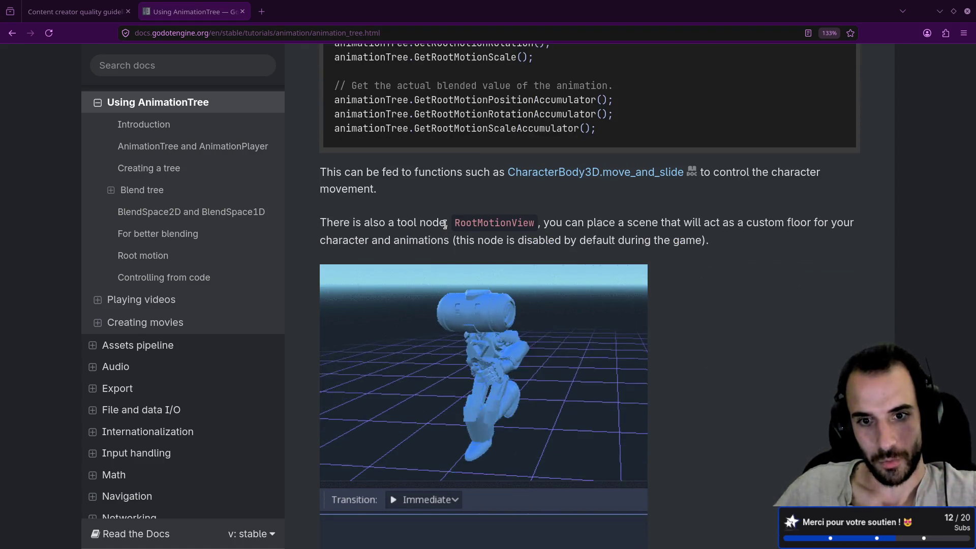
pyautogui.scroll(-8, 445, 224)
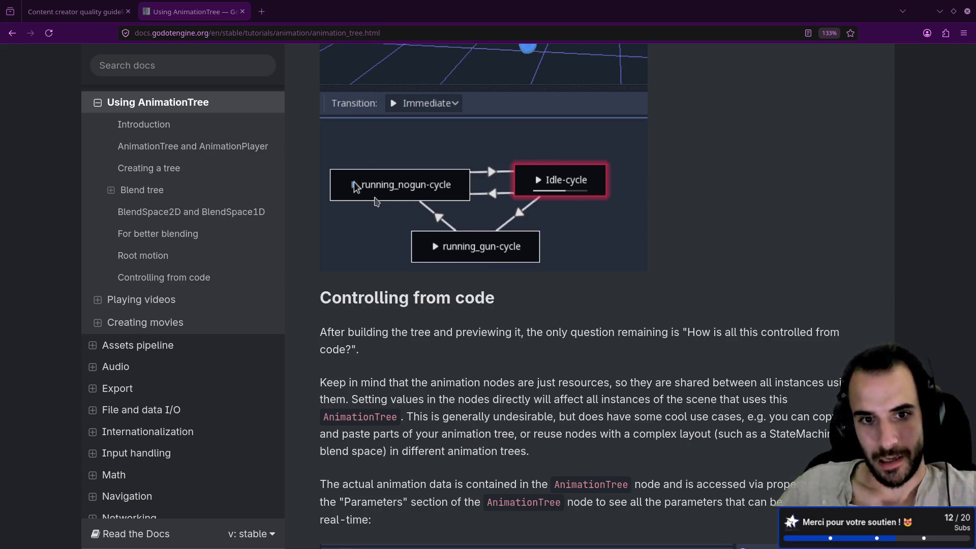
pyautogui.scroll(15, 376, 201)
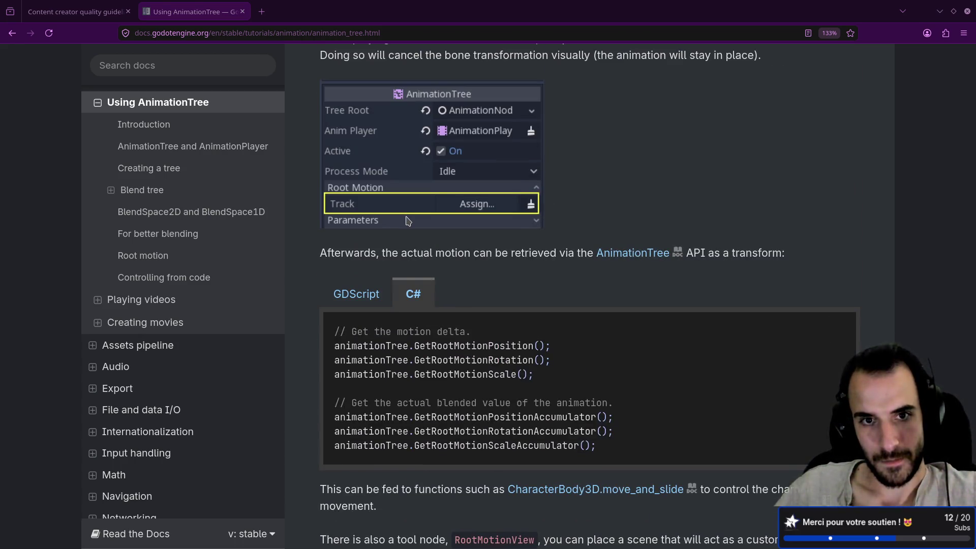
pyautogui.scroll(8, 408, 220)
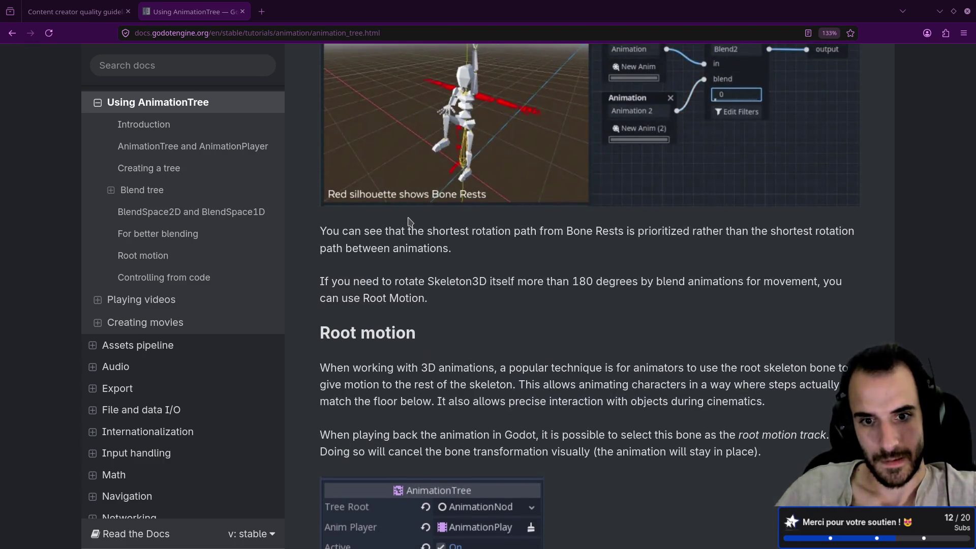
pyautogui.scroll(-18, 408, 220)
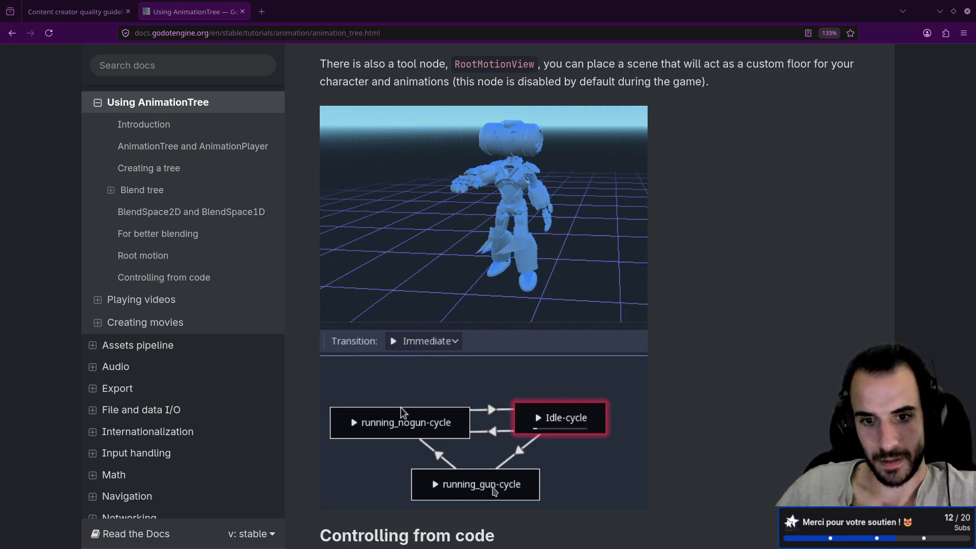
pyautogui.scroll(-8, 485, 429)
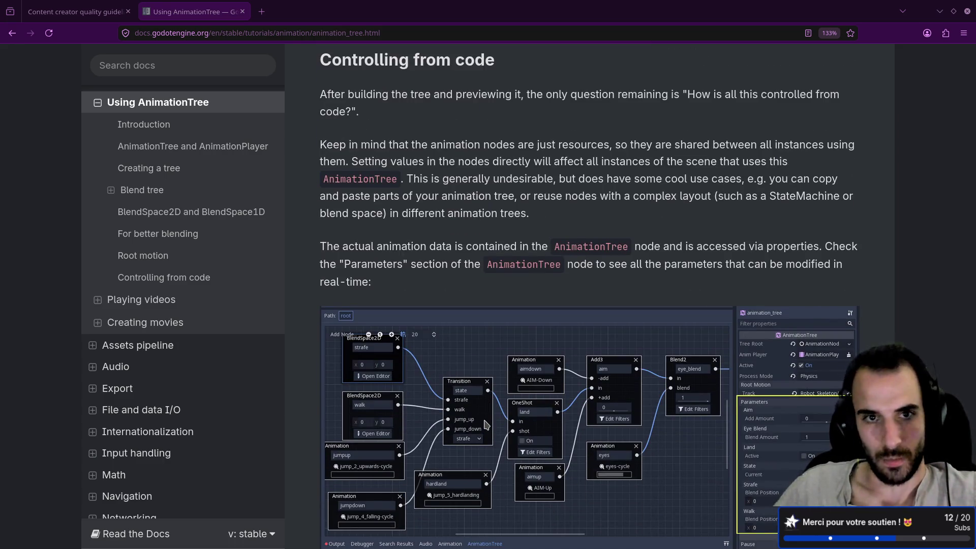
# - Bring up the Parameters screenshot showing paths like parameters/eye_blend/blend_amount
pyautogui.scroll(-1, 417, 300)
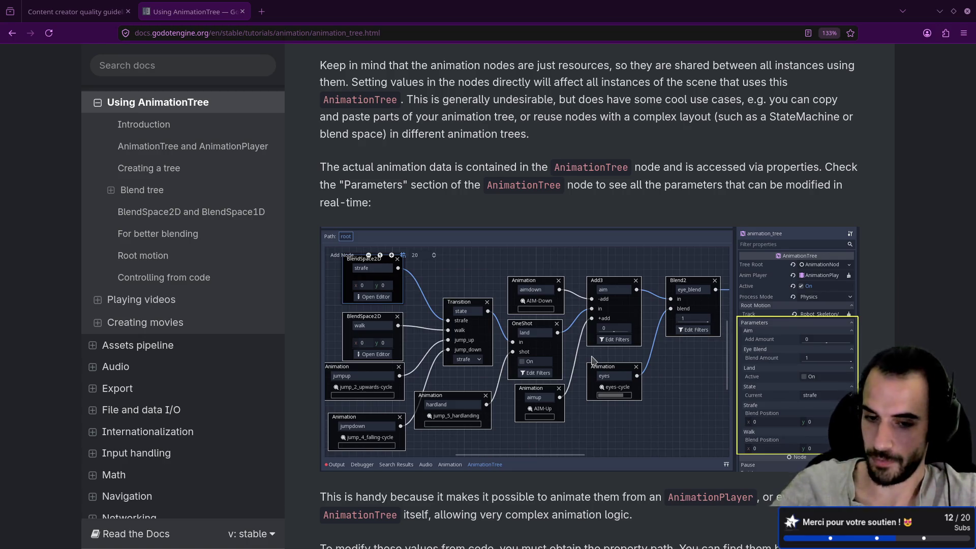
pyautogui.scroll(-3, 592, 358)
pyautogui.scroll(-5, 592, 358)
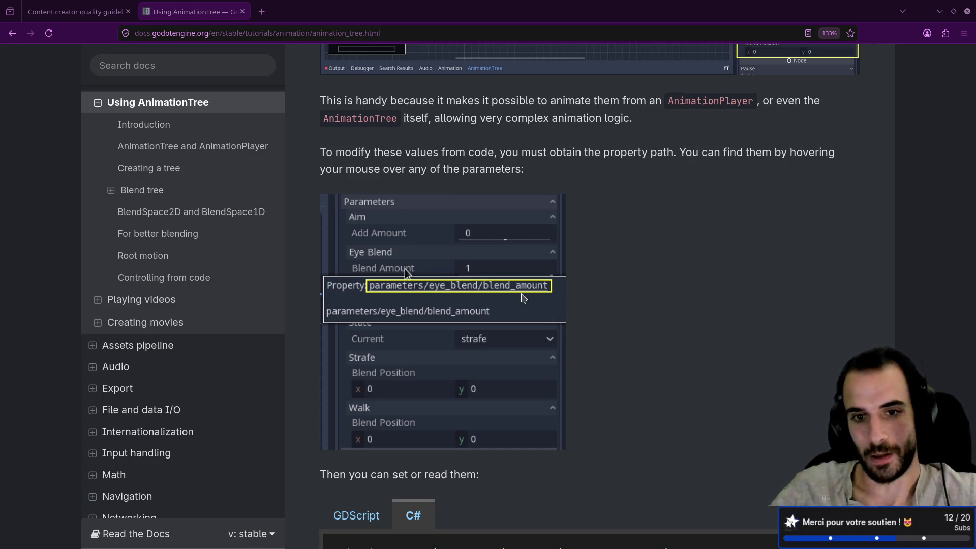
# - In the StateMachine graph, give the Walk-to-Run transition the advance condition is_walking
pyautogui.hotkey('alt', 'Tab')
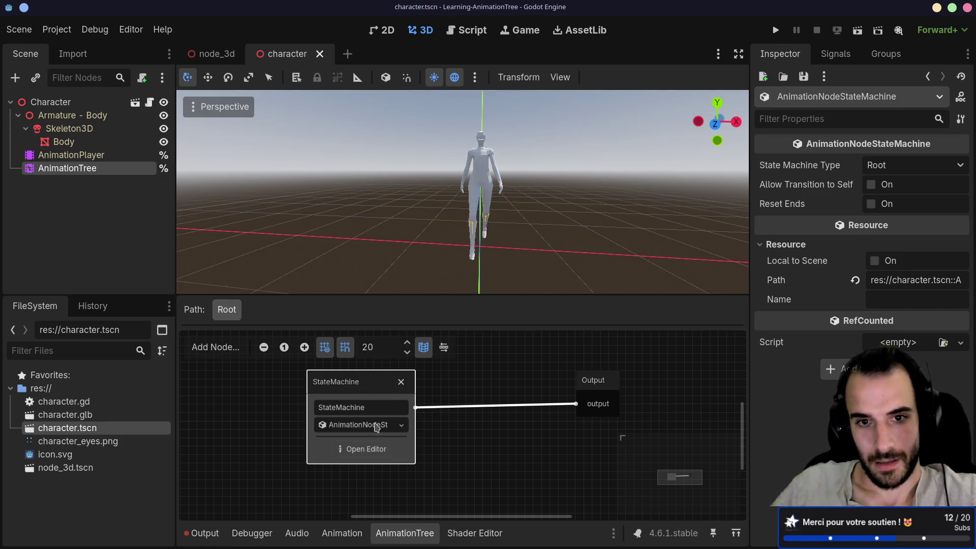
pyautogui.moveTo(555, 255)
pyautogui.mouseDown()
pyautogui.moveTo(560, 207)
pyautogui.moveTo(462, 239)
pyautogui.mouseUp()
pyautogui.scroll(3, 543, 212)
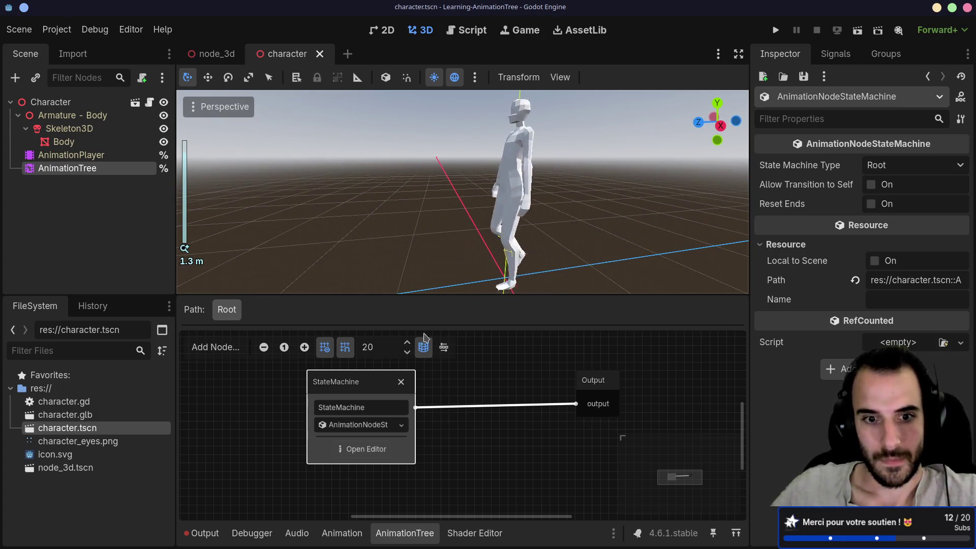
pyautogui.click(350, 449)
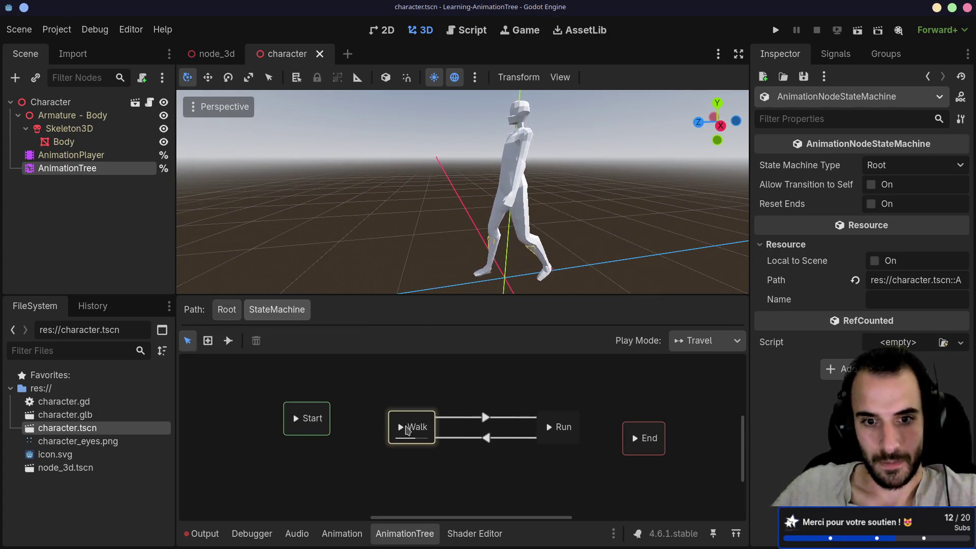
pyautogui.click(408, 430)
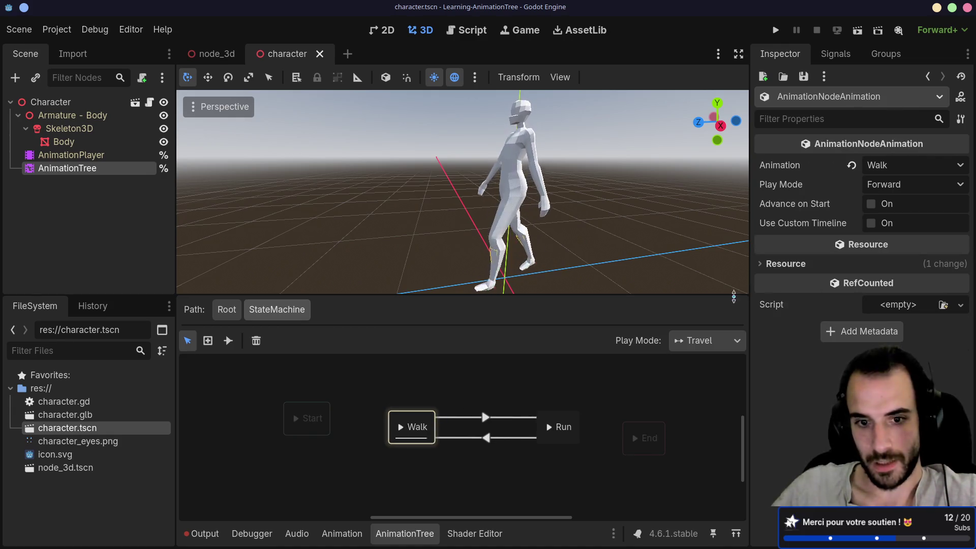
pyautogui.click(463, 418)
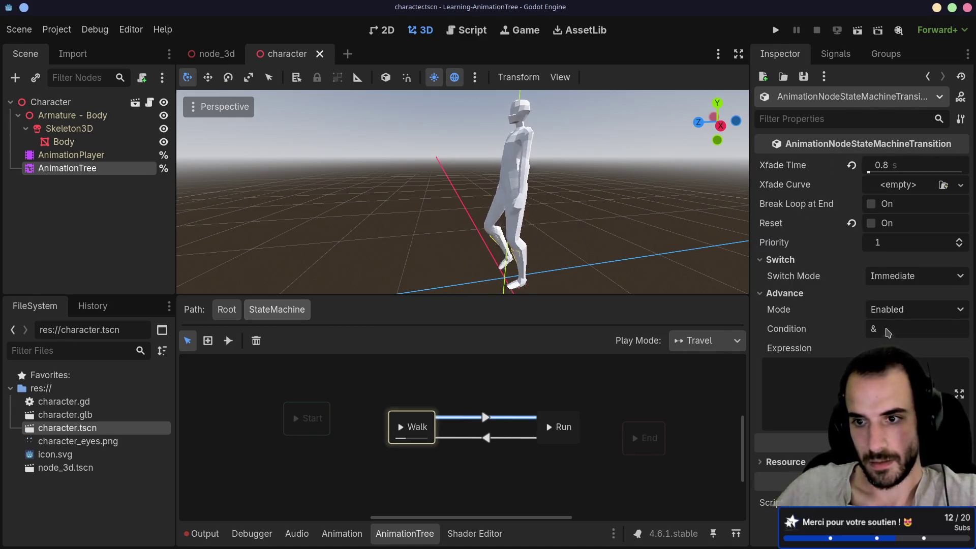
pyautogui.click(900, 323)
pyautogui.write('is_walking')
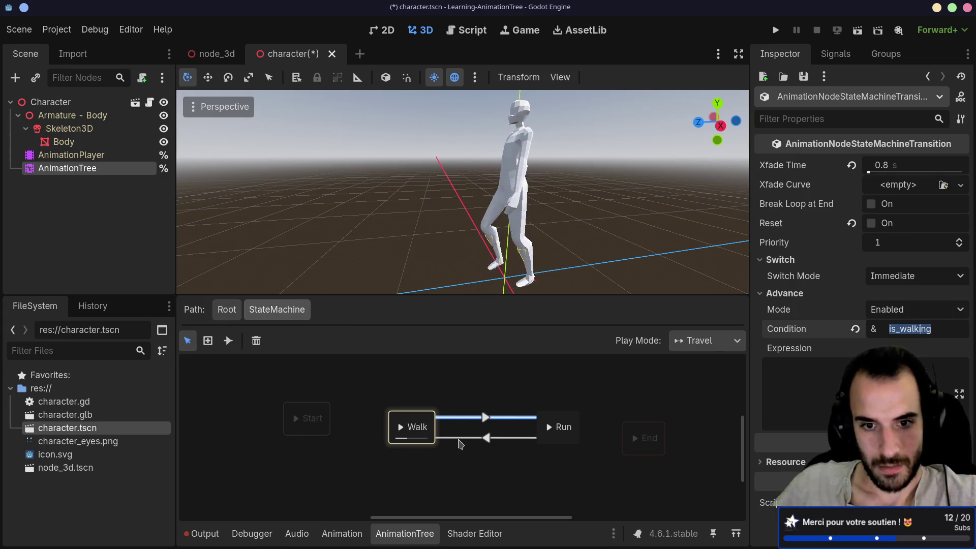
# - Give the Run-to-Walk transition the advance condition !is_walking and save character.tscn
pyautogui.click(459, 439)
pyautogui.click(900, 325)
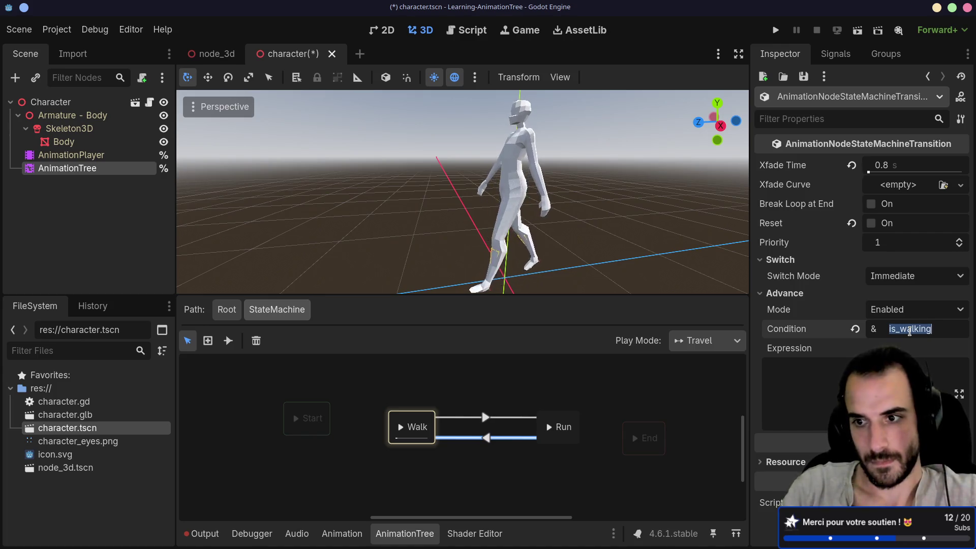
pyautogui.click(457, 418)
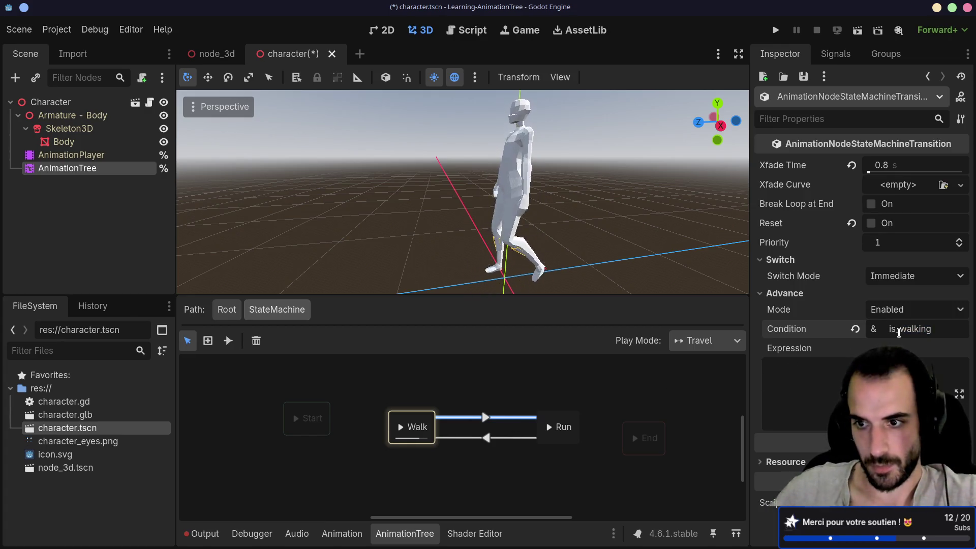
pyautogui.hotkey('ctrl', 's')
pyautogui.write('!')
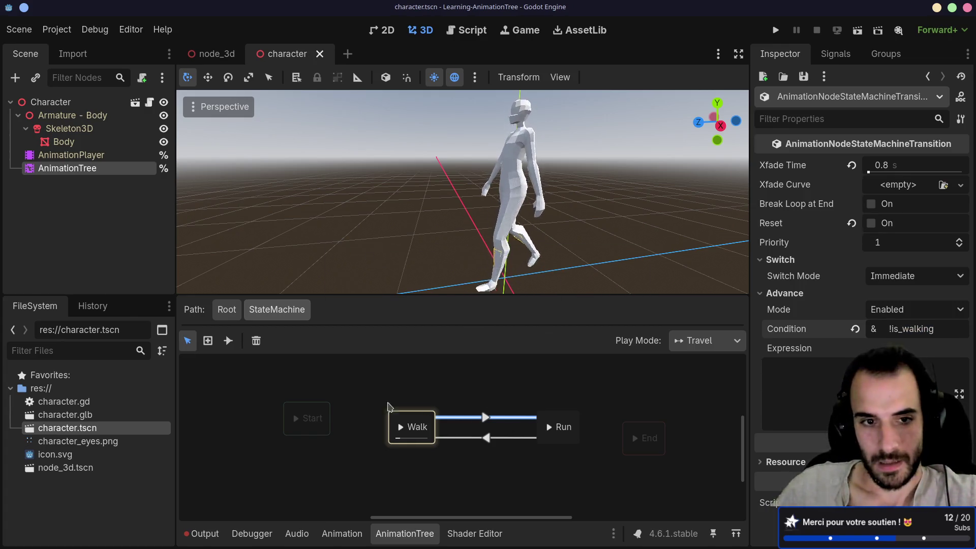
# - At the tree Root, toggle the is_walking and !is_walking parameters, then reopen the StateMachine graph
pyautogui.click(227, 309)
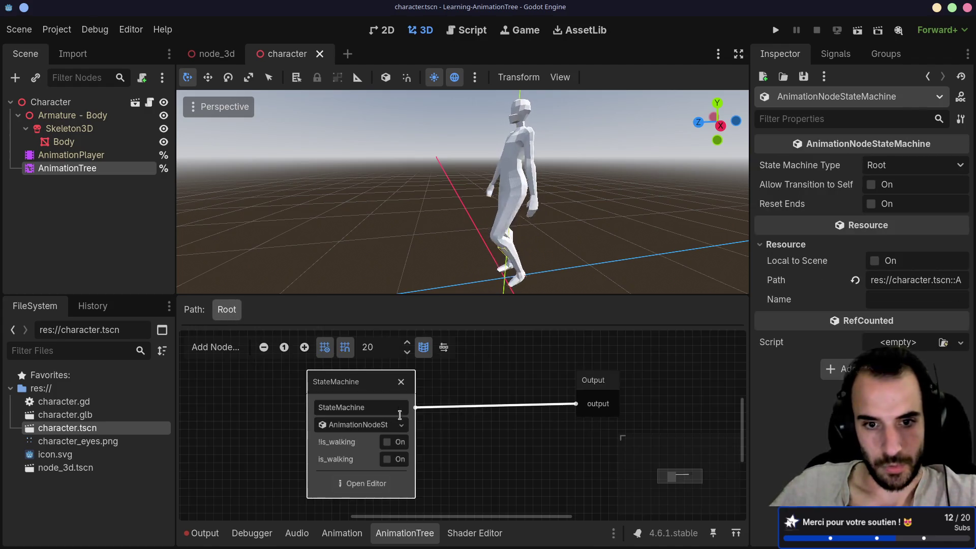
pyautogui.click(386, 459)
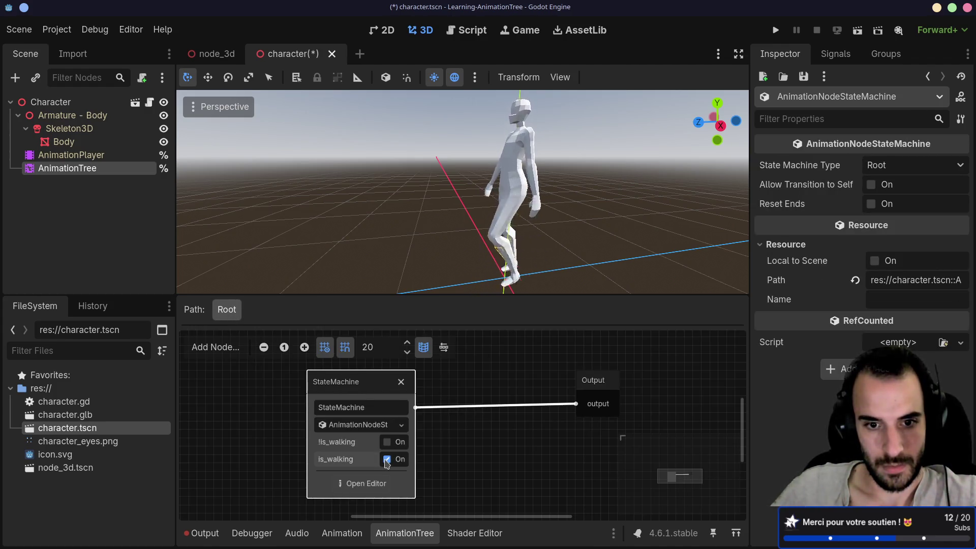
pyautogui.click(387, 442)
pyautogui.click(387, 443)
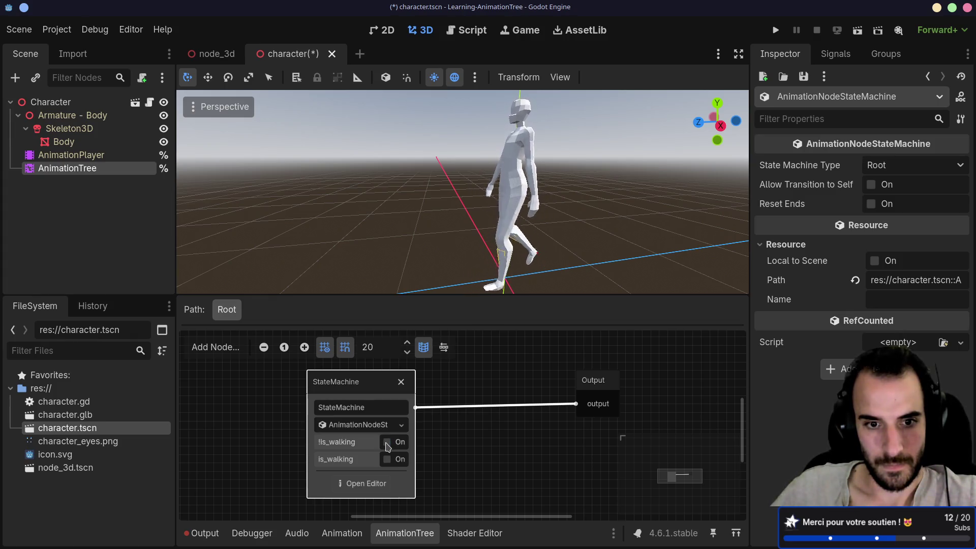
pyautogui.click(373, 483)
pyautogui.click(457, 419)
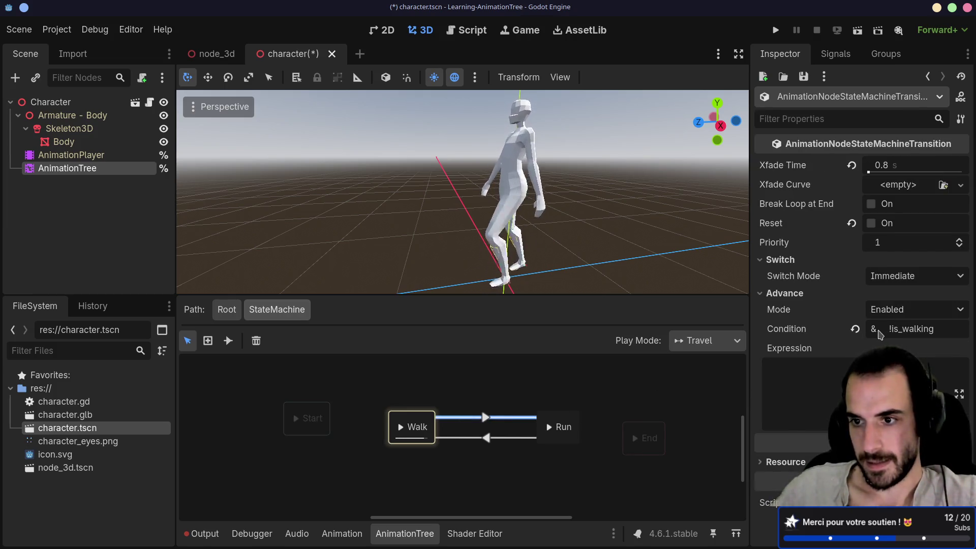